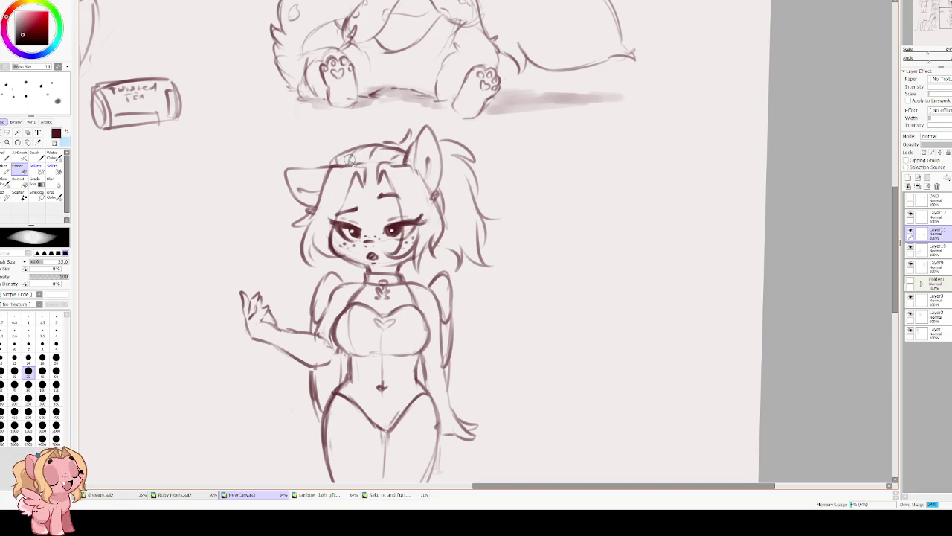
Mirror and rotate the view, then darken and thicken the left eye's lashes.
{"action": "key", "text": "c"}
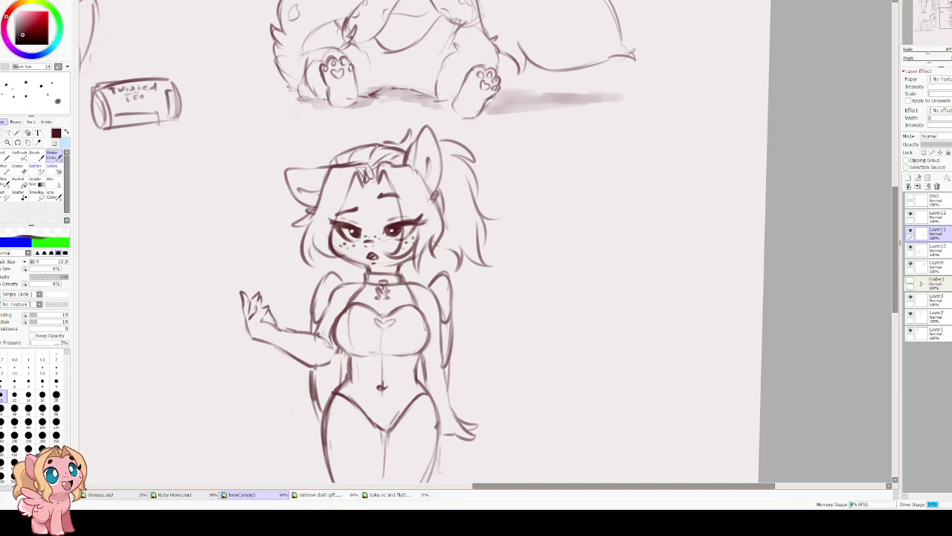
{"action": "key", "text": "h"}
{"action": "key", "text": "Delete"}
{"action": "left_click_drag", "start_coordinate": [446, 237], "coordinate": [431, 242]}
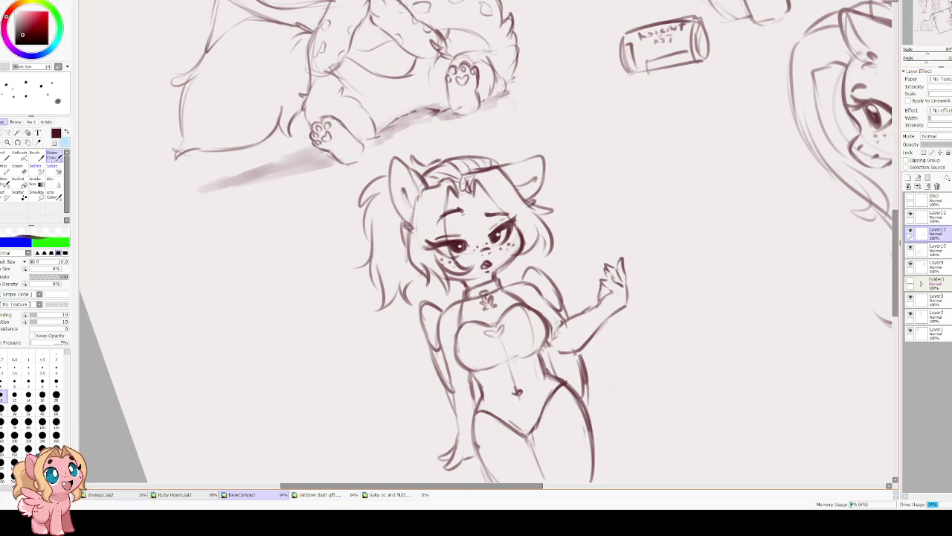
{"action": "key", "text": "h"}
{"action": "key", "text": "Delete"}
{"action": "key", "text": "e"}
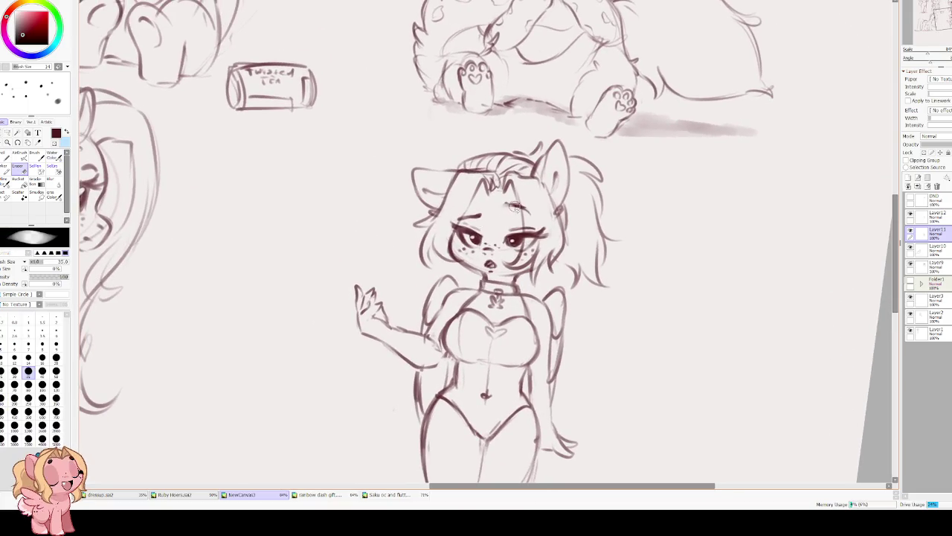
Define the right eyebrow, set the view upright, and pick a large eraser.
{"action": "key", "text": "b"}
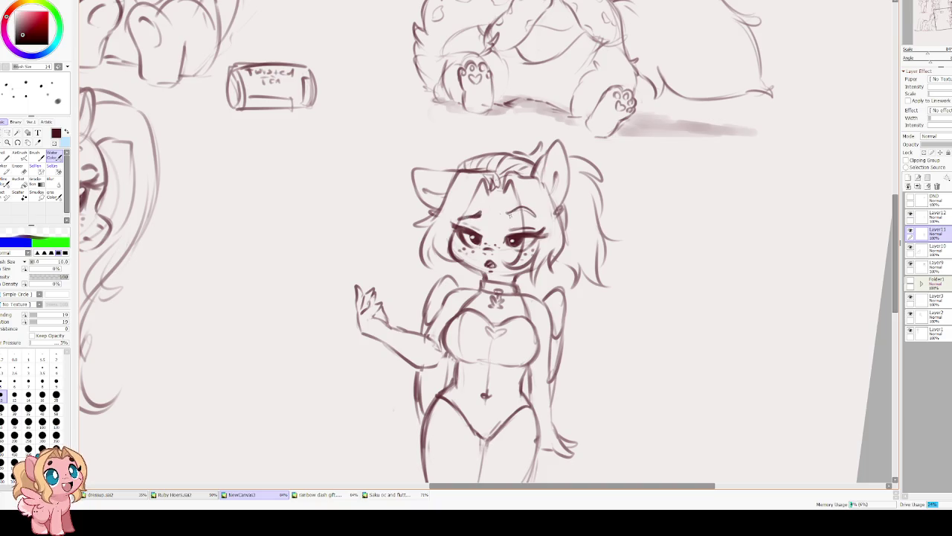
{"action": "left_click_drag", "start_coordinate": [522, 211], "coordinate": [534, 216]}
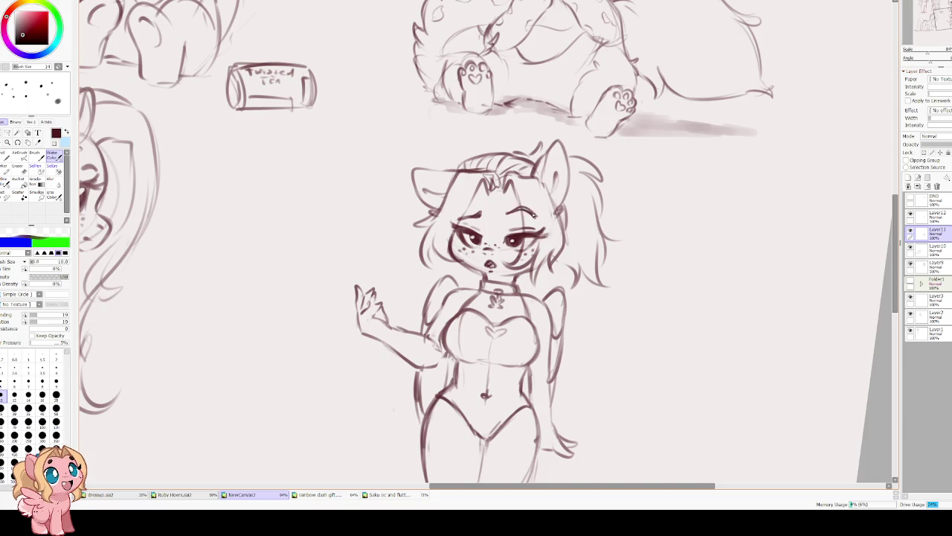
{"action": "key", "text": "Delete"}
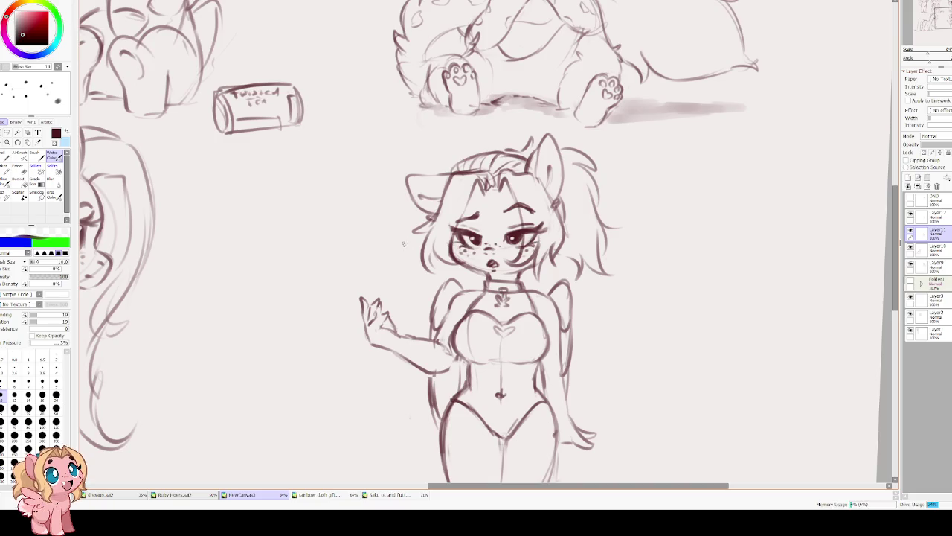
{"action": "left_click_drag", "start_coordinate": [463, 248], "coordinate": [444, 206]}
{"action": "scroll", "coordinate": [444, 206], "scroll_direction": "down", "scroll_amount": 3}
{"action": "scroll", "coordinate": [387, 196], "scroll_direction": "up", "scroll_amount": 1}
{"action": "scroll", "coordinate": [388, 197], "scroll_direction": "up", "scroll_amount": 1}
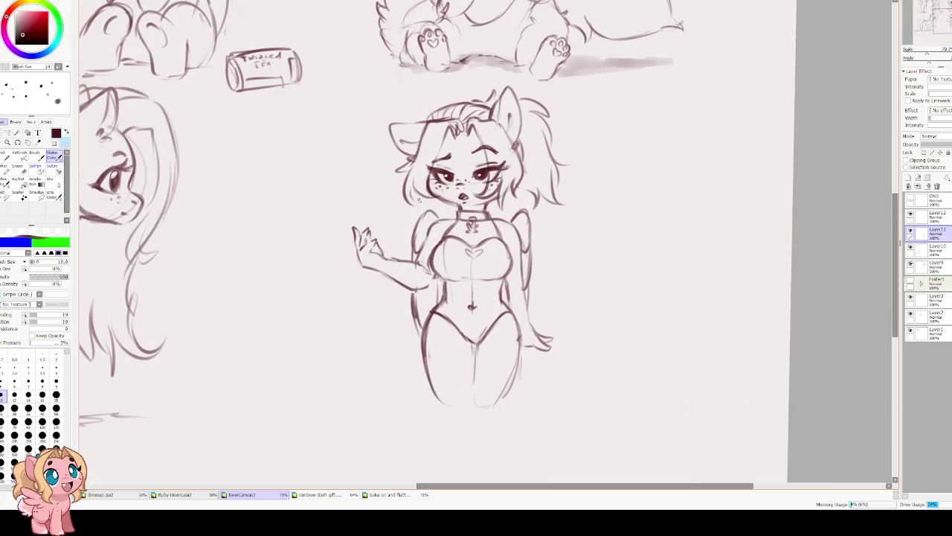
{"action": "left_click_drag", "start_coordinate": [381, 254], "coordinate": [376, 288]}
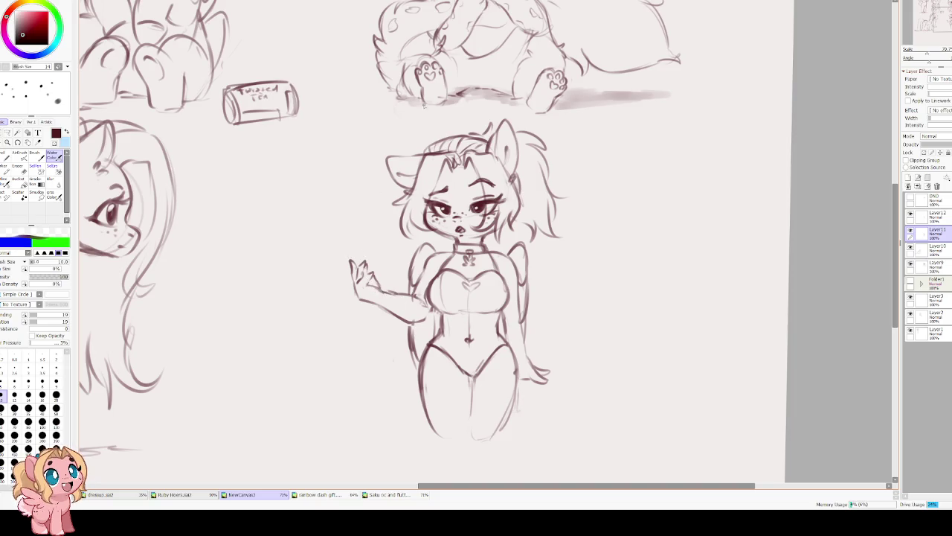
{"action": "key", "text": "e"}
{"action": "key", "text": "bracketright"}
{"action": "key", "text": "bracketright"}
{"action": "key", "text": "bracketright"}
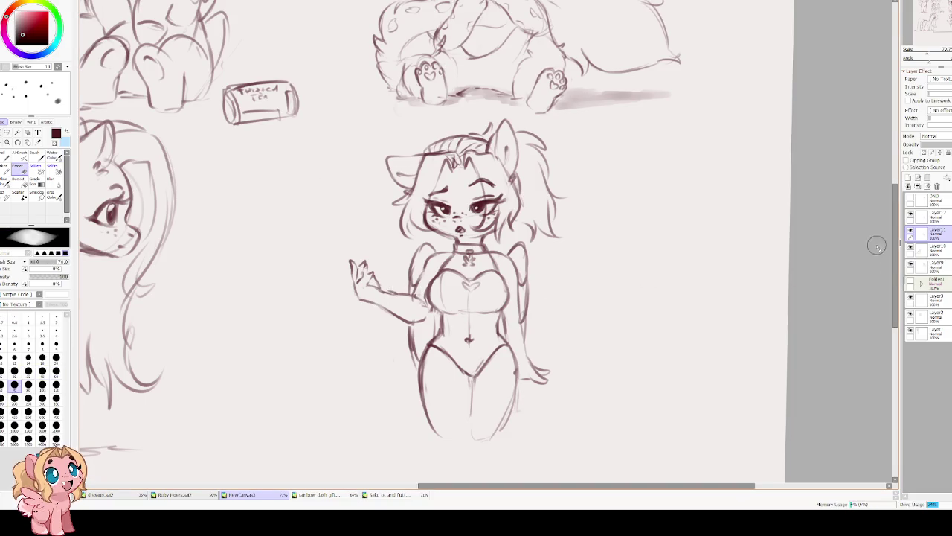
Delete the unused Layer12.
{"action": "left_click", "coordinate": [934, 216]}
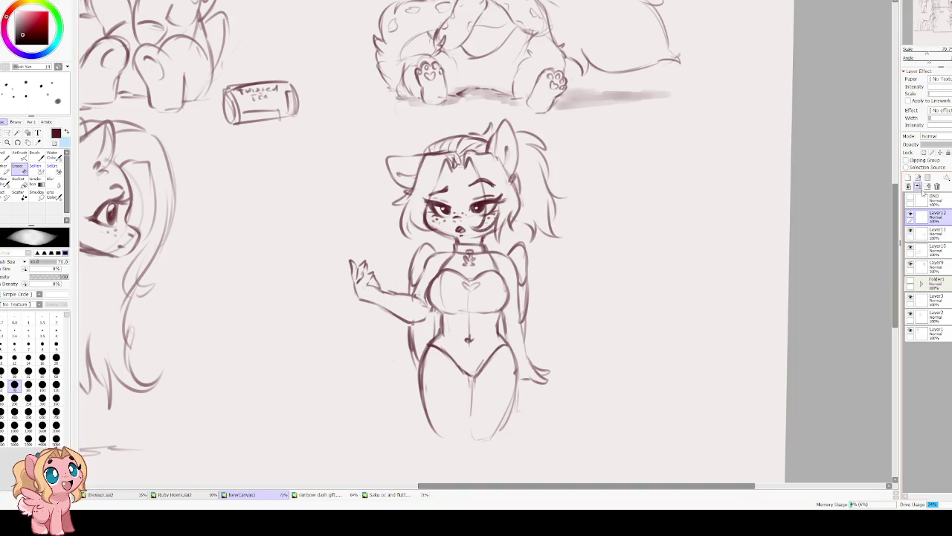
{"action": "left_click", "coordinate": [915, 185]}
{"action": "left_click", "coordinate": [910, 217]}
{"action": "left_click", "coordinate": [911, 217]}
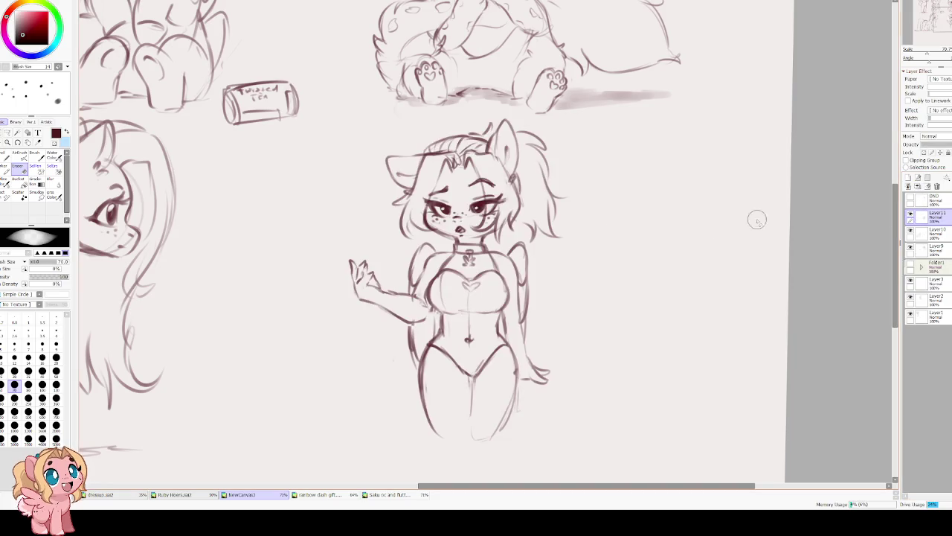
Replace the raised hand with an outstretched palm-up arm and add chest and torso lines.
{"action": "mouse_move", "coordinate": [379, 257]}
{"action": "left_mouse_down"}
{"action": "mouse_move", "coordinate": [350, 276]}
{"action": "mouse_move", "coordinate": [374, 283]}
{"action": "left_mouse_up"}
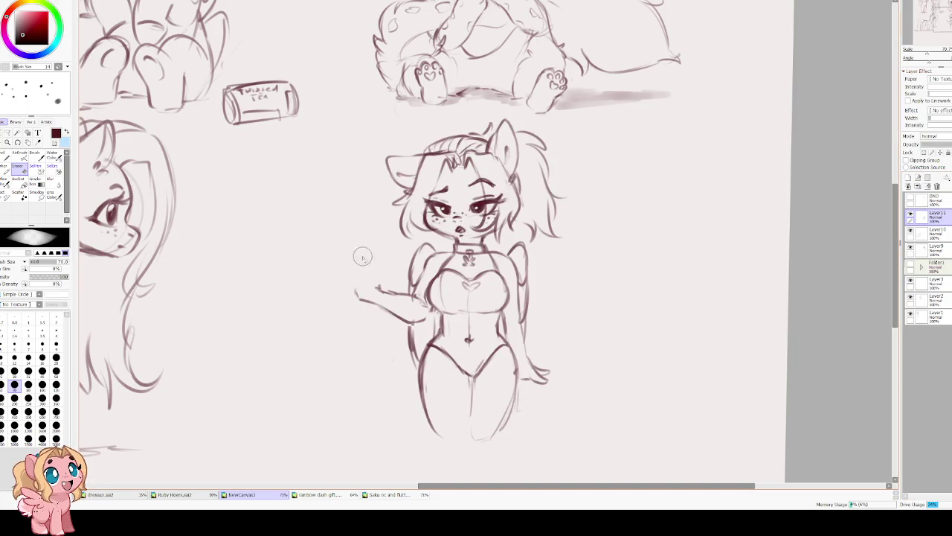
{"action": "key", "text": "b"}
{"action": "left_click_drag", "start_coordinate": [378, 290], "coordinate": [344, 294]}
{"action": "key", "text": "ctrl+z"}
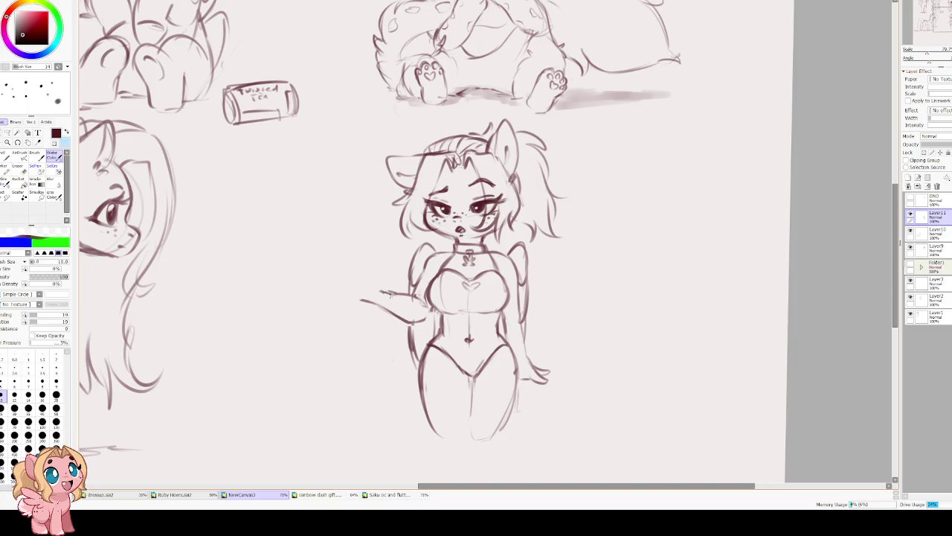
{"action": "mouse_move", "coordinate": [343, 293]}
{"action": "left_mouse_down"}
{"action": "mouse_move", "coordinate": [368, 288]}
{"action": "mouse_move", "coordinate": [326, 297]}
{"action": "mouse_move", "coordinate": [363, 288]}
{"action": "left_mouse_up"}
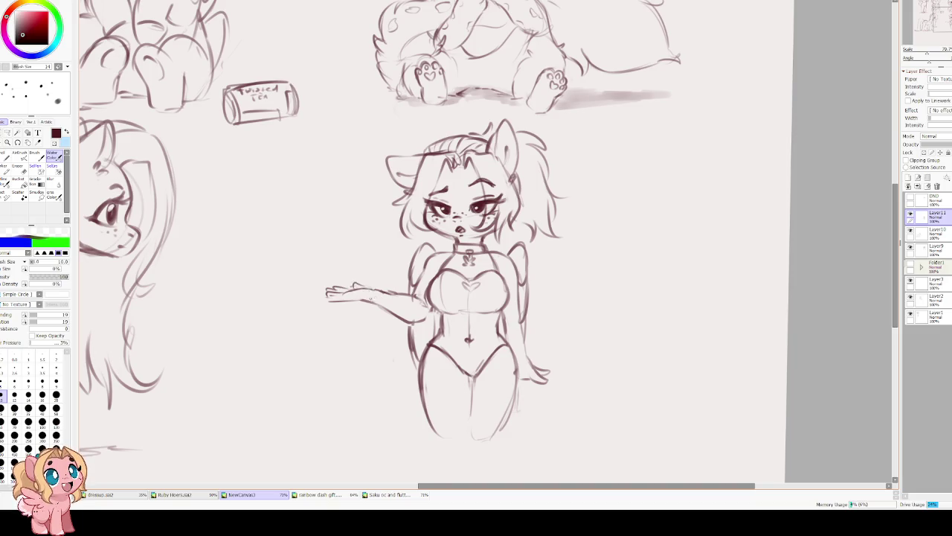
{"action": "mouse_move", "coordinate": [339, 301]}
{"action": "left_mouse_down"}
{"action": "mouse_move", "coordinate": [368, 302]}
{"action": "mouse_move", "coordinate": [408, 324]}
{"action": "mouse_move", "coordinate": [424, 321]}
{"action": "mouse_move", "coordinate": [425, 272]}
{"action": "mouse_move", "coordinate": [418, 291]}
{"action": "left_mouse_up"}
{"action": "left_click_drag", "start_coordinate": [454, 327], "coordinate": [395, 285]}
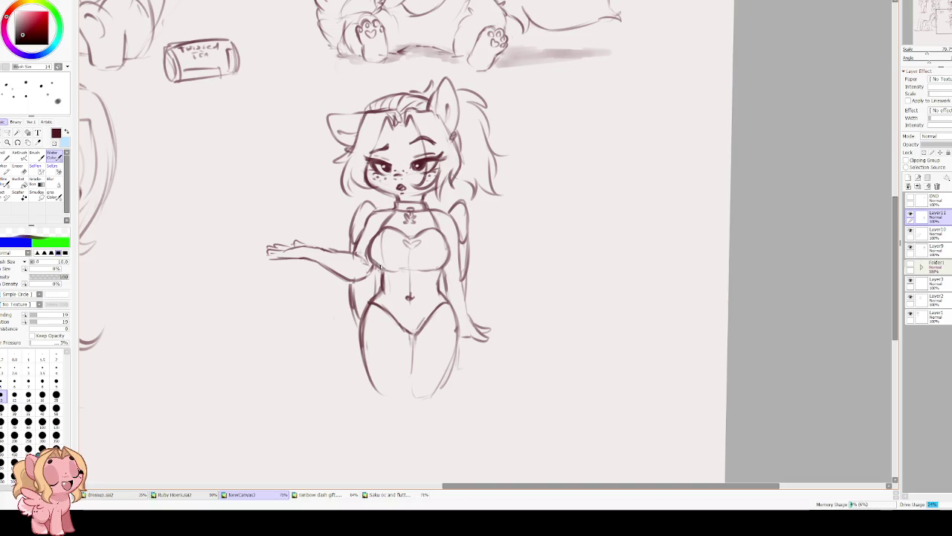
{"action": "left_click_drag", "start_coordinate": [377, 230], "coordinate": [380, 254]}
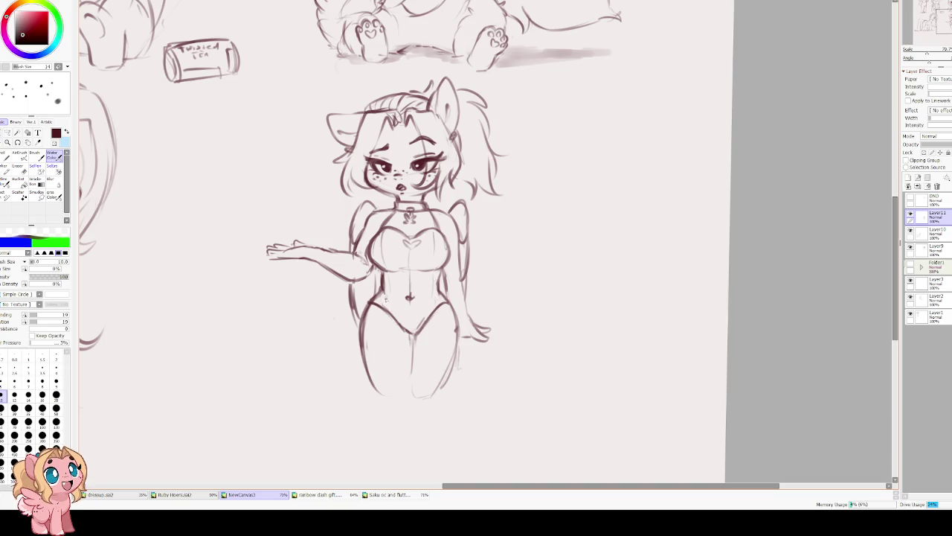
{"action": "left_click_drag", "start_coordinate": [409, 317], "coordinate": [412, 332]}
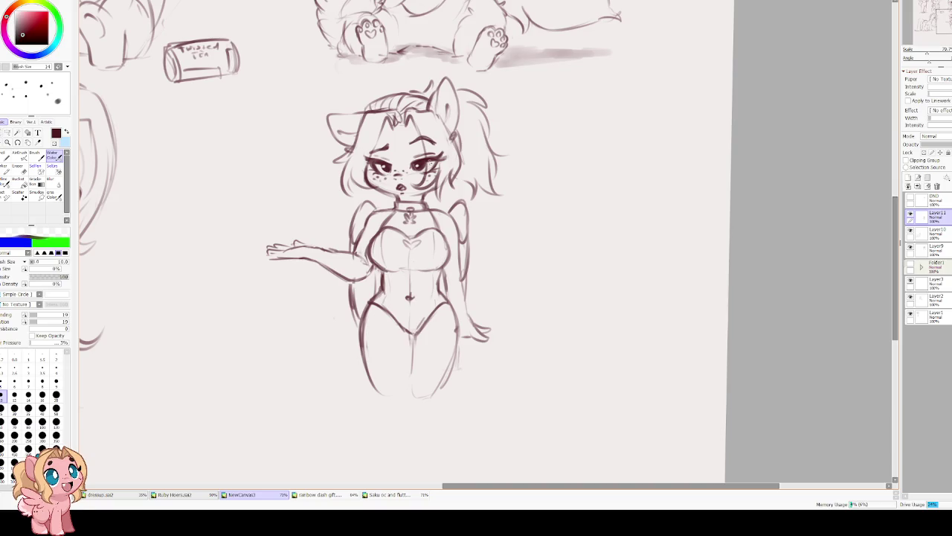
Sketch the leg outlines and inner leg line down to the knees.
{"action": "scroll", "coordinate": [434, 179], "scroll_direction": "up", "scroll_amount": 1}
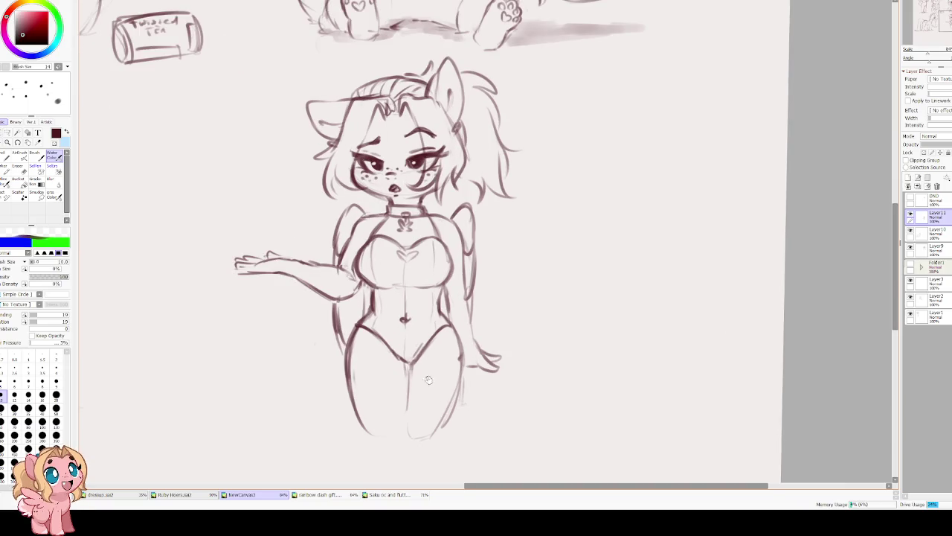
{"action": "left_click_drag", "start_coordinate": [434, 179], "coordinate": [413, 112]}
{"action": "left_click_drag", "start_coordinate": [438, 317], "coordinate": [407, 356]}
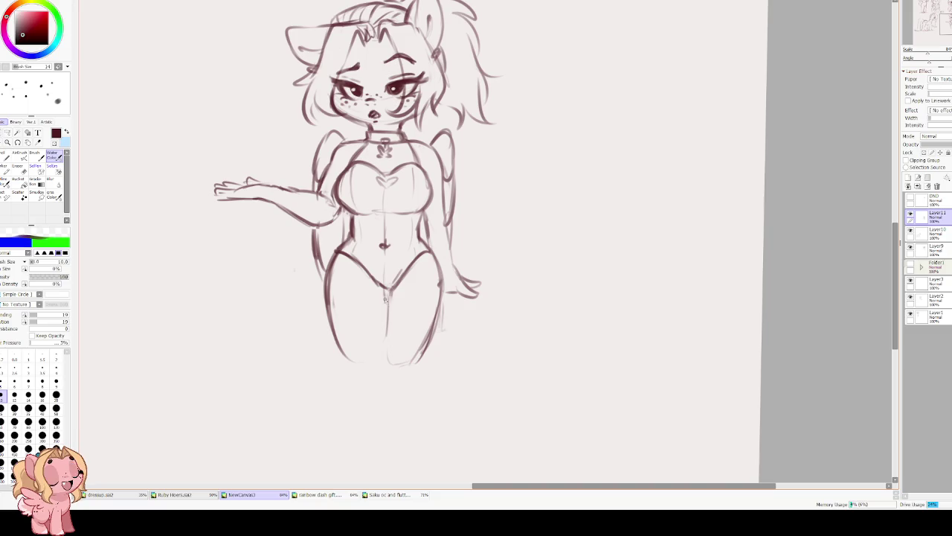
{"action": "left_click_drag", "start_coordinate": [387, 294], "coordinate": [389, 349]}
{"action": "left_click_drag", "start_coordinate": [393, 311], "coordinate": [378, 373]}
{"action": "left_click_drag", "start_coordinate": [342, 331], "coordinate": [369, 376]}
{"action": "left_click_drag", "start_coordinate": [429, 319], "coordinate": [391, 369]}
{"action": "left_click_drag", "start_coordinate": [467, 17], "coordinate": [455, 140]}
{"action": "mouse_move", "coordinate": [442, 369]}
{"action": "left_mouse_down"}
{"action": "mouse_move", "coordinate": [442, 294]}
{"action": "mouse_move", "coordinate": [445, 321]}
{"action": "mouse_move", "coordinate": [430, 339]}
{"action": "left_mouse_up"}
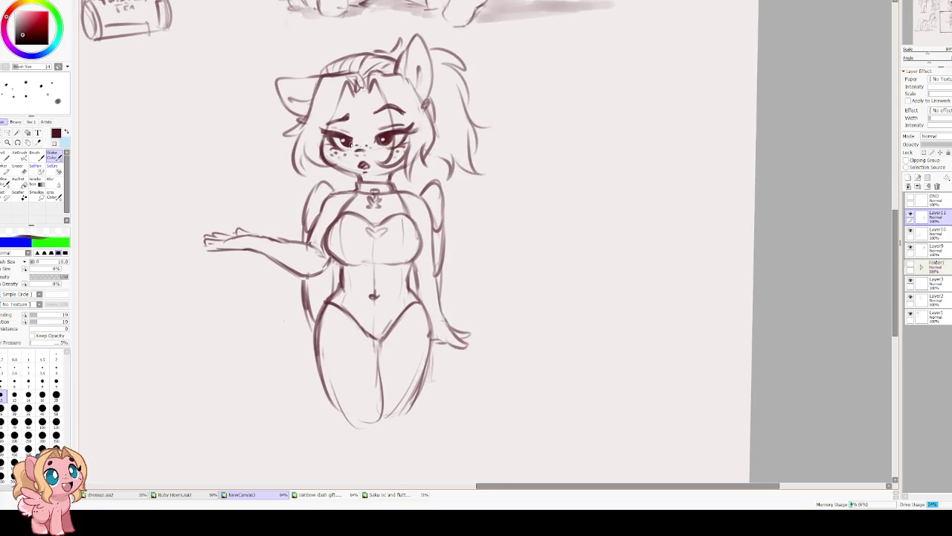
{"action": "scroll", "coordinate": [350, 144], "scroll_direction": "down", "scroll_amount": 3}
{"action": "scroll", "coordinate": [327, 179], "scroll_direction": "up", "scroll_amount": 2}
{"action": "scroll", "coordinate": [315, 197], "scroll_direction": "up", "scroll_amount": 2}
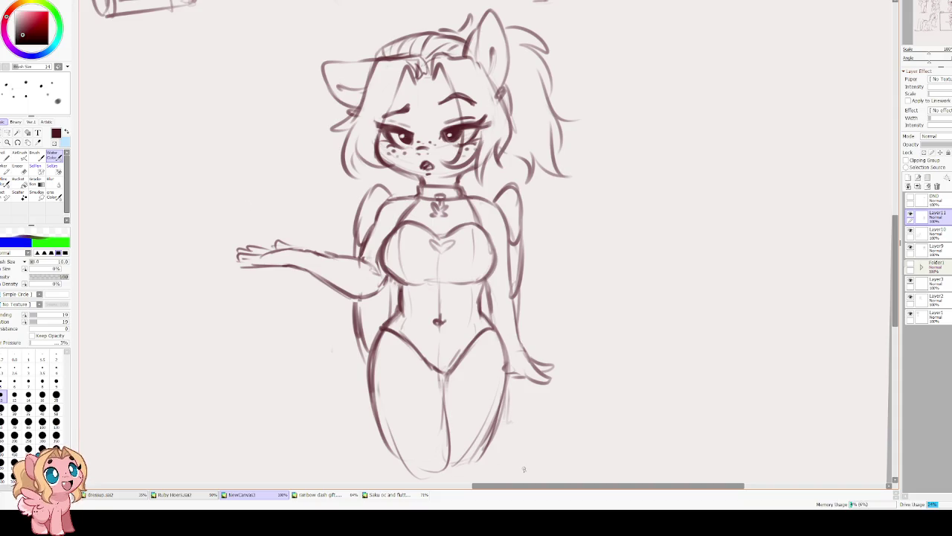
In a mirrored view, erase and redraw the wrist joining arm to hand.
{"action": "key", "text": "e"}
{"action": "key", "text": "h"}
{"action": "scroll", "coordinate": [416, 240], "scroll_direction": "right", "scroll_amount": 3}
{"action": "mouse_move", "coordinate": [510, 288]}
{"action": "left_mouse_down"}
{"action": "mouse_move", "coordinate": [491, 277]}
{"action": "mouse_move", "coordinate": [498, 268]}
{"action": "mouse_move", "coordinate": [509, 284]}
{"action": "mouse_move", "coordinate": [497, 266]}
{"action": "mouse_move", "coordinate": [499, 284]}
{"action": "mouse_move", "coordinate": [483, 297]}
{"action": "left_mouse_up"}
{"action": "key", "text": "b"}
{"action": "mouse_move", "coordinate": [499, 267]}
{"action": "left_mouse_down"}
{"action": "mouse_move", "coordinate": [477, 274]}
{"action": "mouse_move", "coordinate": [498, 269]}
{"action": "left_mouse_up"}
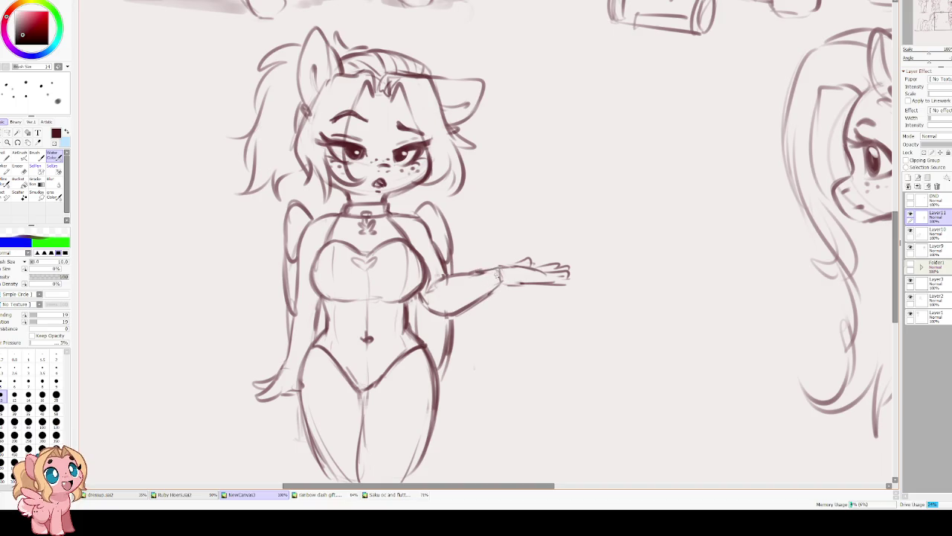
{"action": "key", "text": "ctrl+z"}
{"action": "key", "text": "ctrl+z"}
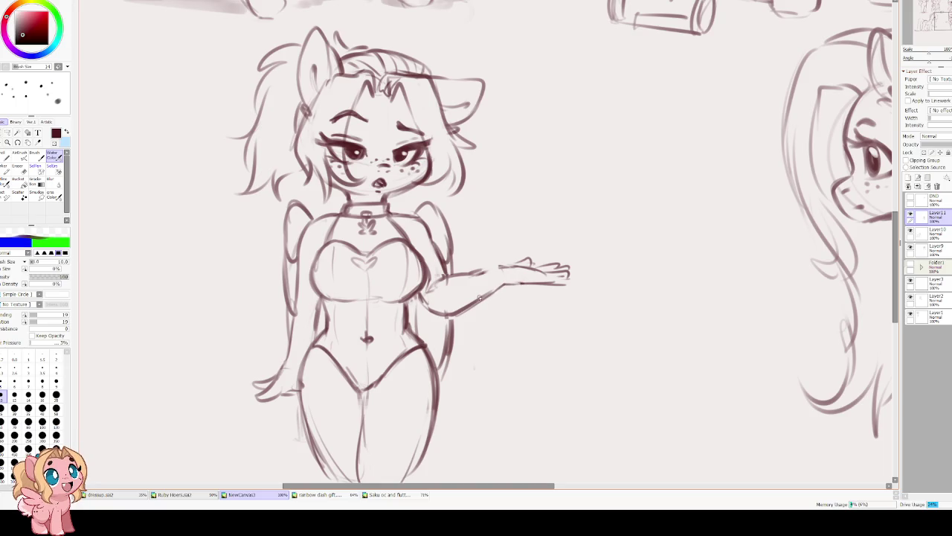
{"action": "left_click_drag", "start_coordinate": [484, 274], "coordinate": [503, 266]}
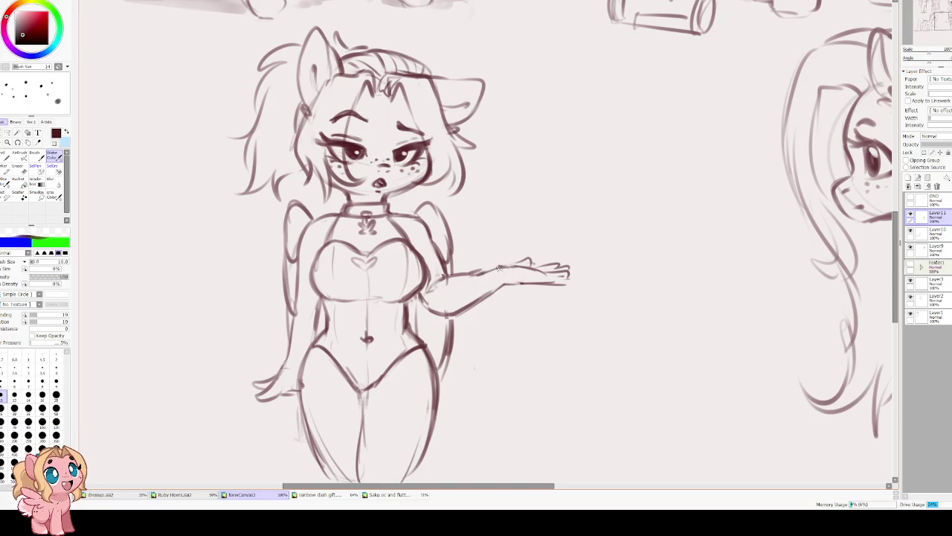
Flip the view back to normal and move over the area beside her head.
{"action": "key", "text": "h"}
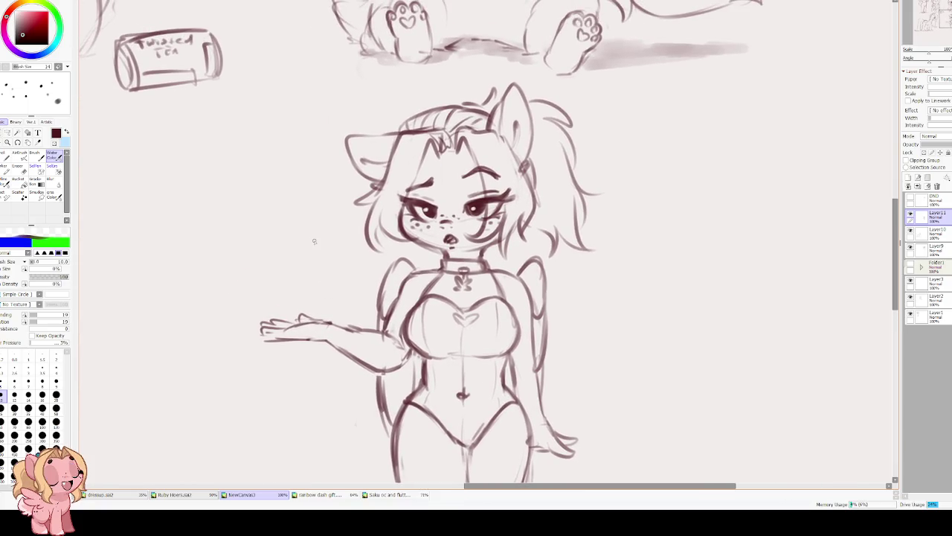
{"action": "mouse_move", "coordinate": [318, 183]}
{"action": "left_mouse_down"}
{"action": "mouse_move", "coordinate": [343, 243]}
{"action": "mouse_move", "coordinate": [299, 239]}
{"action": "mouse_move", "coordinate": [305, 226]}
{"action": "mouse_move", "coordinate": [328, 224]}
{"action": "mouse_move", "coordinate": [325, 232]}
{"action": "left_mouse_up"}
{"action": "scroll", "coordinate": [297, 234], "scroll_direction": "down", "scroll_amount": 2}
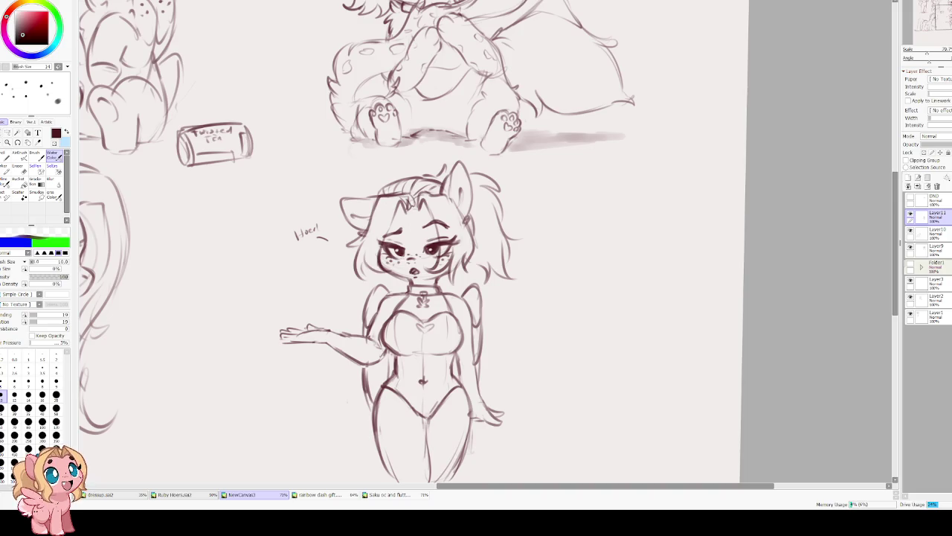
{"action": "scroll", "coordinate": [354, 234], "scroll_direction": "down", "scroll_amount": 3}
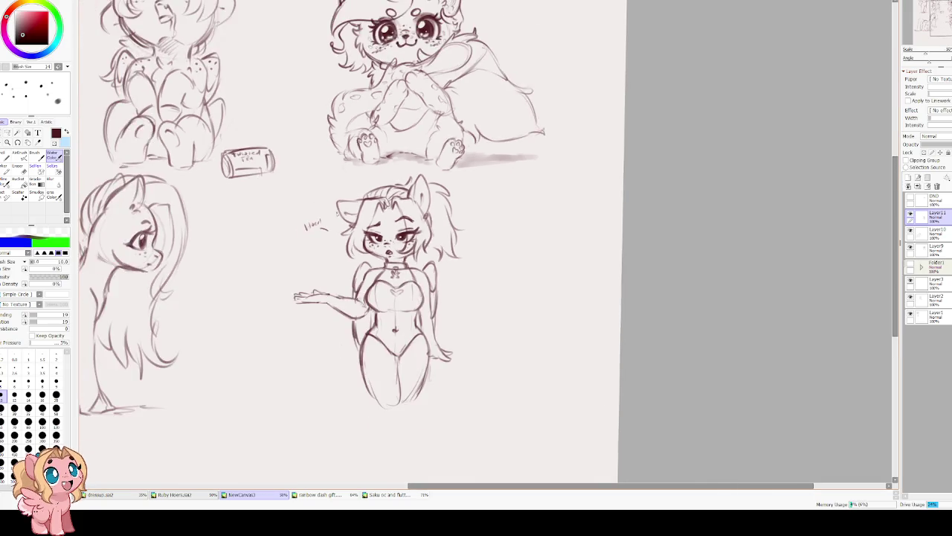
Move the character sketch to the left with Free Transform.
{"action": "scroll", "coordinate": [353, 234], "scroll_direction": "up", "scroll_amount": 1}
{"action": "key", "text": "ctrl+t"}
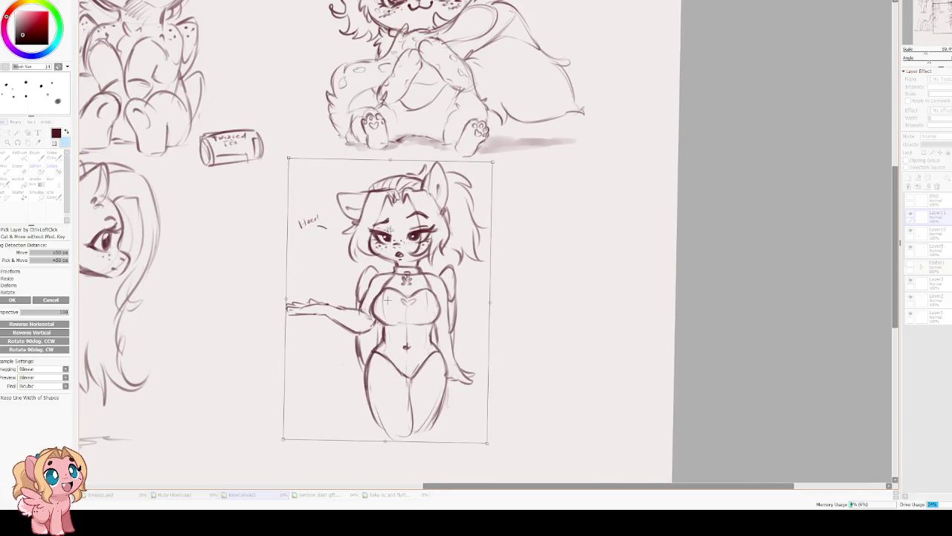
{"action": "left_click_drag", "start_coordinate": [331, 148], "coordinate": [269, 143]}
{"action": "key", "text": "Return"}
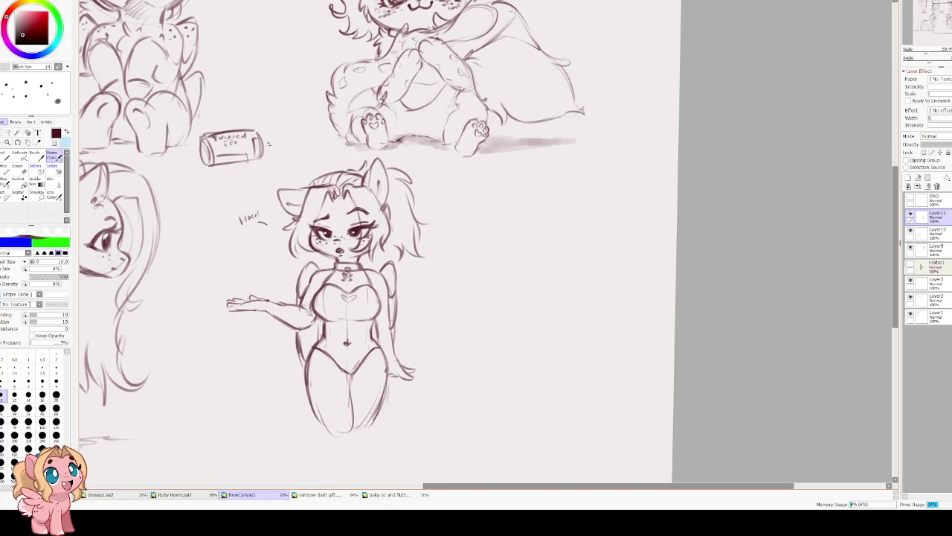
Erase the character's lower legs with an enlarged eraser.
{"action": "left_click_drag", "start_coordinate": [323, 321], "coordinate": [344, 212]}
{"action": "key", "text": "bracketright"}
{"action": "key", "text": "bracketright"}
{"action": "key", "text": "bracketright"}
{"action": "left_click_drag", "start_coordinate": [375, 265], "coordinate": [346, 304]}
{"action": "mouse_move", "coordinate": [343, 261]}
{"action": "left_mouse_down"}
{"action": "mouse_move", "coordinate": [355, 328]}
{"action": "mouse_move", "coordinate": [398, 294]}
{"action": "left_mouse_up"}
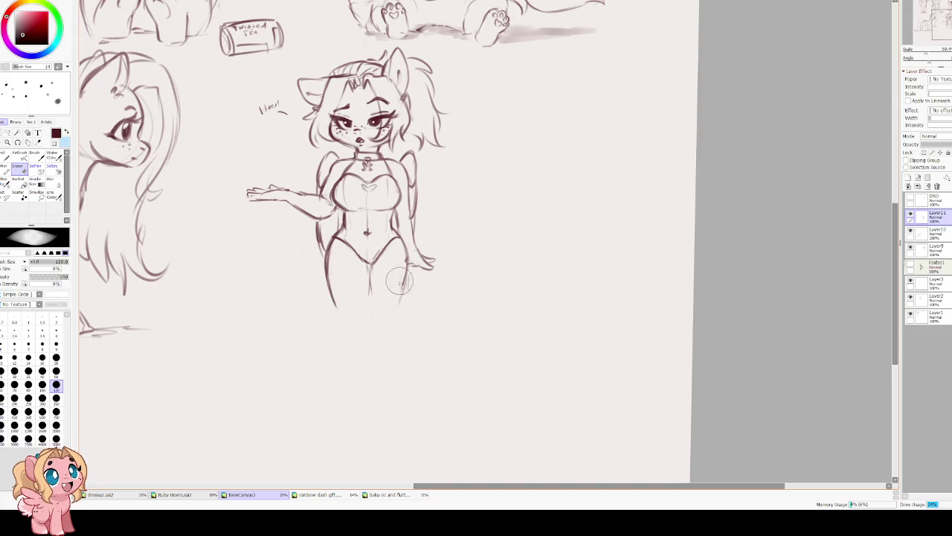
Redraw longer leg lines extending below the crotch, undoing bad strokes.
{"action": "key", "text": "c"}
{"action": "mouse_move", "coordinate": [369, 264]}
{"action": "left_mouse_down"}
{"action": "mouse_move", "coordinate": [368, 312]}
{"action": "mouse_move", "coordinate": [335, 320]}
{"action": "mouse_move", "coordinate": [365, 346]}
{"action": "mouse_move", "coordinate": [368, 382]}
{"action": "left_mouse_up"}
{"action": "key", "text": "bracketright"}
{"action": "key", "text": "bracketright"}
{"action": "left_click_drag", "start_coordinate": [334, 326], "coordinate": [339, 374]}
{"action": "key", "text": "ctrl+z"}
{"action": "key", "text": "ctrl+z"}
{"action": "key", "text": "ctrl+z"}
{"action": "key", "text": "ctrl+z"}
{"action": "left_click_drag", "start_coordinate": [369, 318], "coordinate": [367, 402]}
{"action": "key", "text": "ctrl+z"}
{"action": "key", "text": "ctrl+z"}
{"action": "key", "text": "ctrl+z"}
{"action": "key", "text": "ctrl+z"}
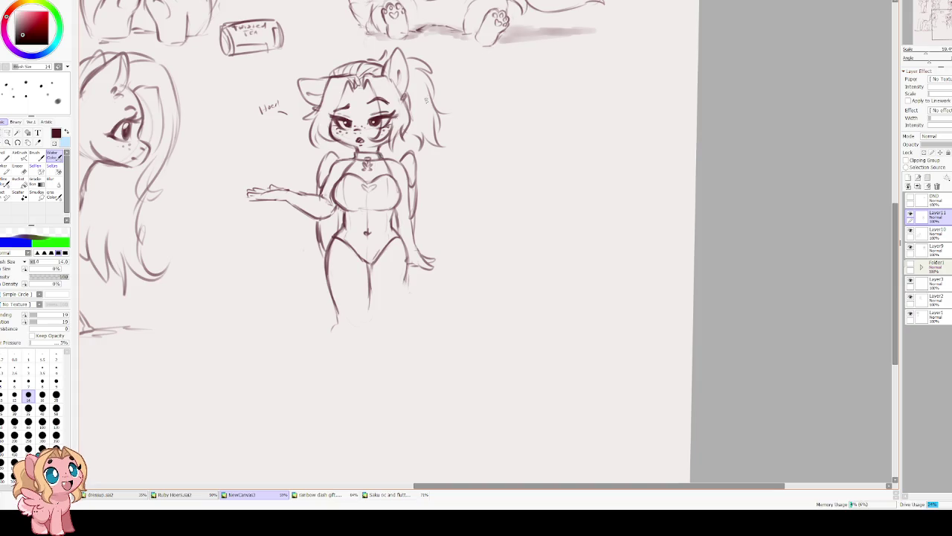
Extend both legs downward toward the feet, retrying the right lower-leg stroke.
{"action": "left_click_drag", "start_coordinate": [364, 277], "coordinate": [371, 262]}
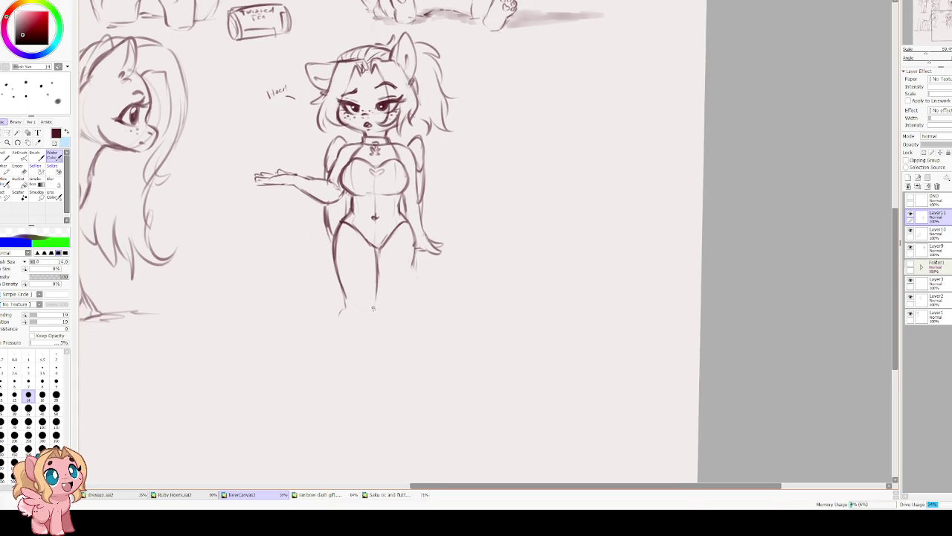
{"action": "mouse_move", "coordinate": [371, 311]}
{"action": "left_mouse_down"}
{"action": "mouse_move", "coordinate": [372, 346]}
{"action": "mouse_move", "coordinate": [351, 366]}
{"action": "left_mouse_up"}
{"action": "mouse_move", "coordinate": [342, 316]}
{"action": "left_mouse_down"}
{"action": "mouse_move", "coordinate": [349, 365]}
{"action": "mouse_move", "coordinate": [364, 358]}
{"action": "left_mouse_up"}
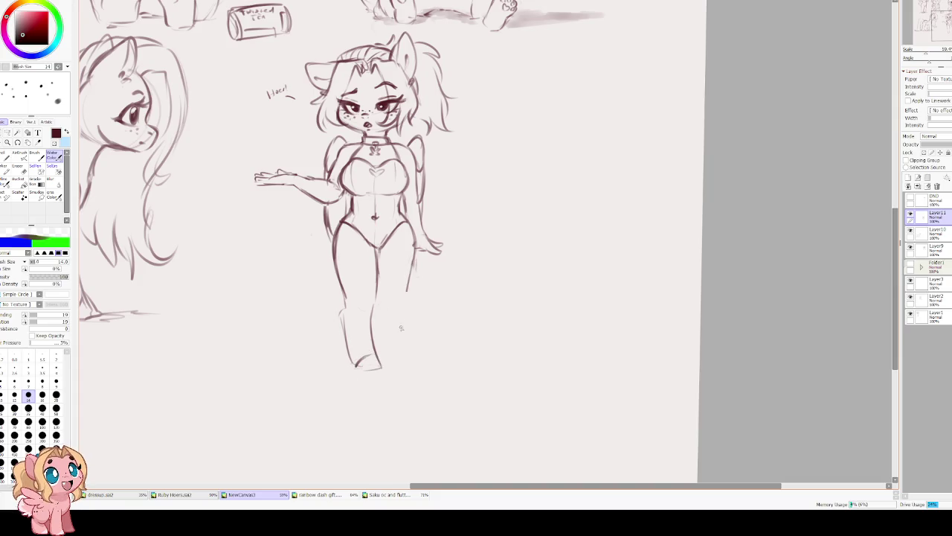
{"action": "left_click_drag", "start_coordinate": [378, 274], "coordinate": [376, 301]}
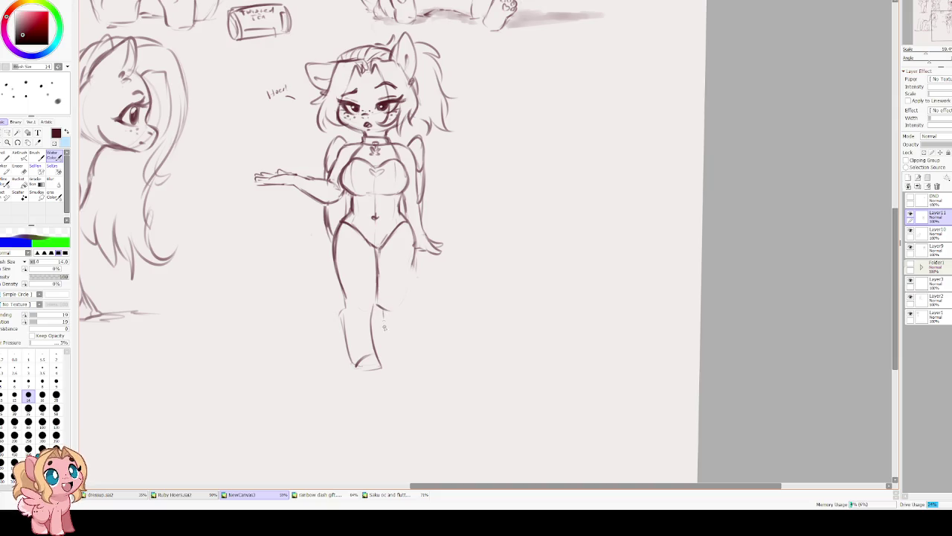
{"action": "key", "text": "ctrl+z"}
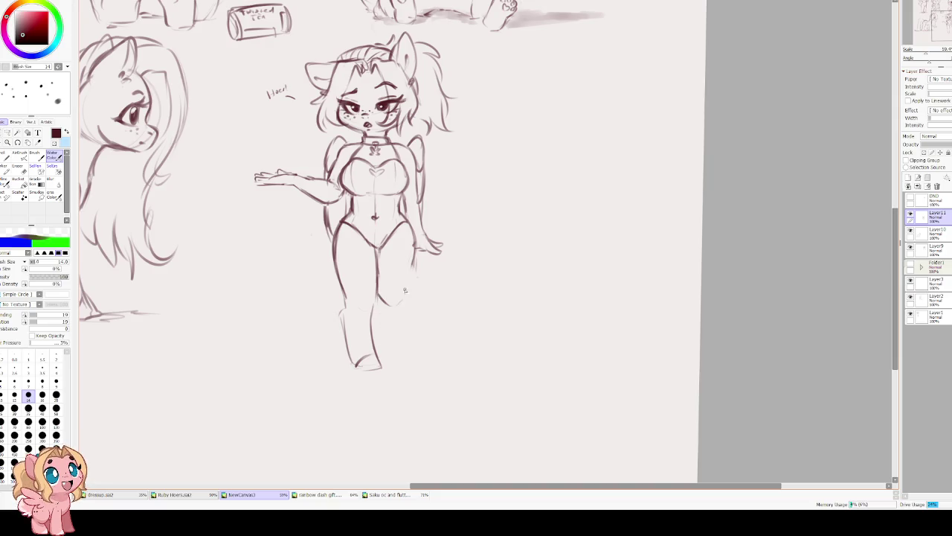
{"action": "left_click_drag", "start_coordinate": [384, 302], "coordinate": [386, 338]}
{"action": "key", "text": "ctrl+z"}
{"action": "key", "text": "ctrl+z"}
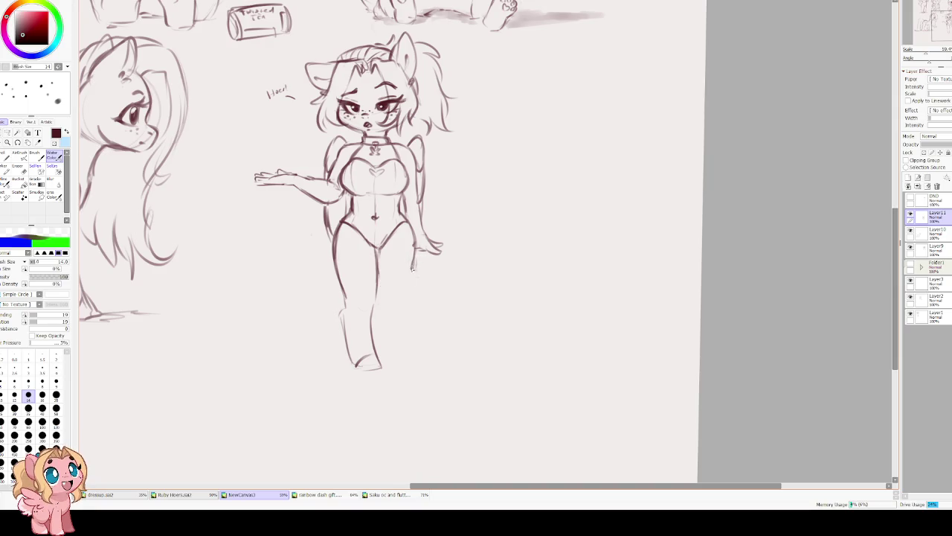
Outline both sides of the right lower leg and shape the top of the foot.
{"action": "left_click_drag", "start_coordinate": [415, 257], "coordinate": [385, 361]}
{"action": "key", "text": "ctrl+z"}
{"action": "left_click_drag", "start_coordinate": [408, 305], "coordinate": [410, 354]}
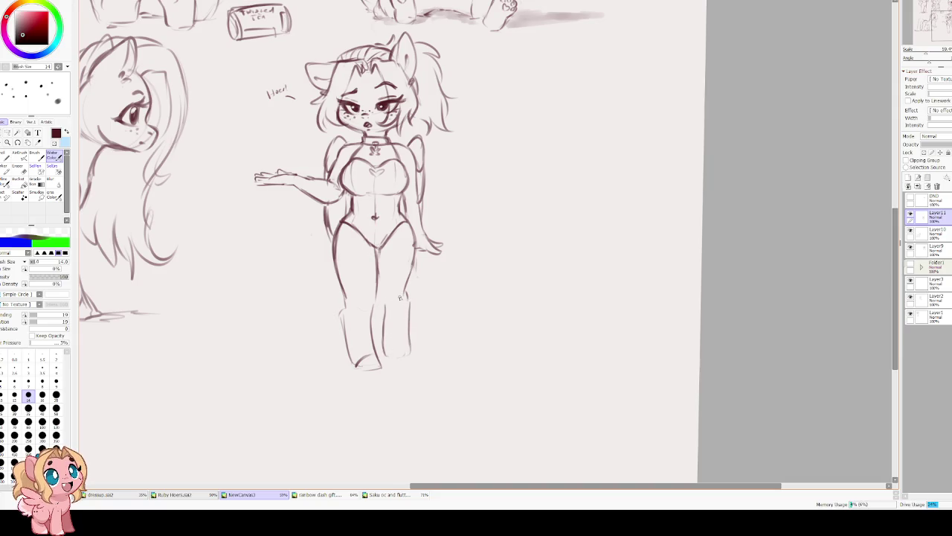
{"action": "left_click_drag", "start_coordinate": [384, 307], "coordinate": [380, 297]}
{"action": "scroll", "coordinate": [380, 297], "scroll_direction": "up", "scroll_amount": 1}
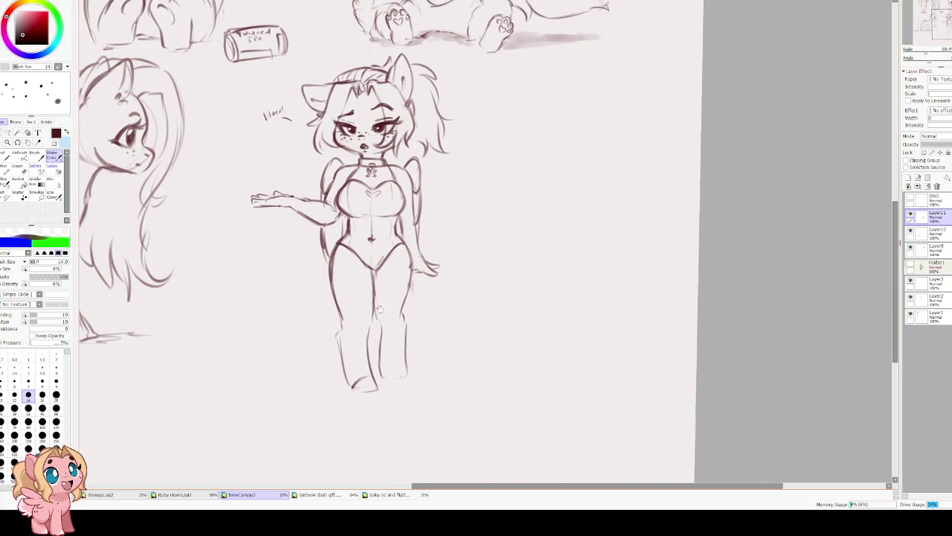
{"action": "mouse_move", "coordinate": [397, 361]}
{"action": "left_mouse_down"}
{"action": "mouse_move", "coordinate": [383, 371]}
{"action": "mouse_move", "coordinate": [406, 381]}
{"action": "left_mouse_up"}
{"action": "left_click_drag", "start_coordinate": [366, 285], "coordinate": [362, 340]}
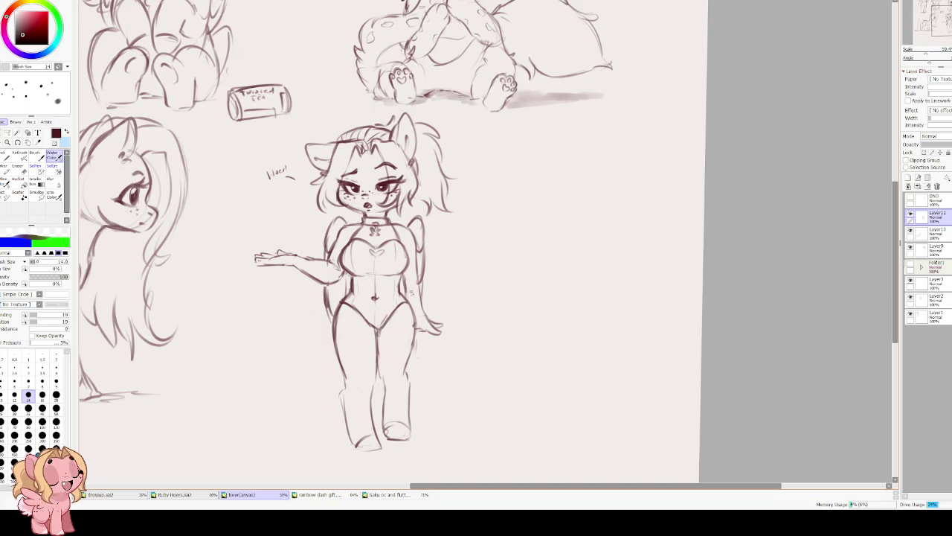
Refine the hip and thigh, right waist and shoulder lines.
{"action": "left_click_drag", "start_coordinate": [324, 301], "coordinate": [333, 319]}
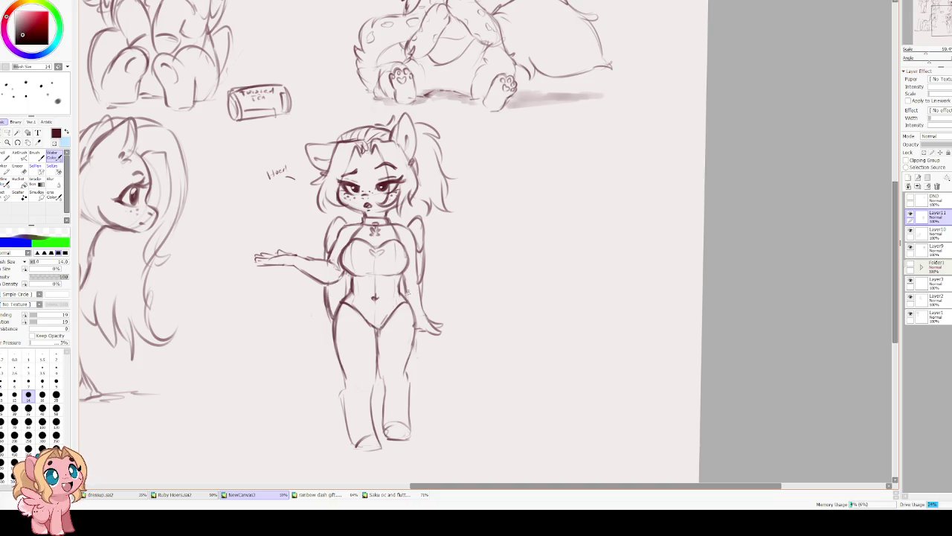
{"action": "left_click_drag", "start_coordinate": [424, 290], "coordinate": [422, 269]}
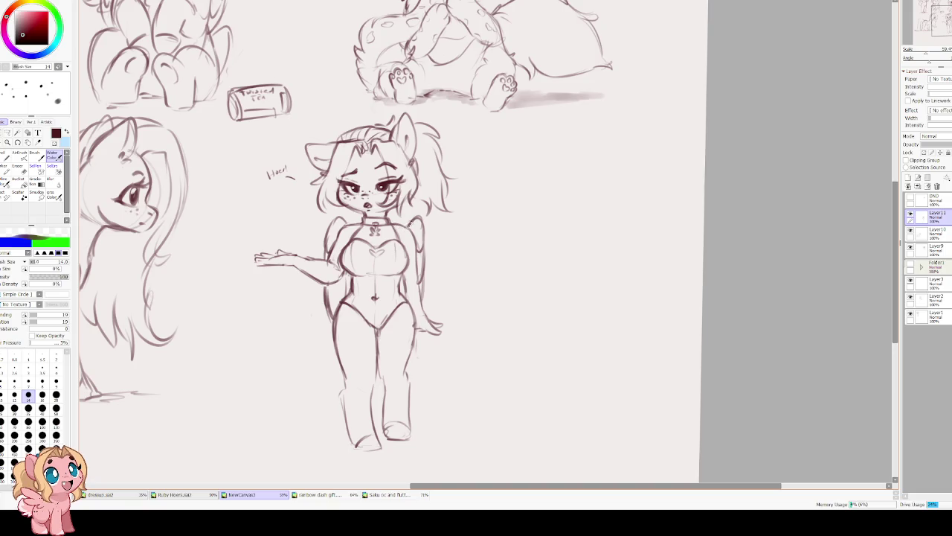
{"action": "left_click_drag", "start_coordinate": [339, 217], "coordinate": [328, 236]}
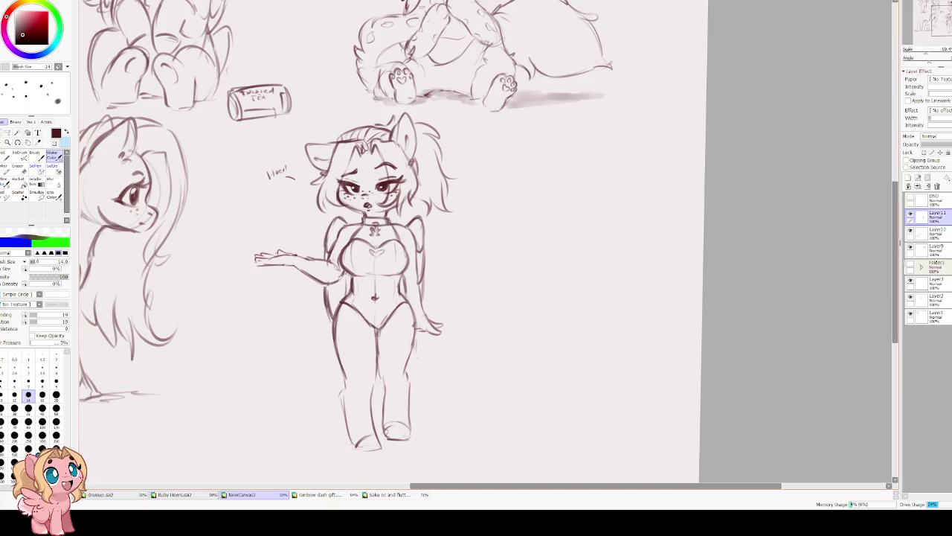
{"action": "scroll", "coordinate": [328, 238], "scroll_direction": "down", "scroll_amount": 1}
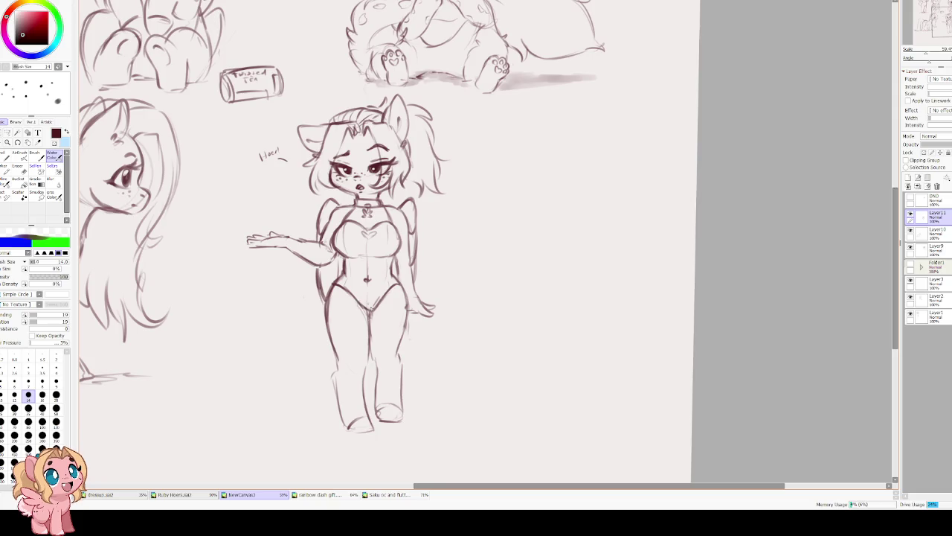
Free-transform the standing pony, dragging the top-right handle outward, and apply.
{"action": "key", "text": "ctrl+t"}
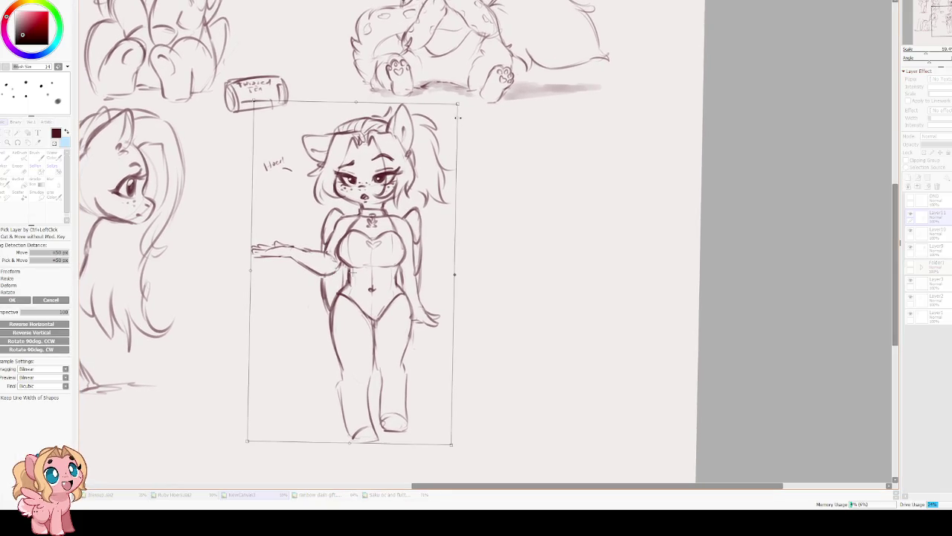
{"action": "left_click_drag", "start_coordinate": [457, 104], "coordinate": [466, 87]}
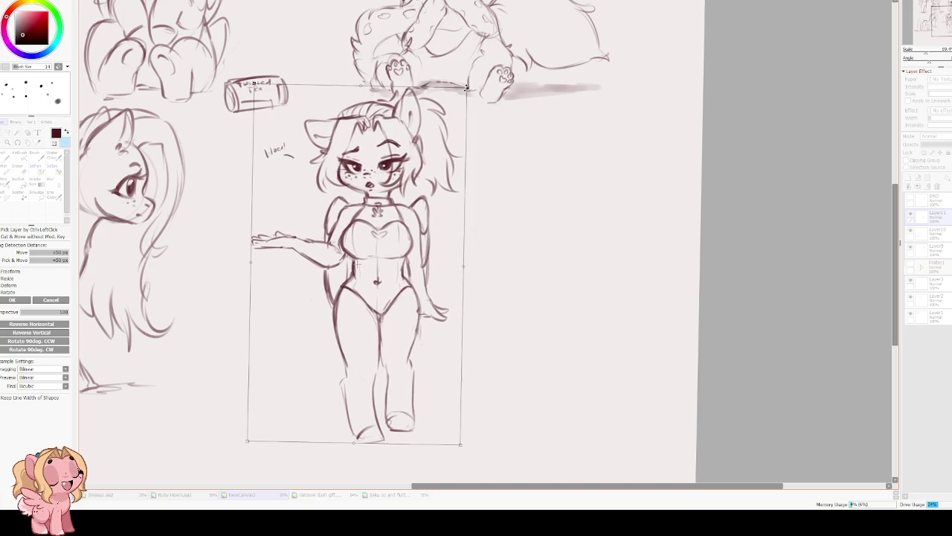
{"action": "mouse_move", "coordinate": [350, 238]}
{"action": "left_mouse_down"}
{"action": "mouse_move", "coordinate": [436, 235]}
{"action": "mouse_move", "coordinate": [387, 237]}
{"action": "left_mouse_up"}
{"action": "key", "text": "Return"}
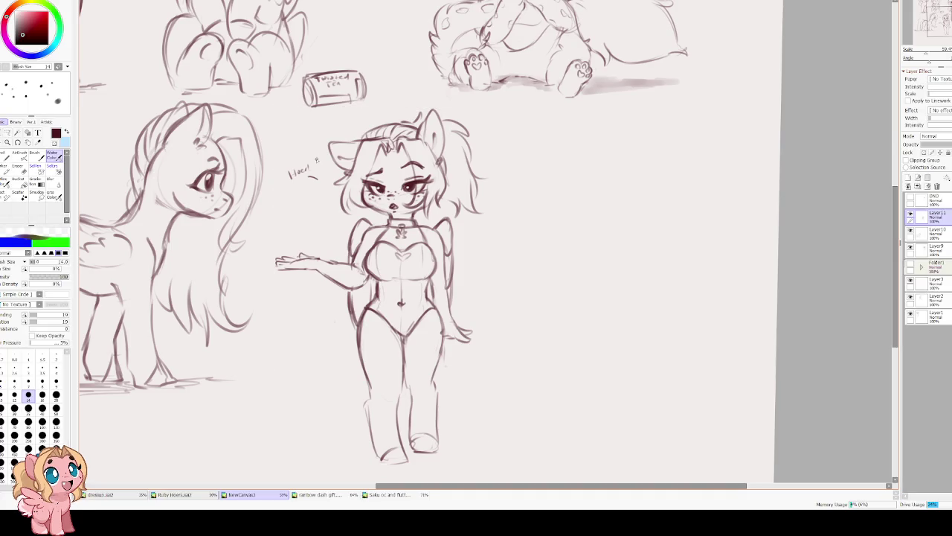
{"action": "scroll", "coordinate": [371, 180], "scroll_direction": "up", "scroll_amount": 2}
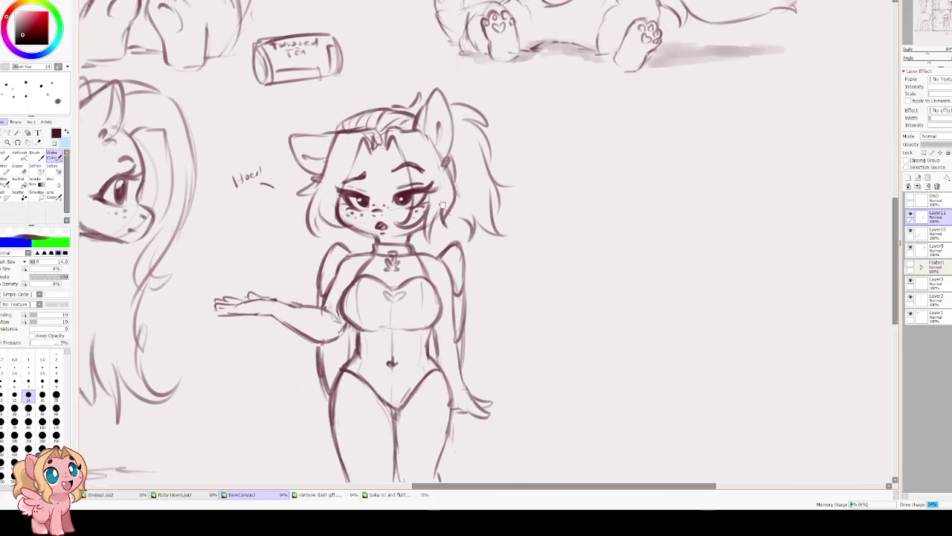
{"action": "scroll", "coordinate": [372, 173], "scroll_direction": "down", "scroll_amount": 2}
{"action": "scroll", "coordinate": [372, 204], "scroll_direction": "up", "scroll_amount": 2}
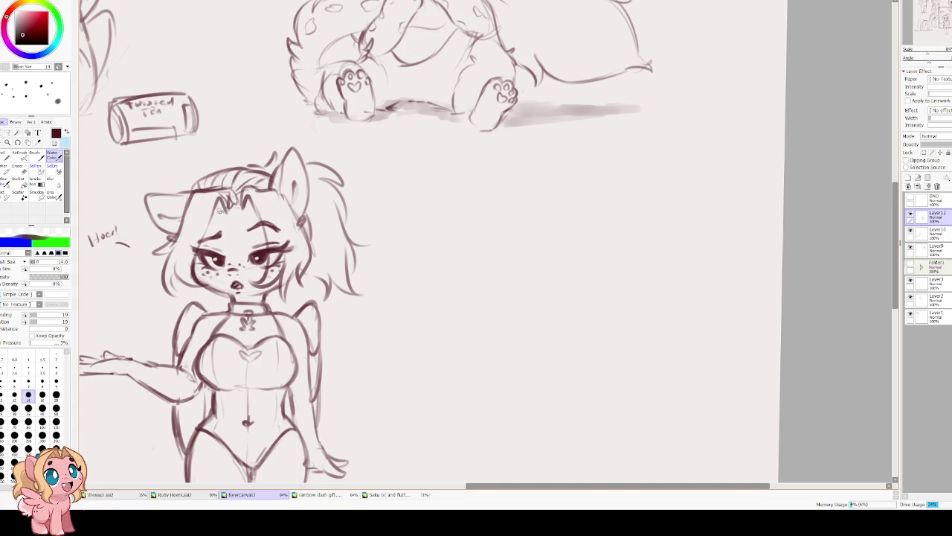
On a new layer with brush size 16, sketch a head circle beside the standing pony.
{"action": "mouse_move", "coordinate": [216, 211]}
{"action": "left_mouse_down"}
{"action": "mouse_move", "coordinate": [253, 214]}
{"action": "mouse_move", "coordinate": [234, 204]}
{"action": "mouse_move", "coordinate": [238, 189]}
{"action": "left_mouse_up"}
{"action": "left_click_drag", "start_coordinate": [402, 253], "coordinate": [291, 203]}
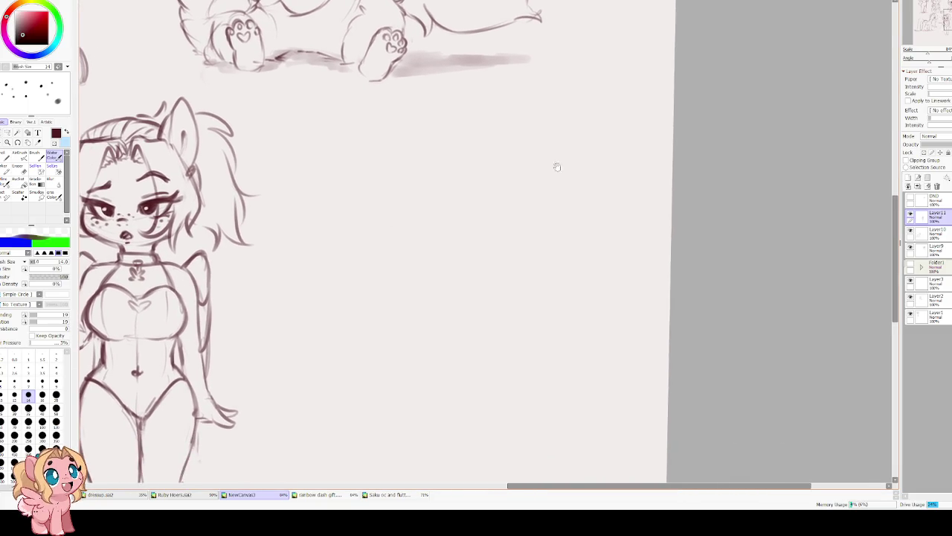
{"action": "left_click", "coordinate": [918, 177]}
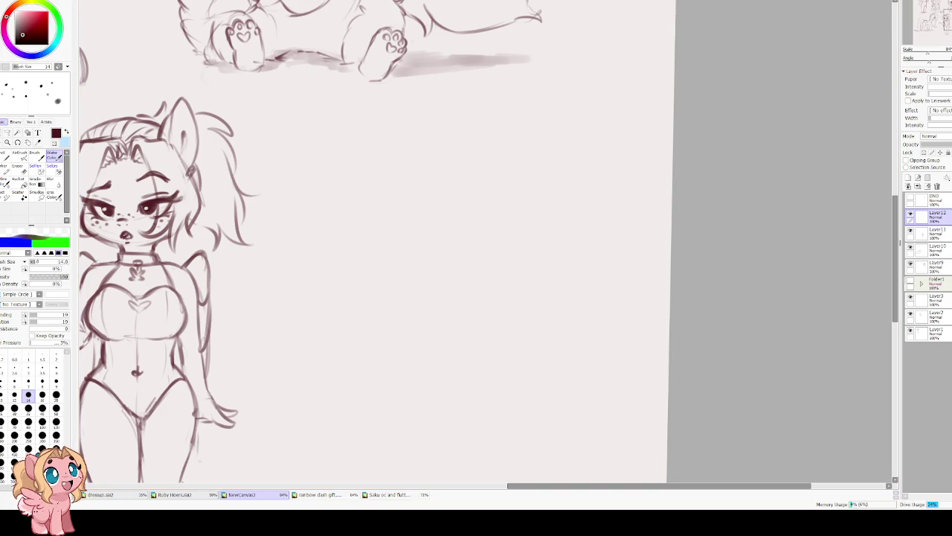
{"action": "key", "text": "bracketright"}
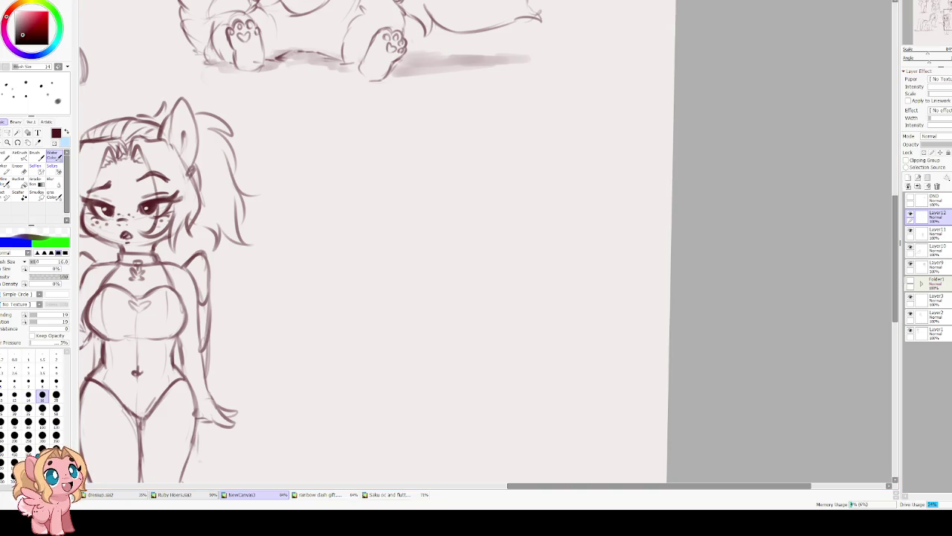
{"action": "left_click_drag", "start_coordinate": [521, 172], "coordinate": [573, 215]}
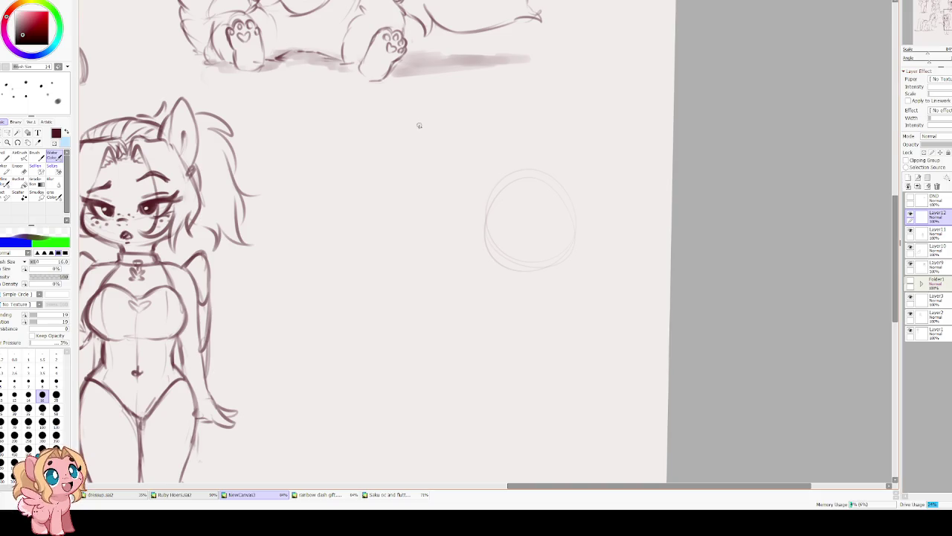
Redraw the new pony's head circle until it sits right.
{"action": "key", "text": "ctrl+z"}
{"action": "left_click_drag", "start_coordinate": [510, 273], "coordinate": [588, 249]}
{"action": "key", "text": "ctrl+z"}
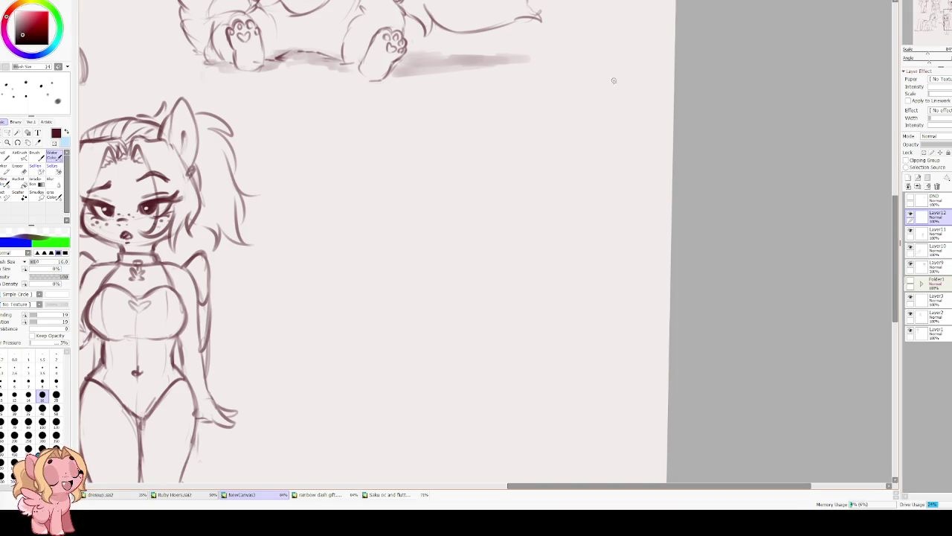
{"action": "mouse_move", "coordinate": [550, 191]}
{"action": "left_mouse_down"}
{"action": "mouse_move", "coordinate": [560, 273]}
{"action": "mouse_move", "coordinate": [496, 193]}
{"action": "left_mouse_up"}
{"action": "scroll", "coordinate": [497, 193], "scroll_direction": "up", "scroll_amount": 2}
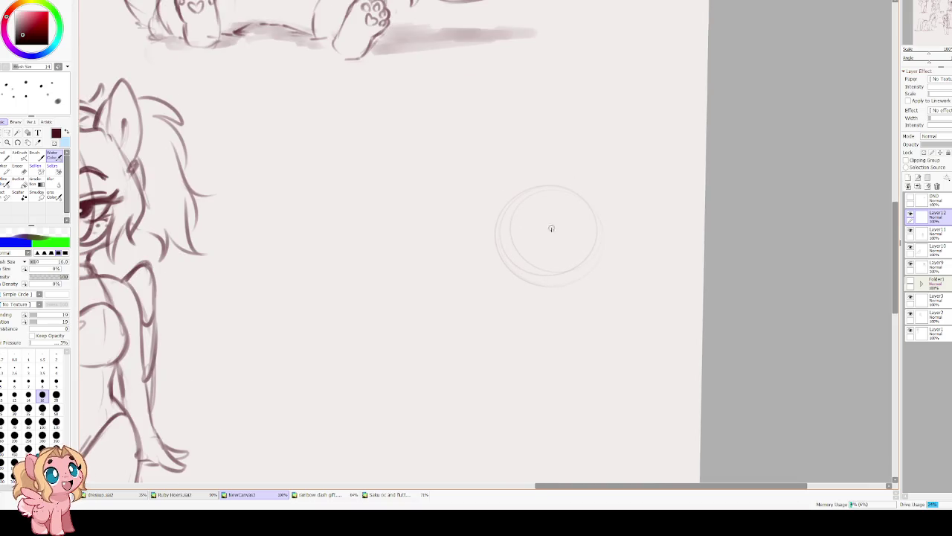
Add face guidelines and firm up the head's outer edges.
{"action": "left_click_drag", "start_coordinate": [513, 241], "coordinate": [549, 222]}
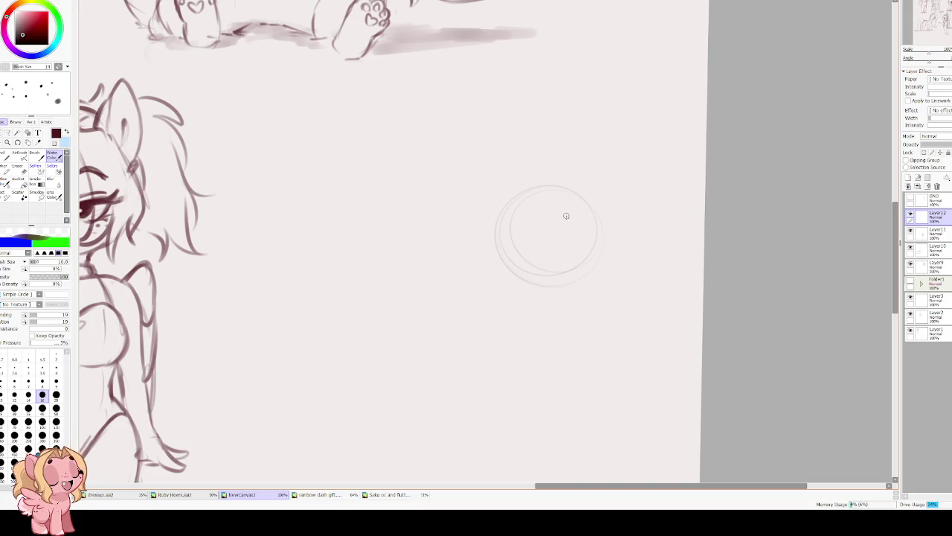
{"action": "mouse_move", "coordinate": [565, 217]}
{"action": "left_mouse_down"}
{"action": "mouse_move", "coordinate": [551, 219]}
{"action": "mouse_move", "coordinate": [552, 200]}
{"action": "left_mouse_up"}
{"action": "key", "text": "ctrl+z"}
{"action": "left_click_drag", "start_coordinate": [584, 233], "coordinate": [586, 245]}
{"action": "left_click_drag", "start_coordinate": [596, 225], "coordinate": [594, 256]}
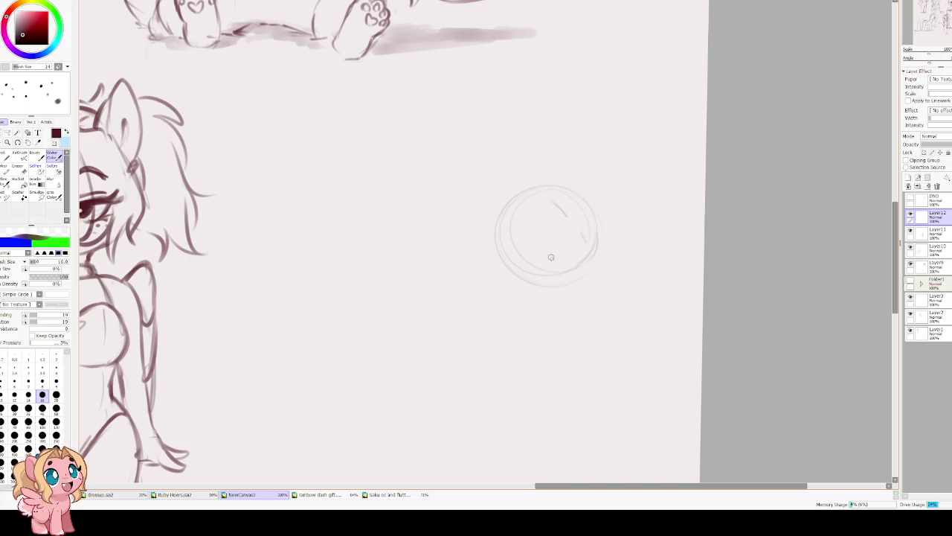
{"action": "mouse_move", "coordinate": [591, 240]}
{"action": "left_mouse_down"}
{"action": "mouse_move", "coordinate": [573, 265]}
{"action": "mouse_move", "coordinate": [530, 274]}
{"action": "left_mouse_up"}
{"action": "mouse_move", "coordinate": [546, 190]}
{"action": "left_mouse_down"}
{"action": "mouse_move", "coordinate": [513, 199]}
{"action": "mouse_move", "coordinate": [506, 253]}
{"action": "left_mouse_up"}
Sketch the muzzle, rotate the head clockwise, and add an ear on top.
{"action": "mouse_move", "coordinate": [603, 235]}
{"action": "left_mouse_down"}
{"action": "mouse_move", "coordinate": [638, 240]}
{"action": "mouse_move", "coordinate": [662, 228]}
{"action": "left_mouse_up"}
{"action": "key", "text": "ctrl+t"}
{"action": "key", "text": "Return"}
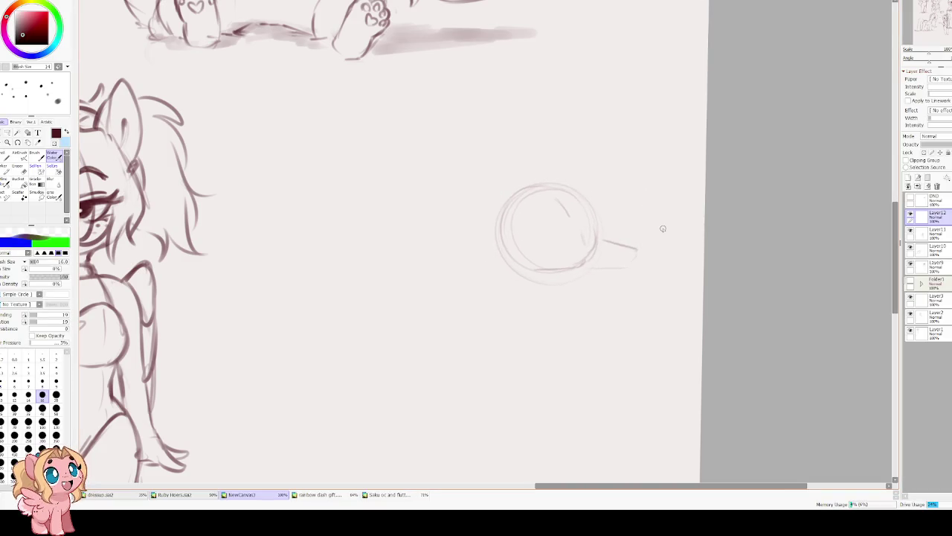
{"action": "left_click_drag", "start_coordinate": [552, 184], "coordinate": [607, 190]}
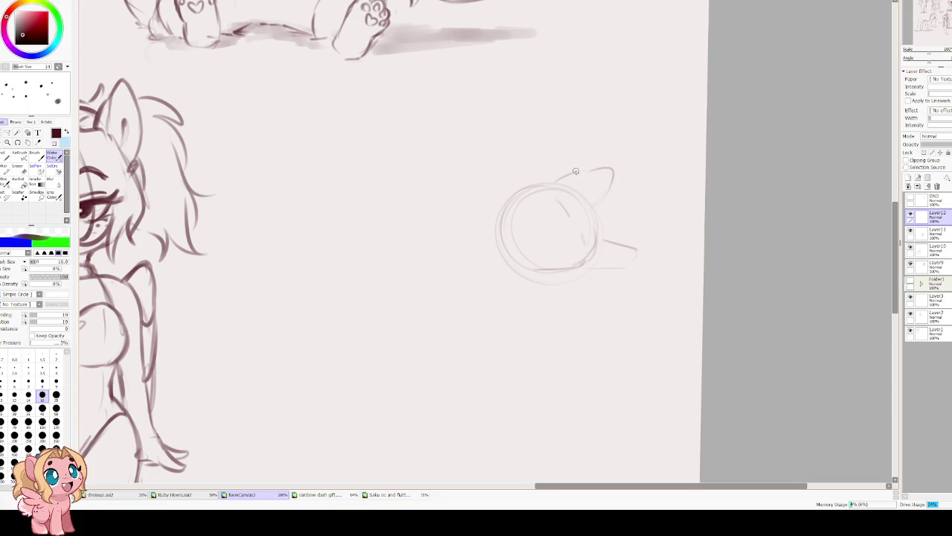
{"action": "mouse_move", "coordinate": [525, 192]}
{"action": "left_mouse_down"}
{"action": "mouse_move", "coordinate": [499, 242]}
{"action": "mouse_move", "coordinate": [517, 264]}
{"action": "left_mouse_up"}
Sketch a long body line leftward and move the head sketch down.
{"action": "left_click_drag", "start_coordinate": [470, 278], "coordinate": [372, 285]}
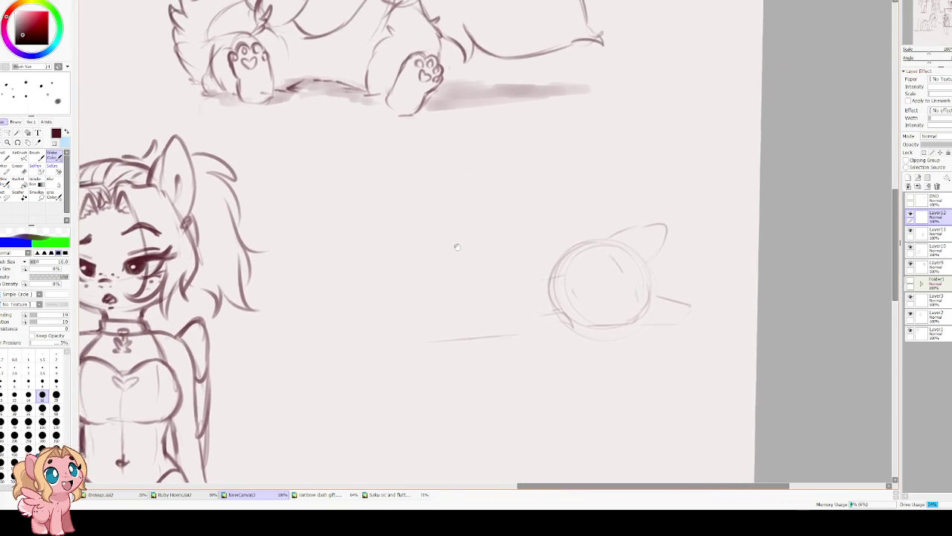
{"action": "key", "text": "ctrl+t"}
{"action": "mouse_move", "coordinate": [480, 173]}
{"action": "left_mouse_down"}
{"action": "mouse_move", "coordinate": [472, 196]}
{"action": "mouse_move", "coordinate": [508, 263]}
{"action": "mouse_move", "coordinate": [455, 246]}
{"action": "mouse_move", "coordinate": [444, 210]}
{"action": "mouse_move", "coordinate": [365, 229]}
{"action": "mouse_move", "coordinate": [352, 297]}
{"action": "mouse_move", "coordinate": [381, 327]}
{"action": "left_mouse_up"}
{"action": "key", "text": "Return"}
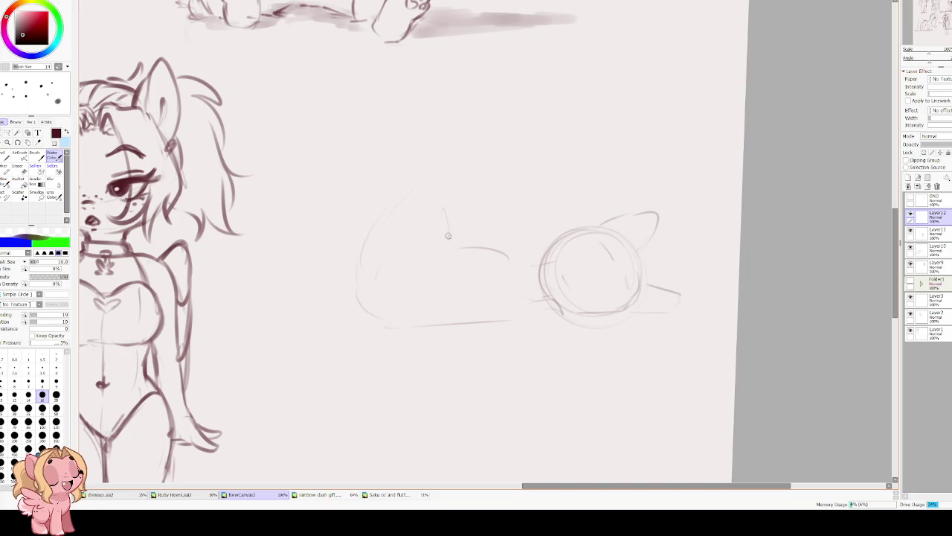
Sketch a vertical body guideline and erase the stray upper body strokes.
{"action": "mouse_move", "coordinate": [460, 246]}
{"action": "left_mouse_down"}
{"action": "mouse_move", "coordinate": [472, 176]}
{"action": "mouse_move", "coordinate": [404, 157]}
{"action": "left_mouse_up"}
{"action": "left_click_drag", "start_coordinate": [442, 205], "coordinate": [438, 202]}
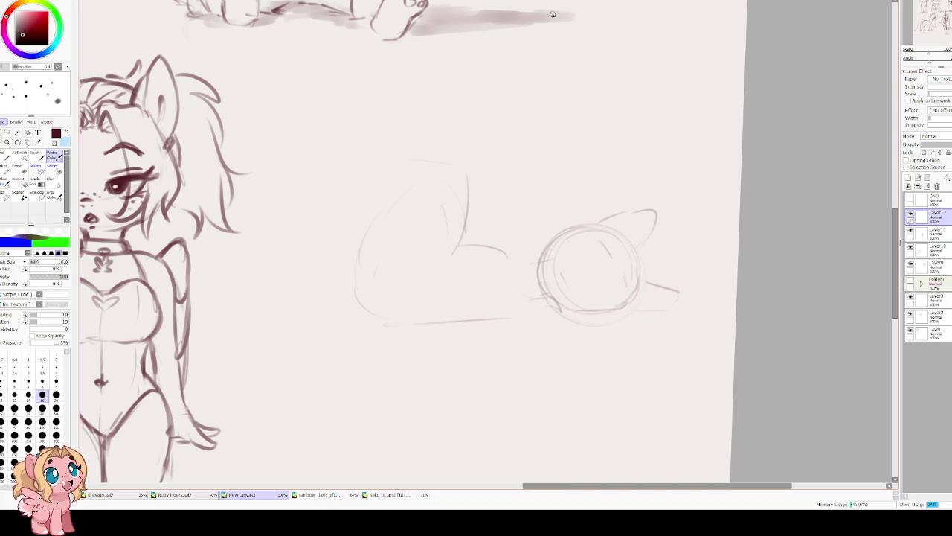
{"action": "key", "text": "e"}
{"action": "left_click_drag", "start_coordinate": [442, 191], "coordinate": [365, 238]}
{"action": "left_click_drag", "start_coordinate": [427, 209], "coordinate": [446, 235]}
{"action": "key", "text": "e"}
Sketch the body line toward the head, the back curve and the raised hindquarters.
{"action": "left_click_drag", "start_coordinate": [414, 264], "coordinate": [467, 244]}
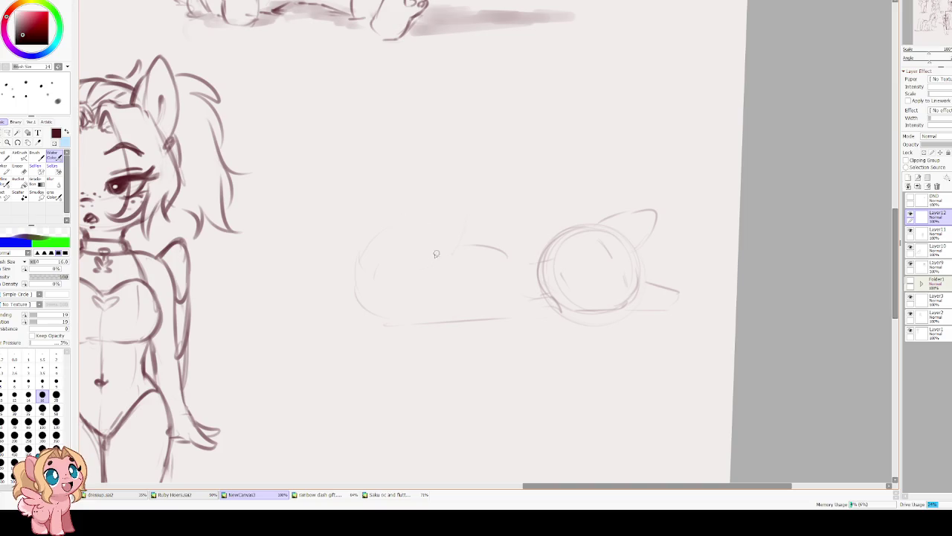
{"action": "left_click_drag", "start_coordinate": [471, 197], "coordinate": [412, 180]}
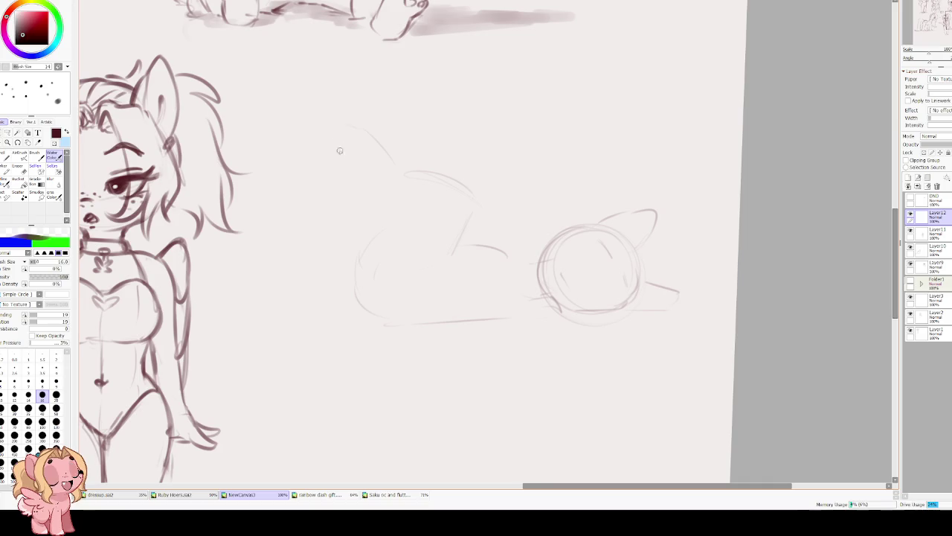
{"action": "left_click_drag", "start_coordinate": [338, 129], "coordinate": [366, 197]}
{"action": "key", "text": "ctrl+z"}
{"action": "key", "text": "Delete"}
{"action": "key", "text": "ctrl+z"}
{"action": "mouse_move", "coordinate": [313, 195]}
{"action": "left_mouse_down"}
{"action": "mouse_move", "coordinate": [335, 230]}
{"action": "mouse_move", "coordinate": [406, 264]}
{"action": "left_mouse_up"}
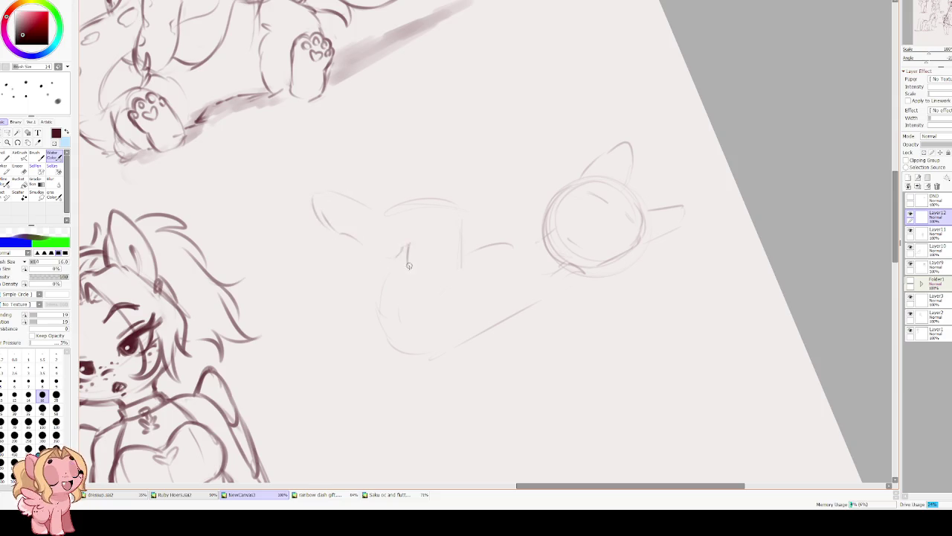
Extend the vertical body line and draw the chest curving toward the head.
{"action": "mouse_move", "coordinate": [377, 193]}
{"action": "left_mouse_down"}
{"action": "mouse_move", "coordinate": [423, 220]}
{"action": "mouse_move", "coordinate": [369, 297]}
{"action": "mouse_move", "coordinate": [375, 331]}
{"action": "mouse_move", "coordinate": [436, 338]}
{"action": "left_mouse_up"}
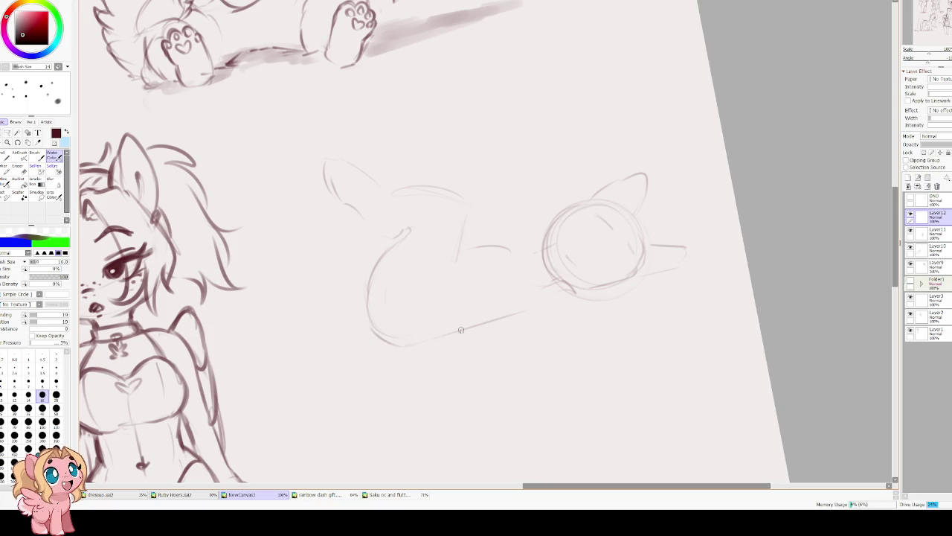
{"action": "left_click_drag", "start_coordinate": [454, 255], "coordinate": [437, 296]}
{"action": "mouse_move", "coordinate": [450, 264]}
{"action": "left_mouse_down"}
{"action": "mouse_move", "coordinate": [478, 251]}
{"action": "mouse_move", "coordinate": [524, 259]}
{"action": "left_mouse_up"}
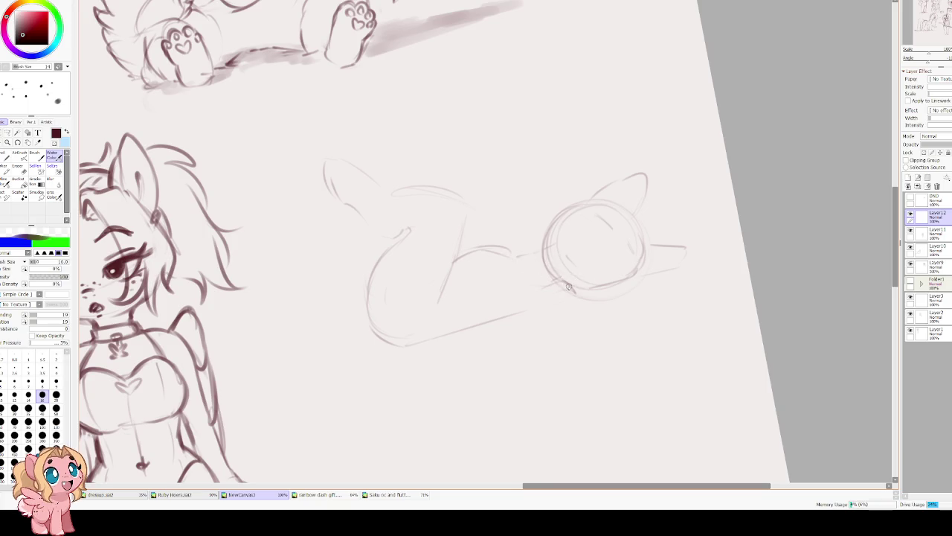
{"action": "left_click_drag", "start_coordinate": [564, 283], "coordinate": [521, 297]}
Try a small hoof hook and a long foreleg line below the head, undoing both.
{"action": "key", "text": "e"}
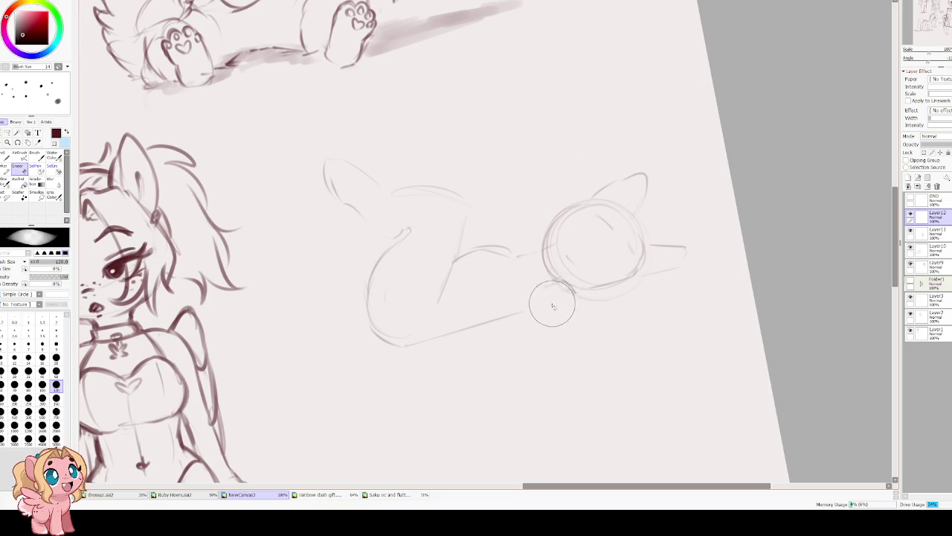
{"action": "key", "text": "b"}
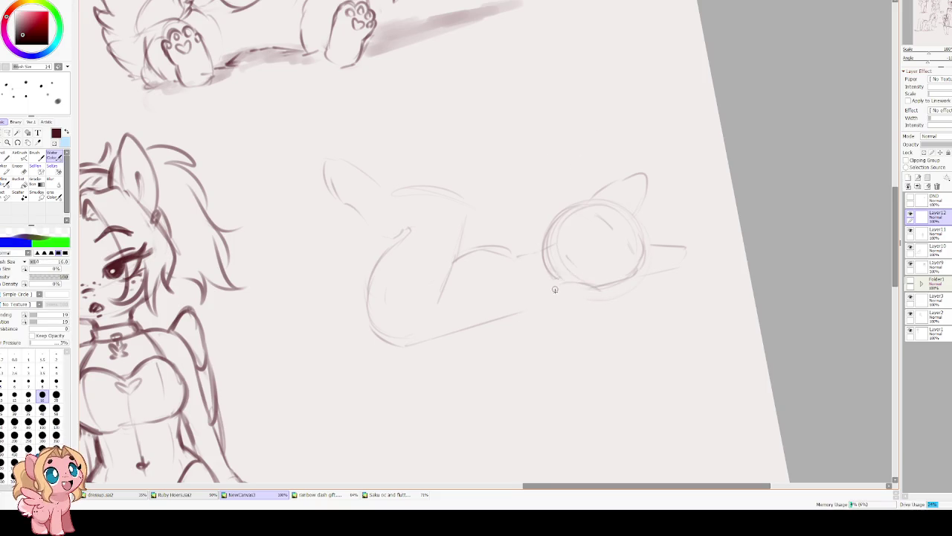
{"action": "left_click_drag", "start_coordinate": [455, 339], "coordinate": [467, 352]}
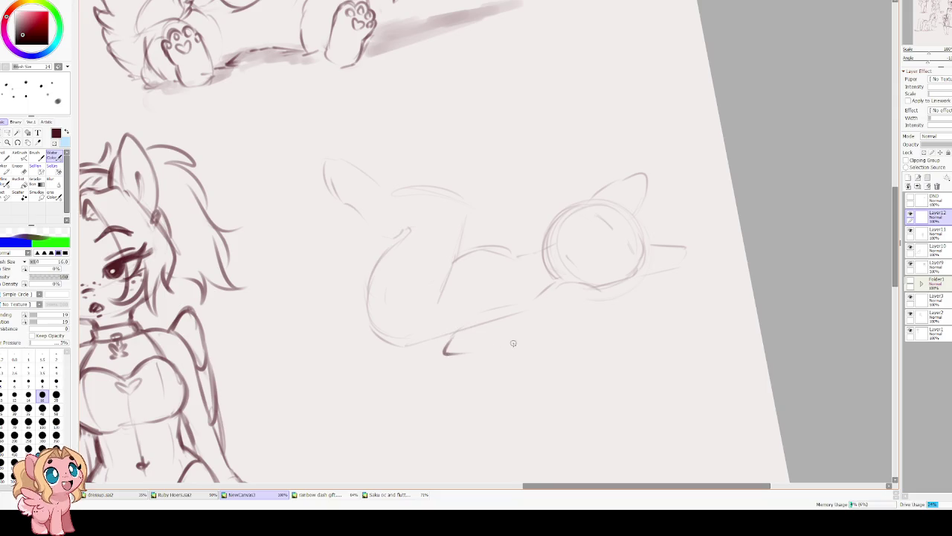
{"action": "key", "text": "ctrl+z"}
{"action": "mouse_move", "coordinate": [550, 286]}
{"action": "left_mouse_down"}
{"action": "mouse_move", "coordinate": [456, 371]}
{"action": "mouse_move", "coordinate": [473, 372]}
{"action": "left_mouse_up"}
{"action": "key", "text": "ctrl+z"}
{"action": "key", "text": "ctrl+z"}
{"action": "key", "text": "ctrl+z"}
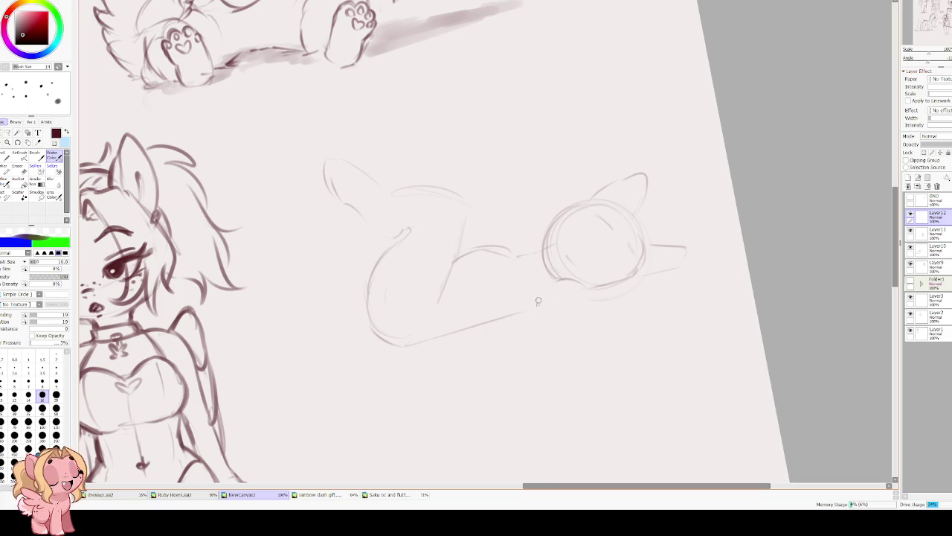
Redraw the long diagonal foreleg under the head and erase the messy lower leg strokes.
{"action": "left_click_drag", "start_coordinate": [558, 283], "coordinate": [504, 319]}
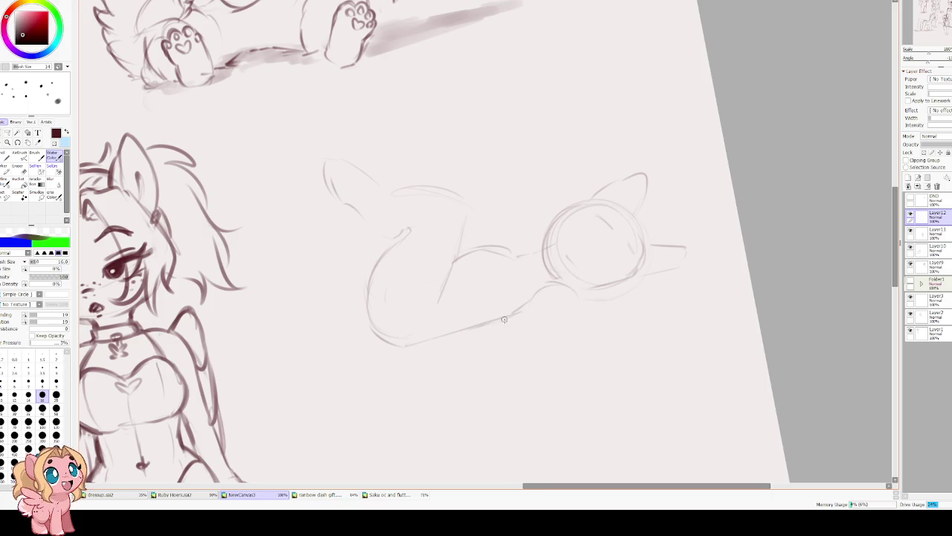
{"action": "mouse_move", "coordinate": [452, 334]}
{"action": "left_mouse_down"}
{"action": "mouse_move", "coordinate": [434, 352]}
{"action": "mouse_move", "coordinate": [448, 364]}
{"action": "mouse_move", "coordinate": [569, 316]}
{"action": "left_mouse_up"}
{"action": "key", "text": "ctrl+z"}
{"action": "left_click_drag", "start_coordinate": [482, 360], "coordinate": [569, 312]}
{"action": "mouse_move", "coordinate": [430, 301]}
{"action": "left_mouse_down"}
{"action": "mouse_move", "coordinate": [397, 276]}
{"action": "mouse_move", "coordinate": [418, 219]}
{"action": "left_mouse_up"}
{"action": "mouse_move", "coordinate": [426, 329]}
{"action": "left_mouse_down"}
{"action": "mouse_move", "coordinate": [495, 347]}
{"action": "mouse_move", "coordinate": [436, 334]}
{"action": "mouse_move", "coordinate": [520, 308]}
{"action": "mouse_move", "coordinate": [435, 320]}
{"action": "mouse_move", "coordinate": [395, 343]}
{"action": "mouse_move", "coordinate": [424, 355]}
{"action": "mouse_move", "coordinate": [507, 337]}
{"action": "left_mouse_up"}
{"action": "key", "text": "ctrl+z"}
Extend the hoof line, join the lower body and leg lines to the chest, and start a rear curve.
{"action": "left_click_drag", "start_coordinate": [447, 349], "coordinate": [471, 349]}
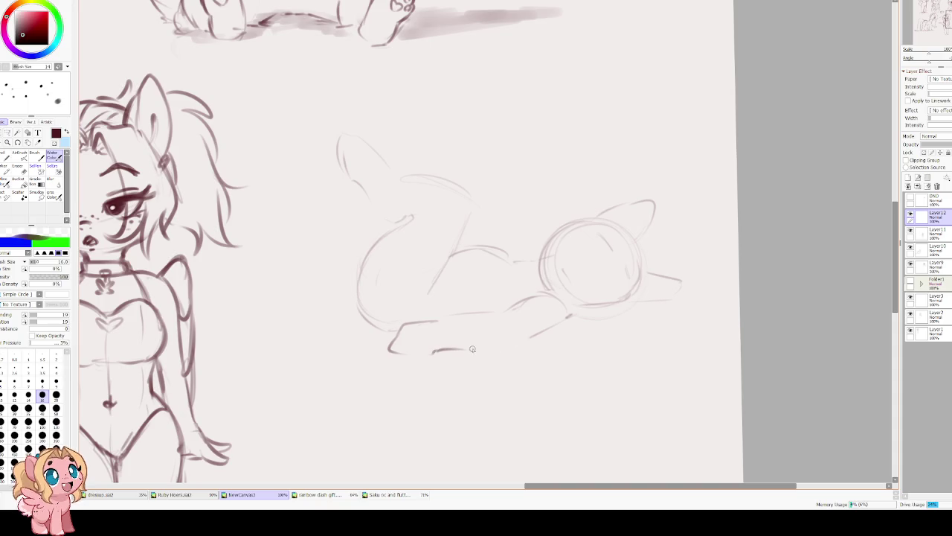
{"action": "left_click_drag", "start_coordinate": [431, 318], "coordinate": [512, 302]}
{"action": "left_click_drag", "start_coordinate": [491, 344], "coordinate": [563, 320]}
{"action": "left_click_drag", "start_coordinate": [517, 252], "coordinate": [535, 261]}
{"action": "scroll", "coordinate": [416, 229], "scroll_direction": "up", "scroll_amount": 2}
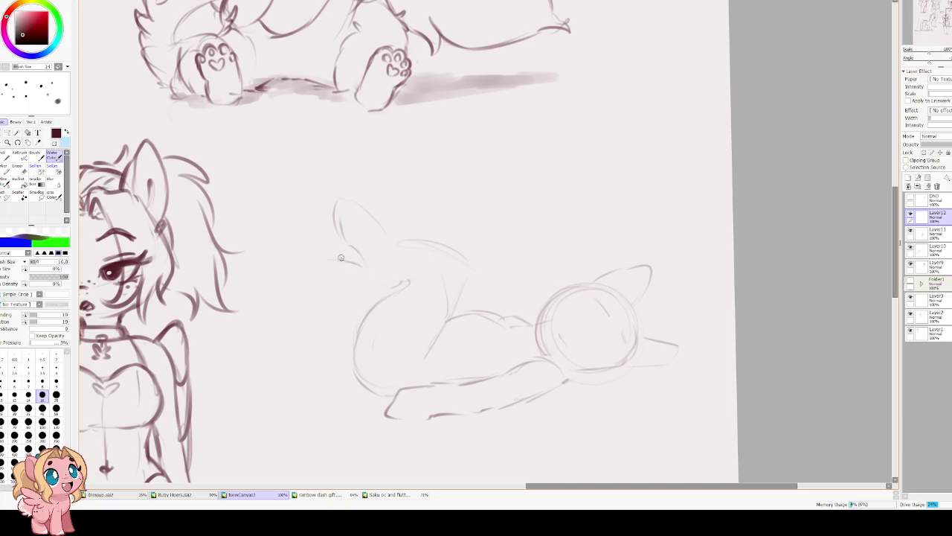
{"action": "mouse_move", "coordinate": [362, 258]}
{"action": "left_mouse_down"}
{"action": "mouse_move", "coordinate": [307, 253]}
{"action": "mouse_move", "coordinate": [361, 300]}
{"action": "left_mouse_up"}
Sketch the tail's upper curve, lower edge and rear side curve, undoing stray back strokes.
{"action": "key", "text": "ctrl+z"}
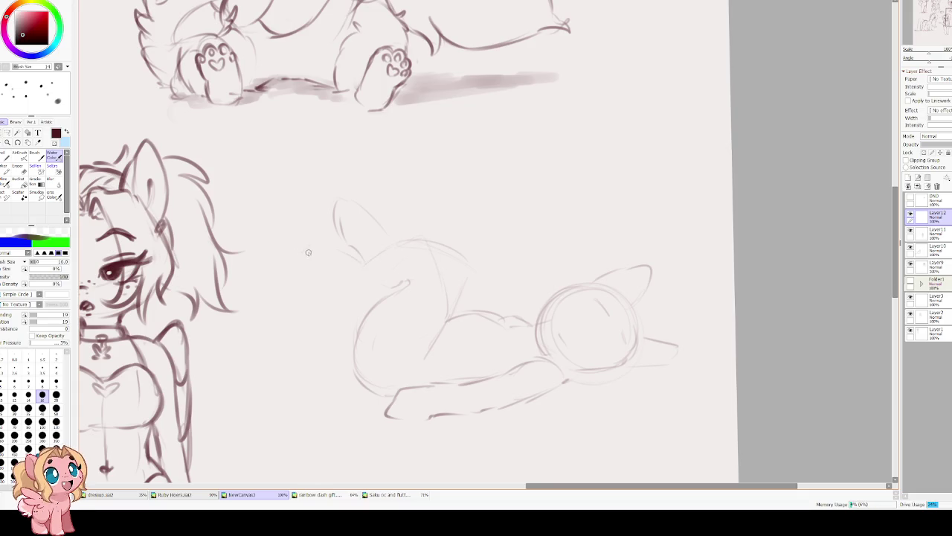
{"action": "mouse_move", "coordinate": [309, 247]}
{"action": "left_mouse_down"}
{"action": "mouse_move", "coordinate": [300, 272]}
{"action": "mouse_move", "coordinate": [369, 290]}
{"action": "mouse_move", "coordinate": [362, 280]}
{"action": "mouse_move", "coordinate": [424, 237]}
{"action": "mouse_move", "coordinate": [451, 305]}
{"action": "left_mouse_up"}
{"action": "key", "text": "ctrl+z"}
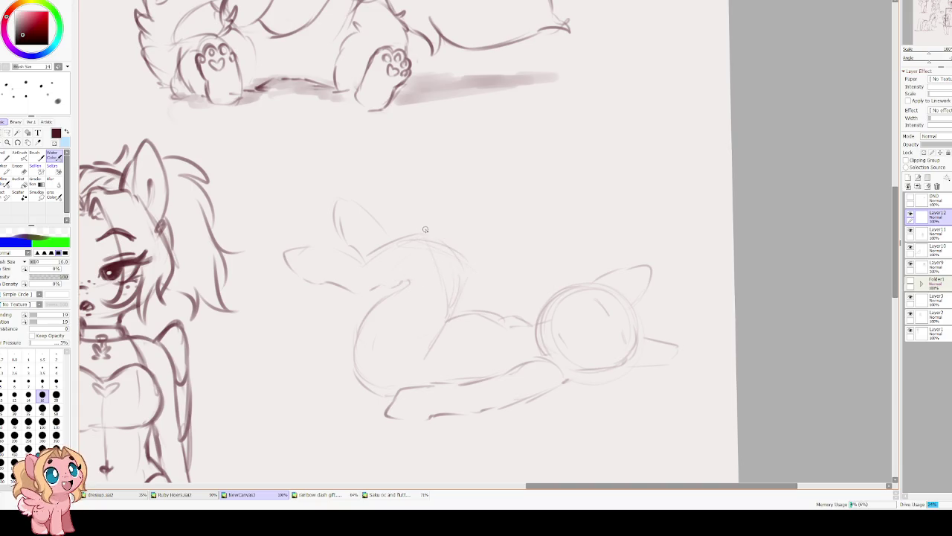
{"action": "key", "text": "ctrl+z"}
{"action": "key", "text": "ctrl+z"}
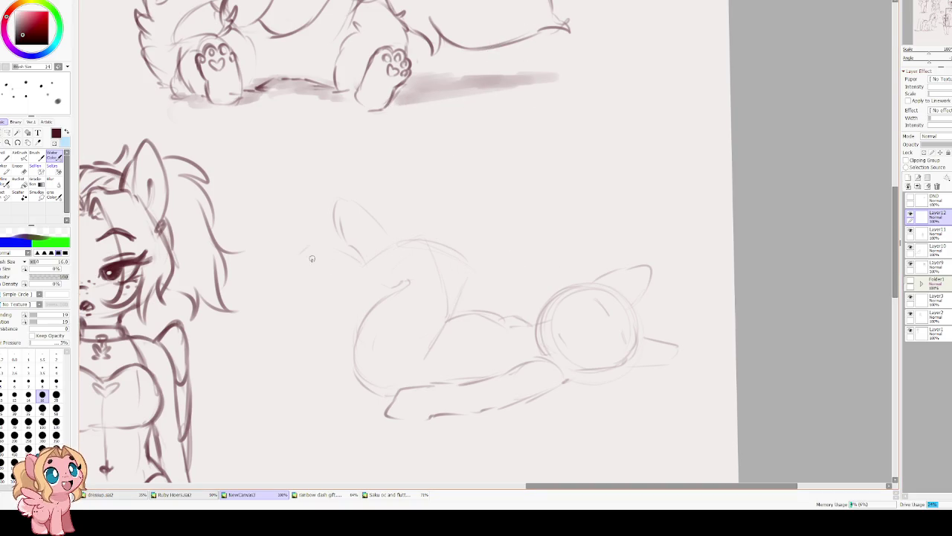
{"action": "left_click_drag", "start_coordinate": [292, 252], "coordinate": [313, 271]}
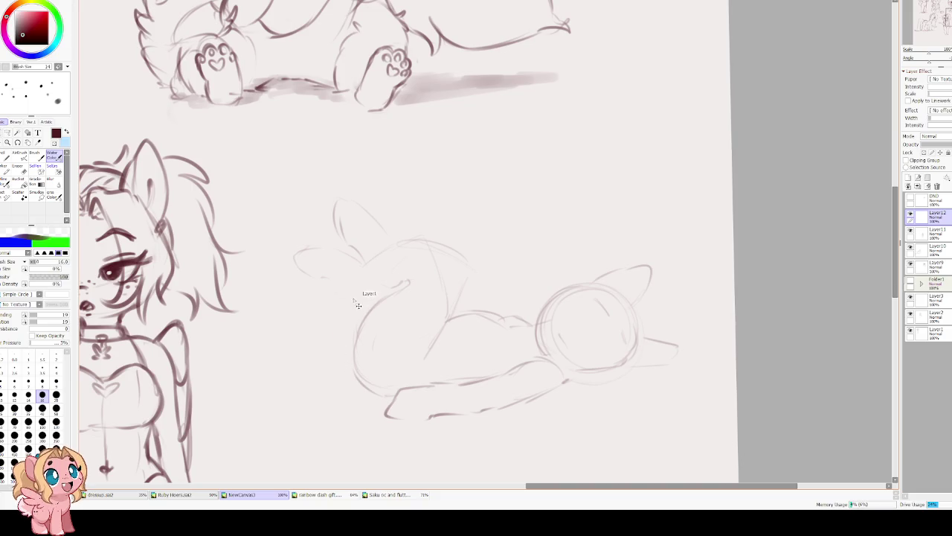
{"action": "left_click_drag", "start_coordinate": [342, 316], "coordinate": [345, 362]}
{"action": "mouse_move", "coordinate": [348, 250]}
{"action": "left_mouse_down"}
{"action": "mouse_move", "coordinate": [299, 243]}
{"action": "mouse_move", "coordinate": [284, 271]}
{"action": "mouse_move", "coordinate": [349, 297]}
{"action": "mouse_move", "coordinate": [371, 289]}
{"action": "left_mouse_up"}
{"action": "left_click_drag", "start_coordinate": [385, 245], "coordinate": [425, 228]}
{"action": "key", "text": "ctrl+z"}
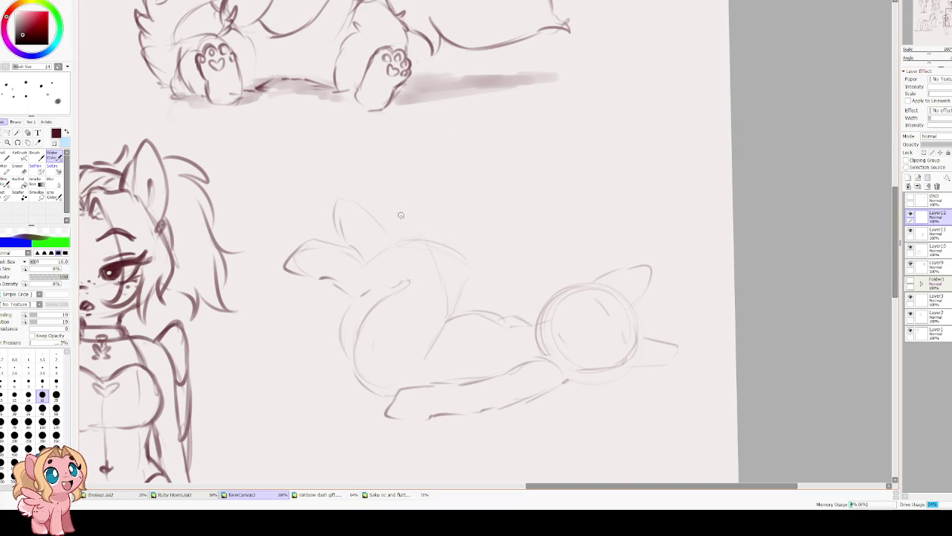
Erase the old raised tail outline and faint leftovers with a size 250 eraser.
{"action": "key", "text": "e"}
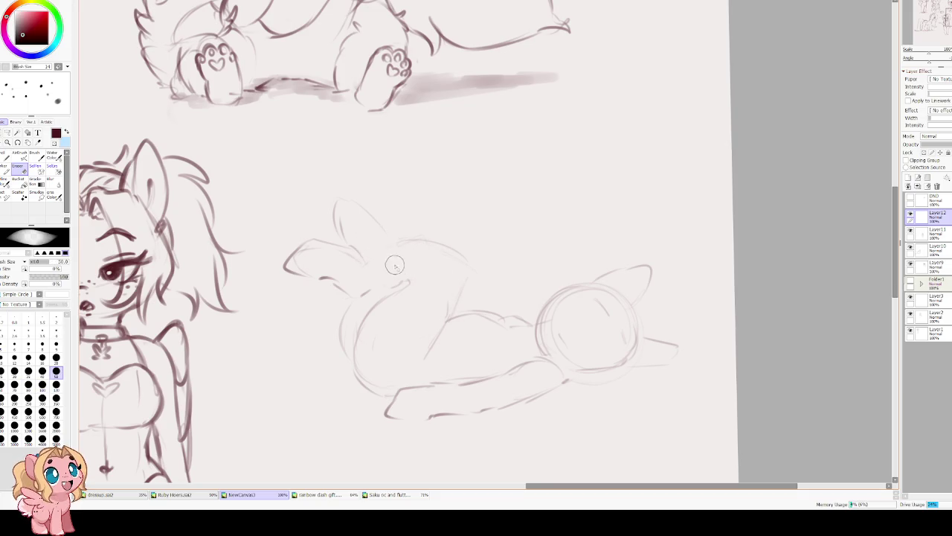
{"action": "mouse_move", "coordinate": [334, 234]}
{"action": "left_mouse_down"}
{"action": "mouse_move", "coordinate": [305, 245]}
{"action": "mouse_move", "coordinate": [327, 298]}
{"action": "left_mouse_up"}
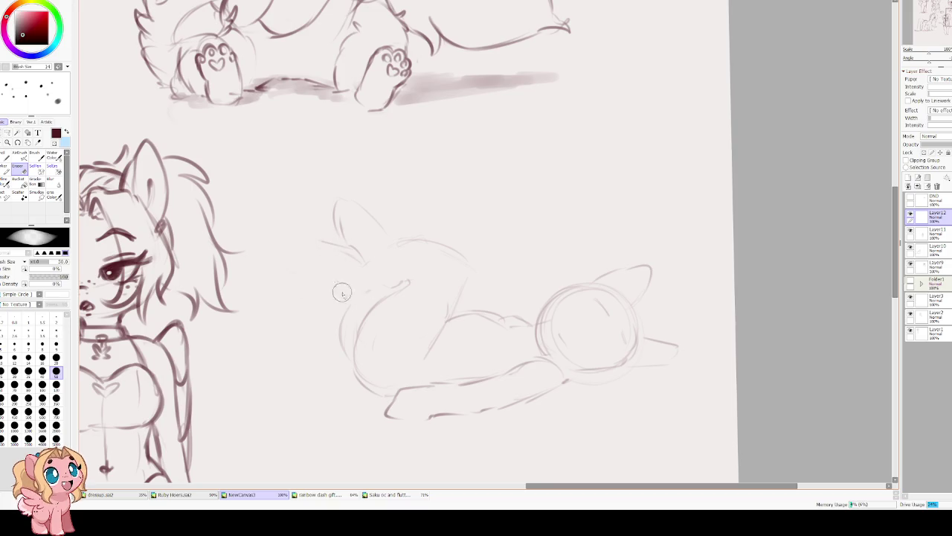
{"action": "key", "text": "bracketleft"}
{"action": "key", "text": "bracketright"}
{"action": "key", "text": "bracketright"}
{"action": "key", "text": "bracketright"}
{"action": "key", "text": "bracketright"}
{"action": "key", "text": "bracketright"}
{"action": "key", "text": "bracketright"}
{"action": "mouse_move", "coordinate": [359, 195]}
{"action": "left_mouse_down"}
{"action": "mouse_move", "coordinate": [330, 206]}
{"action": "mouse_move", "coordinate": [387, 240]}
{"action": "mouse_move", "coordinate": [331, 249]}
{"action": "mouse_move", "coordinate": [376, 283]}
{"action": "mouse_move", "coordinate": [408, 281]}
{"action": "left_mouse_up"}
Sketch a back curve over the rear, then undo it.
{"action": "key", "text": "e"}
{"action": "mouse_move", "coordinate": [389, 244]}
{"action": "left_mouse_down"}
{"action": "mouse_move", "coordinate": [446, 252]}
{"action": "mouse_move", "coordinate": [462, 294]}
{"action": "mouse_move", "coordinate": [441, 325]}
{"action": "left_mouse_up"}
{"action": "key", "text": "ctrl+z"}
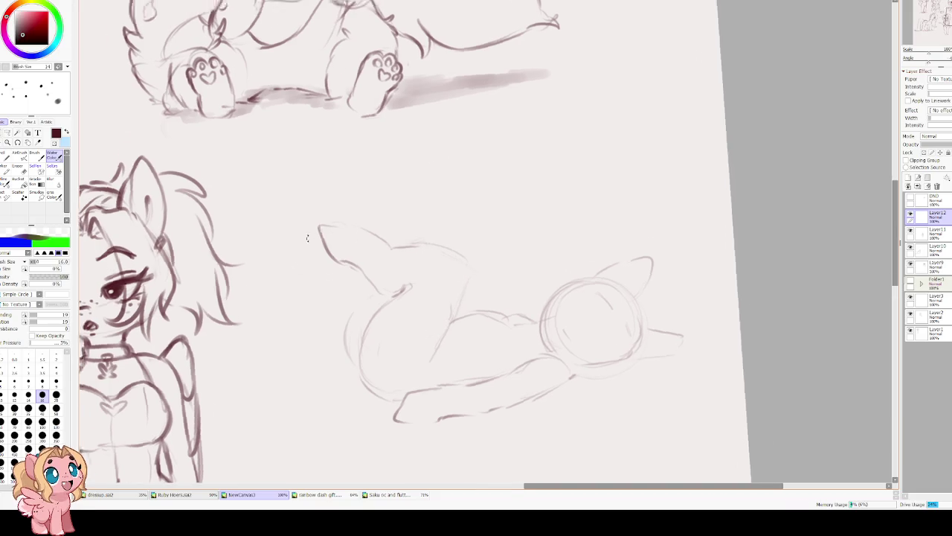
Sketch the lying pony's back line, raised rear contour and a stroke below the tail tip.
{"action": "key", "text": "Delete"}
{"action": "key", "text": "Delete"}
{"action": "key", "text": "Delete"}
{"action": "left_click_drag", "start_coordinate": [473, 278], "coordinate": [502, 327]}
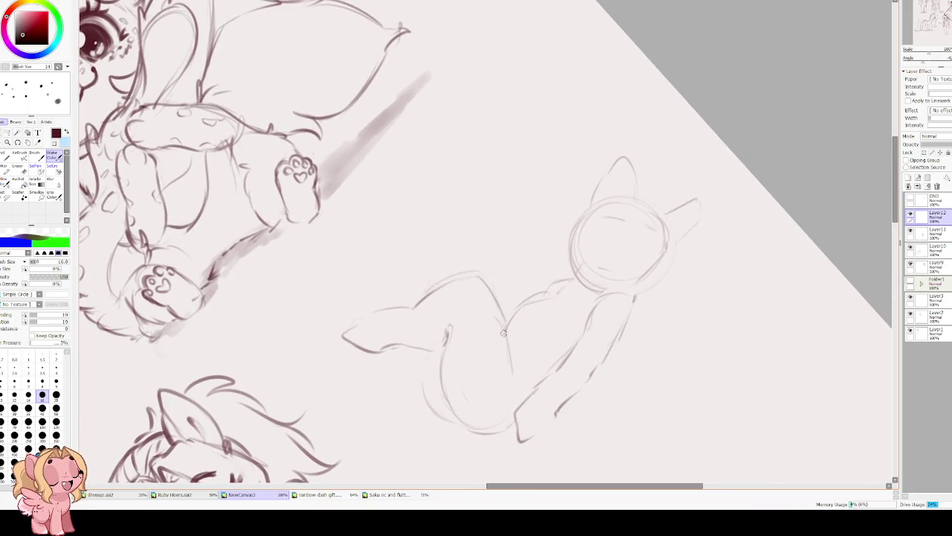
{"action": "key", "text": "End"}
{"action": "key", "text": "End"}
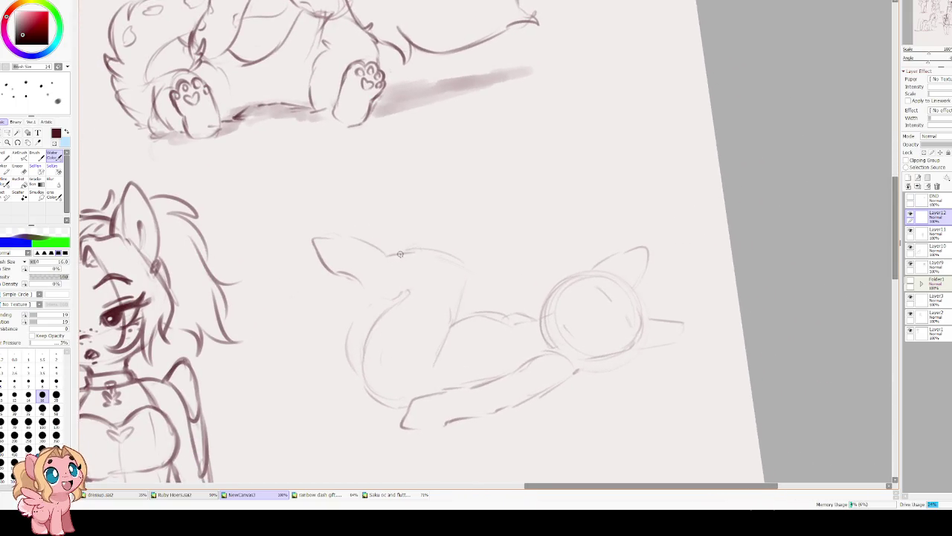
{"action": "key", "text": "Delete"}
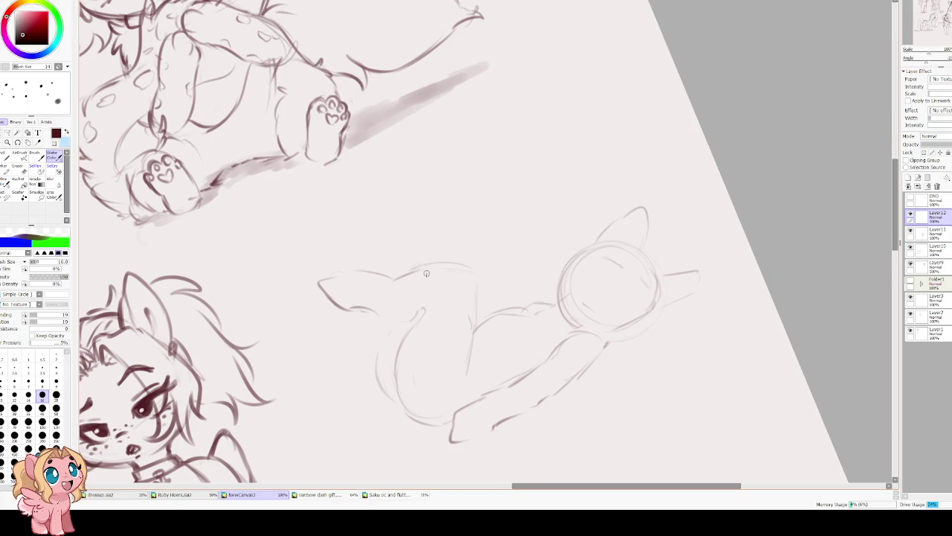
{"action": "mouse_move", "coordinate": [416, 272]}
{"action": "left_mouse_down"}
{"action": "mouse_move", "coordinate": [461, 270]}
{"action": "mouse_move", "coordinate": [474, 340]}
{"action": "left_mouse_up"}
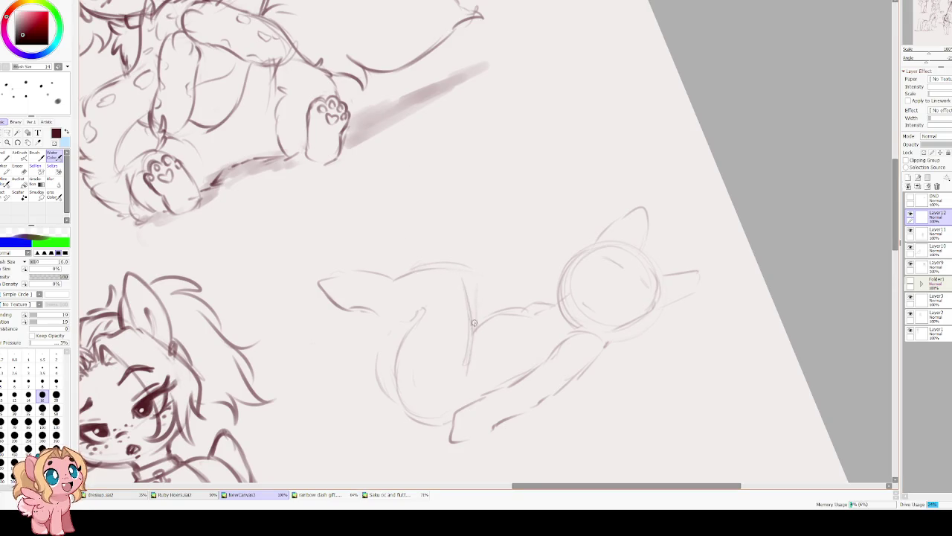
{"action": "mouse_move", "coordinate": [398, 273]}
{"action": "left_mouse_down"}
{"action": "mouse_move", "coordinate": [324, 282]}
{"action": "mouse_move", "coordinate": [348, 303]}
{"action": "mouse_move", "coordinate": [417, 316]}
{"action": "left_mouse_up"}
{"action": "left_click_drag", "start_coordinate": [300, 301], "coordinate": [345, 318]}
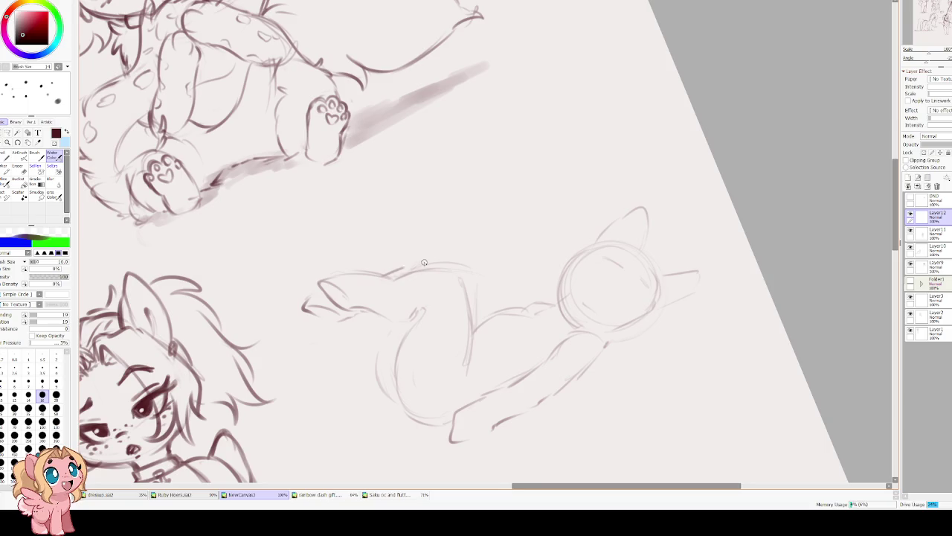
Sketch the belly line and two hind legs curving down, with a hoof stroke under the body.
{"action": "key", "text": "End"}
{"action": "mouse_move", "coordinate": [382, 299]}
{"action": "left_mouse_down"}
{"action": "mouse_move", "coordinate": [370, 373]}
{"action": "mouse_move", "coordinate": [332, 383]}
{"action": "left_mouse_up"}
{"action": "key", "text": "ctrl+z"}
{"action": "mouse_move", "coordinate": [372, 309]}
{"action": "left_mouse_down"}
{"action": "mouse_move", "coordinate": [351, 371]}
{"action": "mouse_move", "coordinate": [375, 307]}
{"action": "left_mouse_up"}
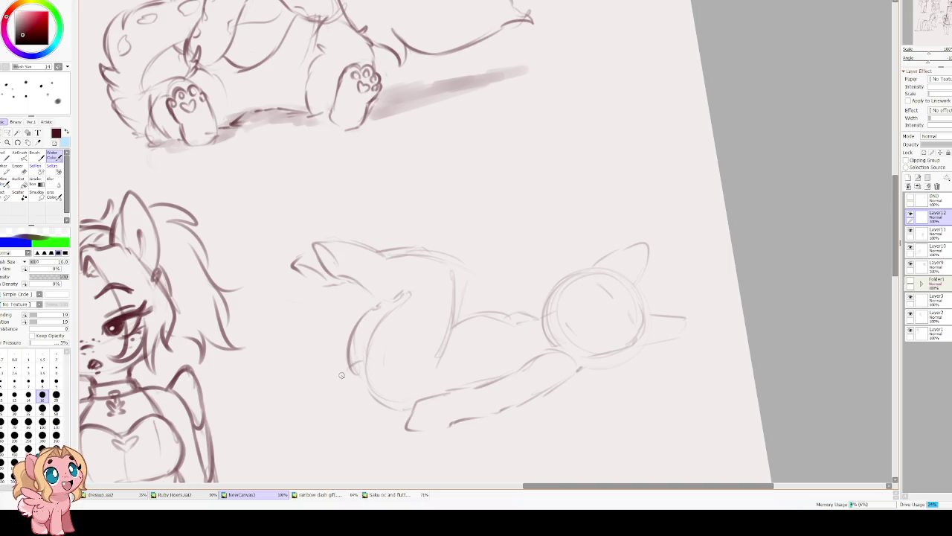
{"action": "mouse_move", "coordinate": [348, 369]}
{"action": "left_mouse_down"}
{"action": "mouse_move", "coordinate": [275, 430]}
{"action": "mouse_move", "coordinate": [376, 409]}
{"action": "left_mouse_up"}
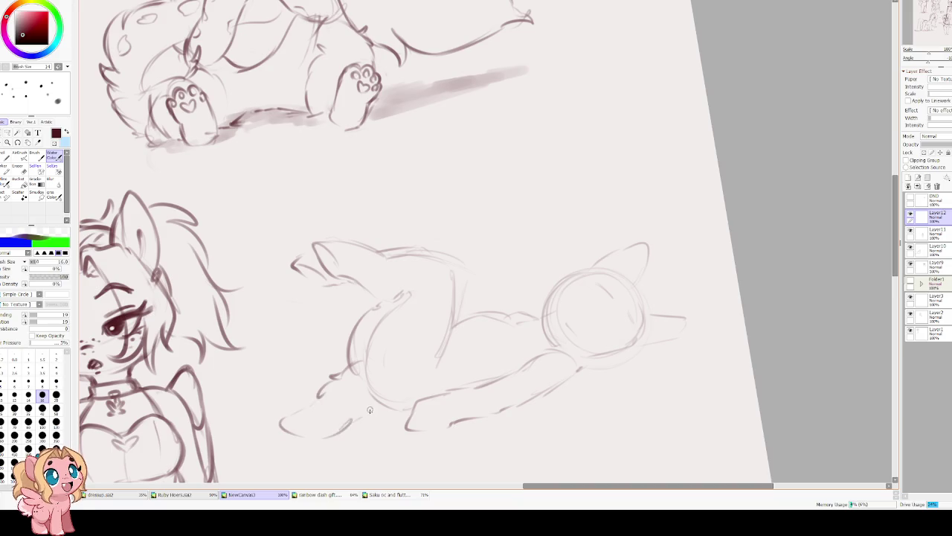
{"action": "key", "text": "Home"}
{"action": "scroll", "coordinate": [241, 340], "scroll_direction": "down", "scroll_amount": 1}
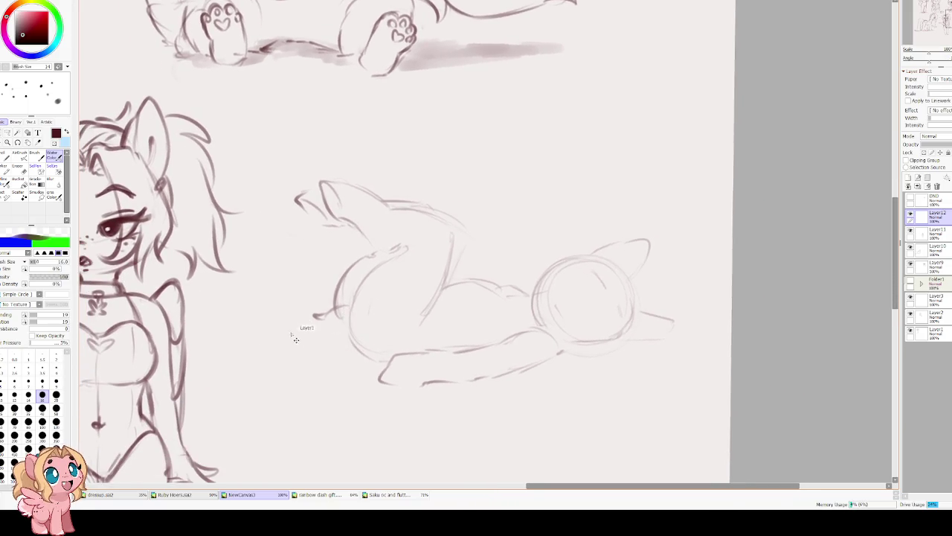
{"action": "left_click_drag", "start_coordinate": [285, 325], "coordinate": [240, 359]}
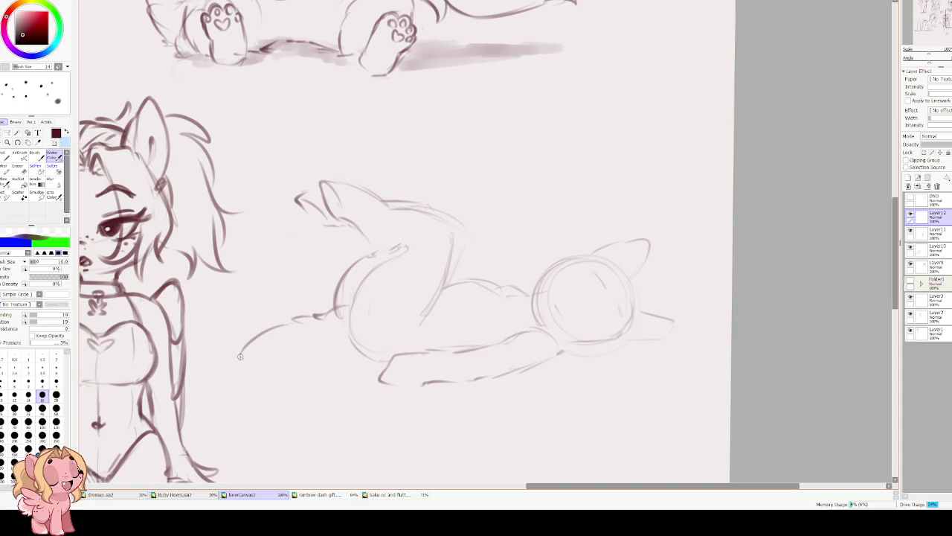
{"action": "left_click_drag", "start_coordinate": [297, 365], "coordinate": [360, 354]}
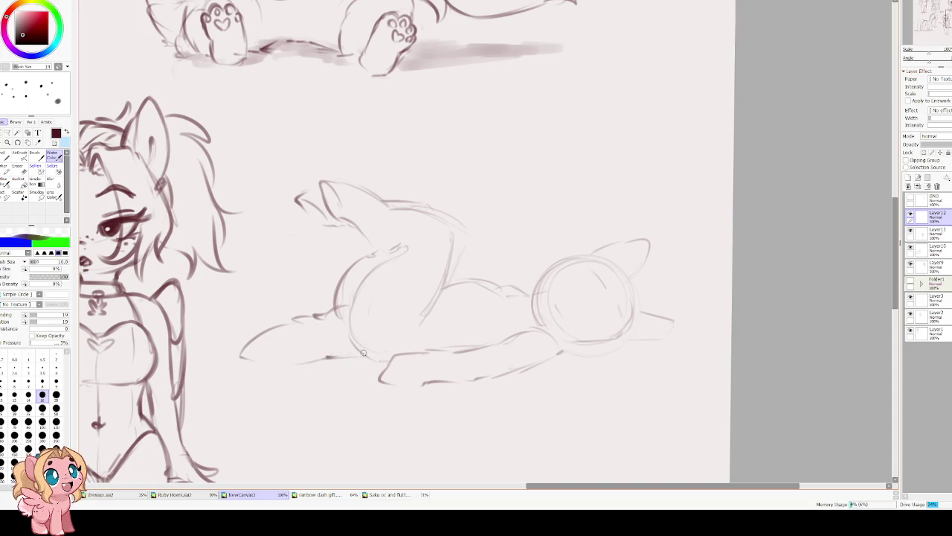
{"action": "scroll", "coordinate": [377, 320], "scroll_direction": "right", "scroll_amount": 1}
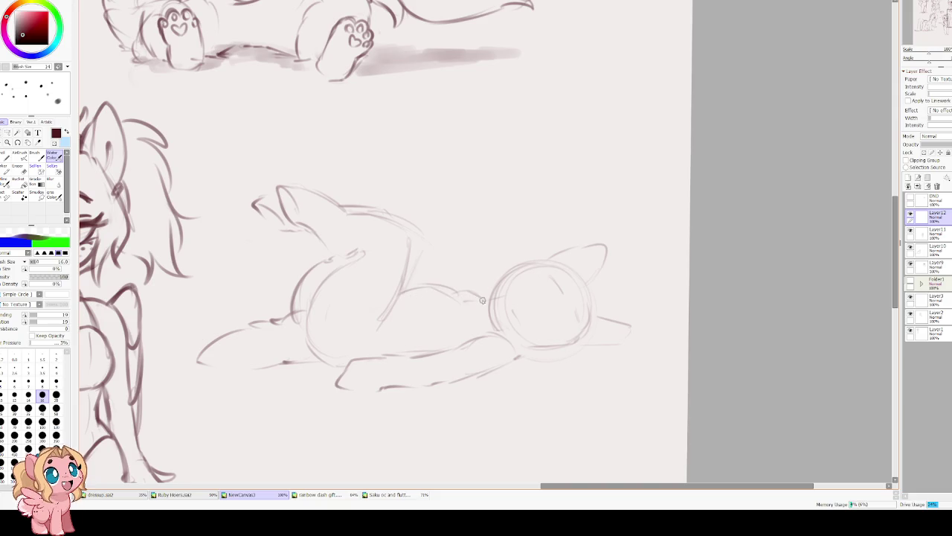
Refine the back, belly and raised leg lines, checking them in a mirrored view.
{"action": "left_click_drag", "start_coordinate": [492, 300], "coordinate": [383, 295]}
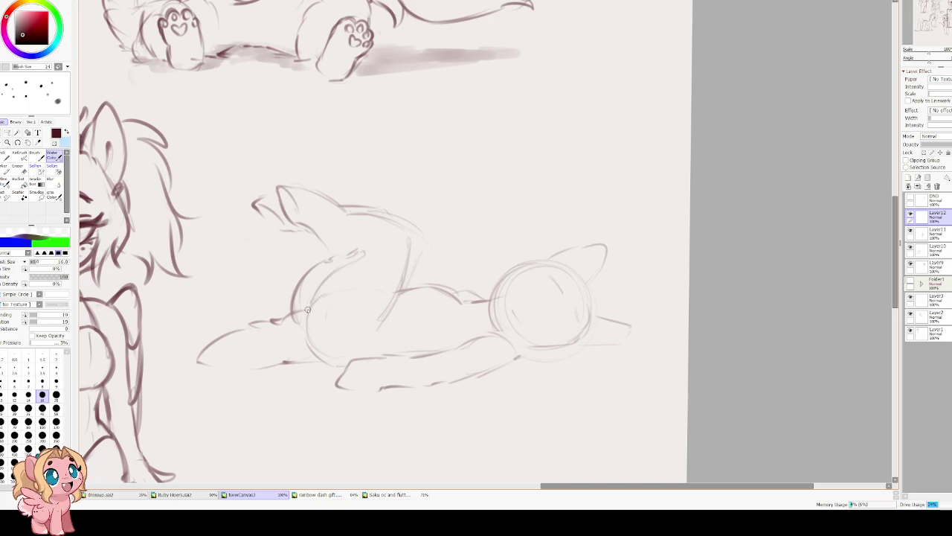
{"action": "left_click_drag", "start_coordinate": [257, 365], "coordinate": [342, 367]}
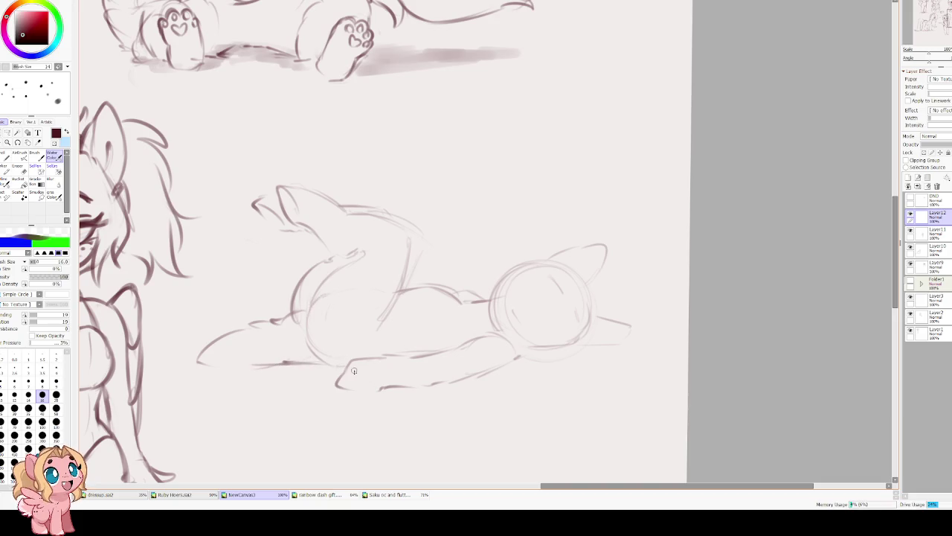
{"action": "left_click_drag", "start_coordinate": [399, 299], "coordinate": [377, 343]}
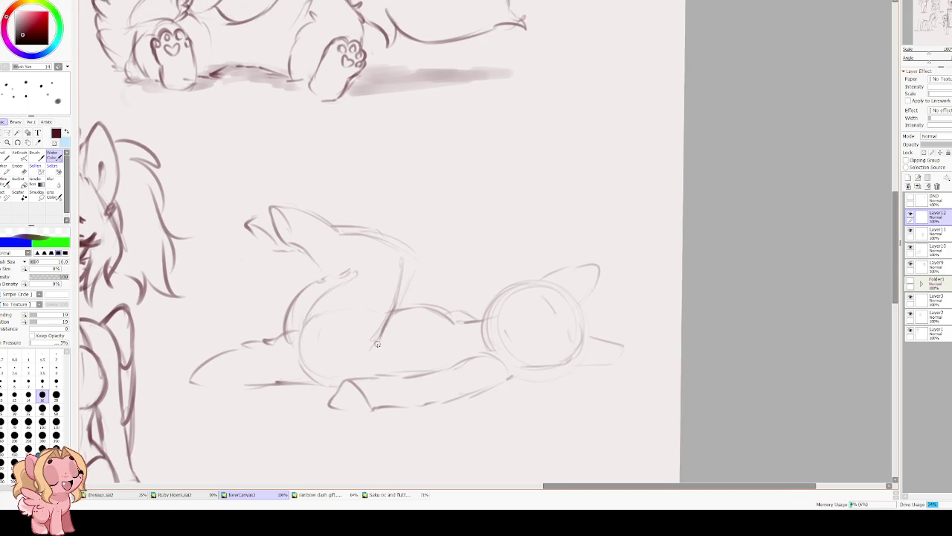
{"action": "key", "text": "h"}
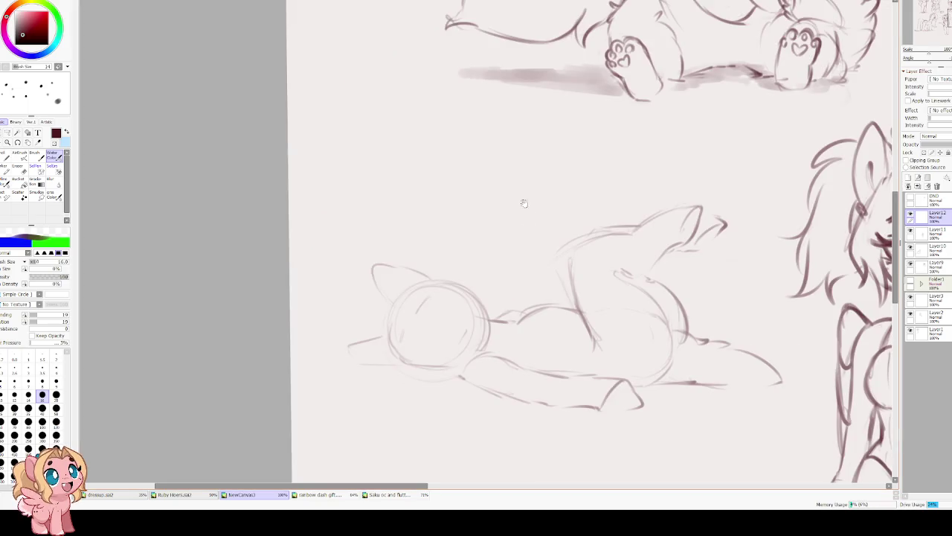
{"action": "left_click_drag", "start_coordinate": [444, 303], "coordinate": [511, 284]}
{"action": "key", "text": "ctrl+z"}
{"action": "left_click_drag", "start_coordinate": [442, 307], "coordinate": [513, 280]}
{"action": "key", "text": "ctrl+z"}
{"action": "left_click_drag", "start_coordinate": [444, 305], "coordinate": [512, 281]}
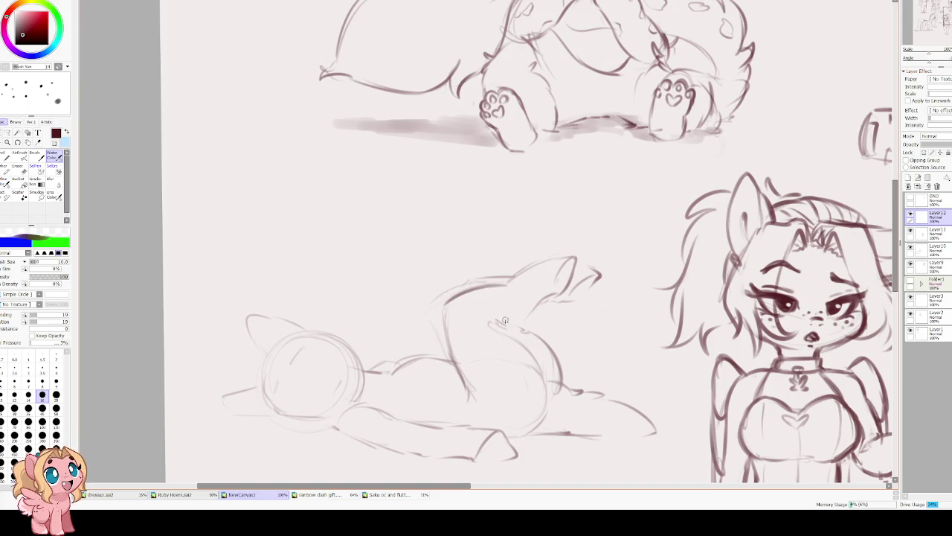
{"action": "left_click_drag", "start_coordinate": [530, 314], "coordinate": [488, 324]}
{"action": "mouse_move", "coordinate": [530, 348]}
{"action": "left_mouse_down"}
{"action": "mouse_move", "coordinate": [491, 326]}
{"action": "mouse_move", "coordinate": [533, 301]}
{"action": "left_mouse_up"}
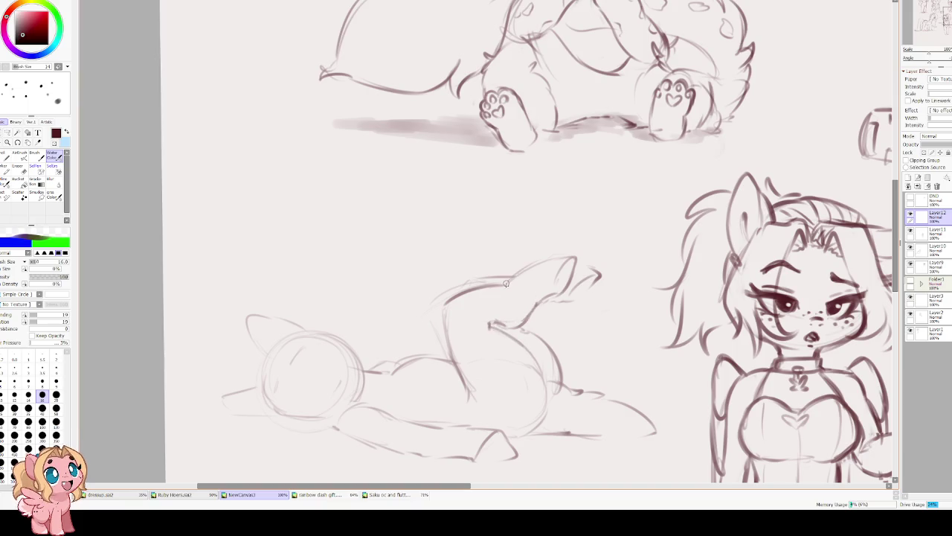
{"action": "key", "text": "h"}
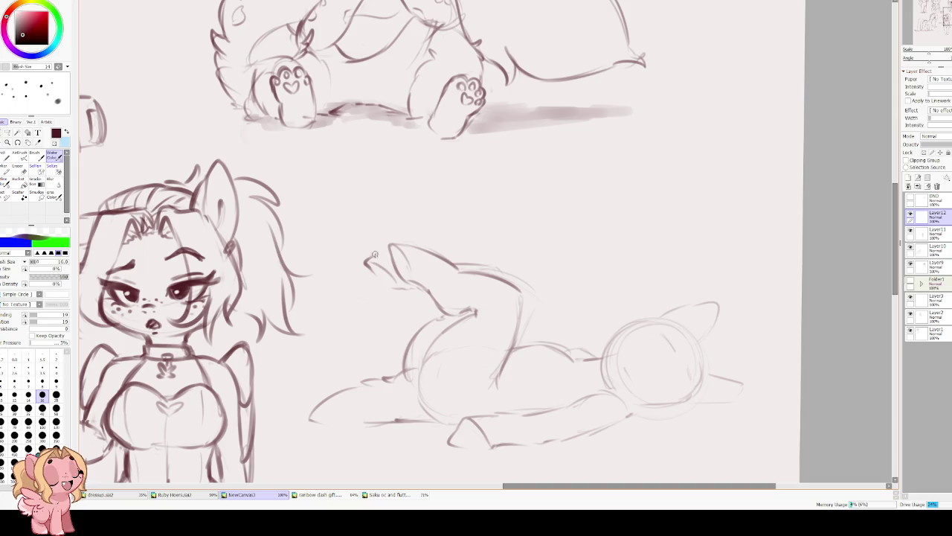
Centre and zoom in on the lying pony, shrink the brush and sketch inside the head circle.
{"action": "left_click_drag", "start_coordinate": [472, 305], "coordinate": [364, 241]}
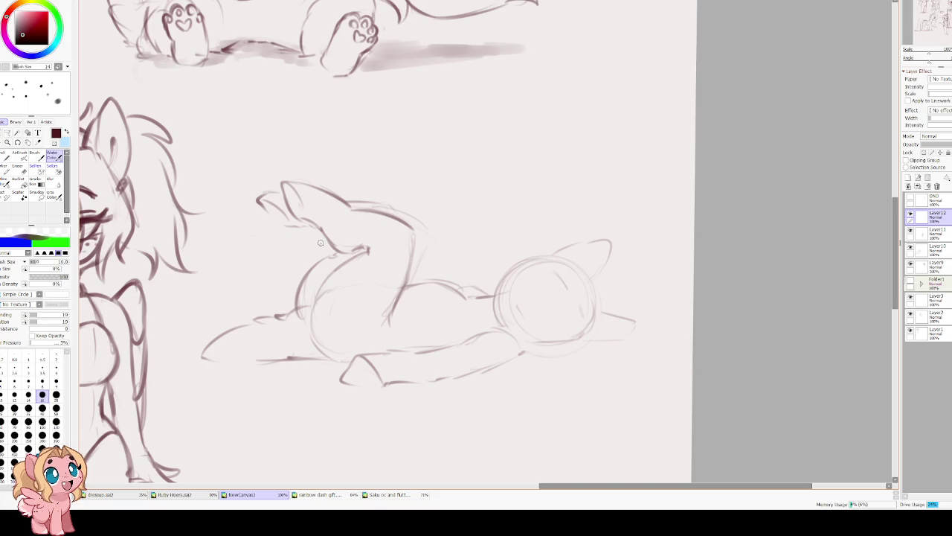
{"action": "scroll", "coordinate": [428, 314], "scroll_direction": "up", "scroll_amount": 2}
{"action": "key", "text": "h"}
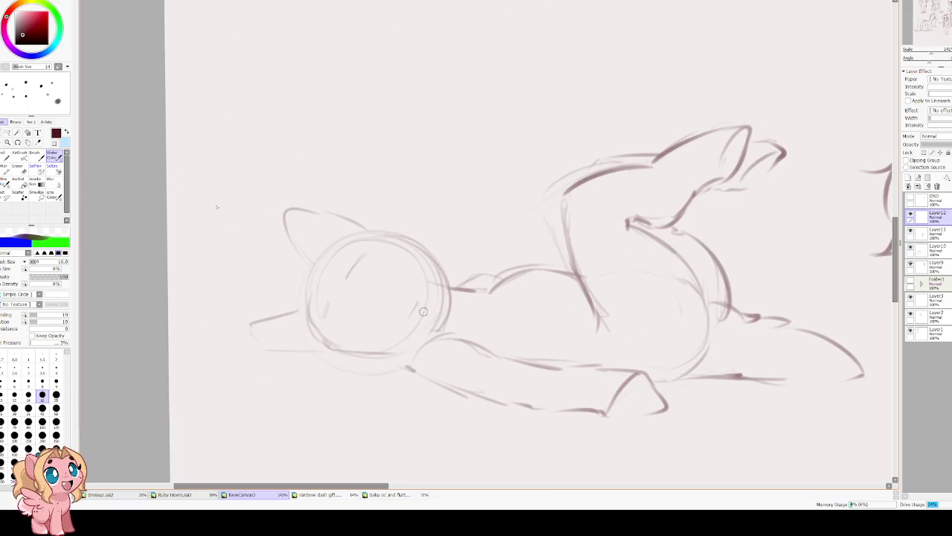
{"action": "key", "text": "Delete"}
{"action": "scroll", "coordinate": [338, 285], "scroll_direction": "up", "scroll_amount": 1}
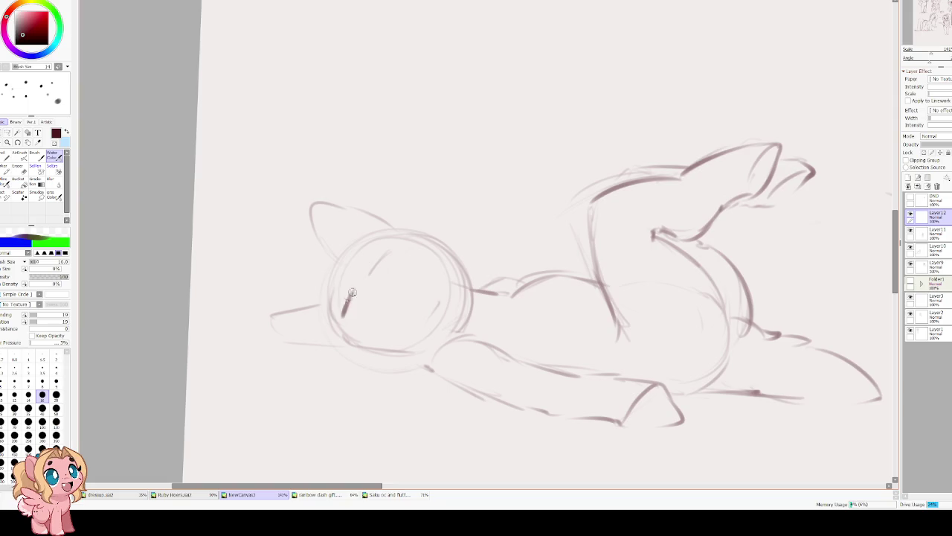
{"action": "key", "text": "bracketleft"}
{"action": "key", "text": "bracketleft"}
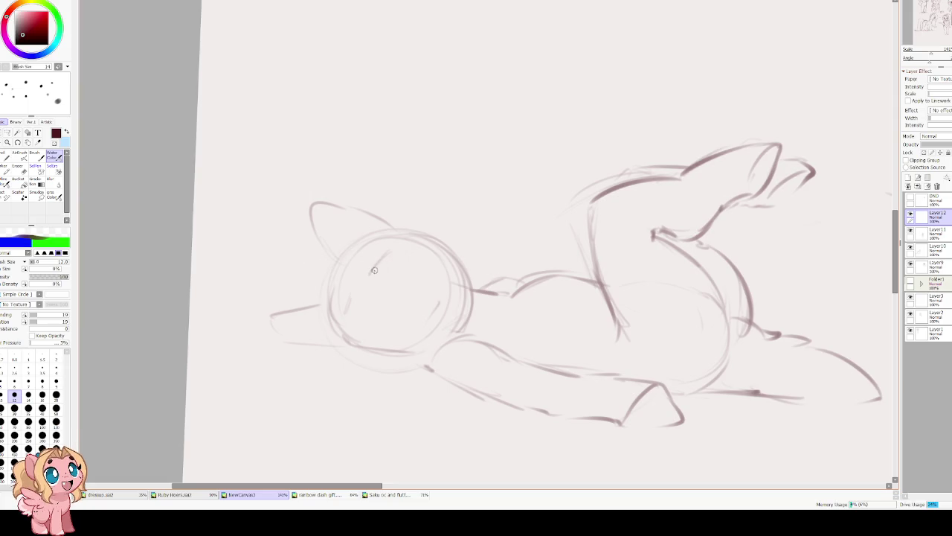
{"action": "left_click_drag", "start_coordinate": [372, 274], "coordinate": [396, 250]}
Shrink the brush and redraw the lower body outline and belly curve.
{"action": "key", "text": "ctrl+z"}
{"action": "key", "text": "bracketleft"}
{"action": "key", "text": "bracketleft"}
{"action": "key", "text": "h"}
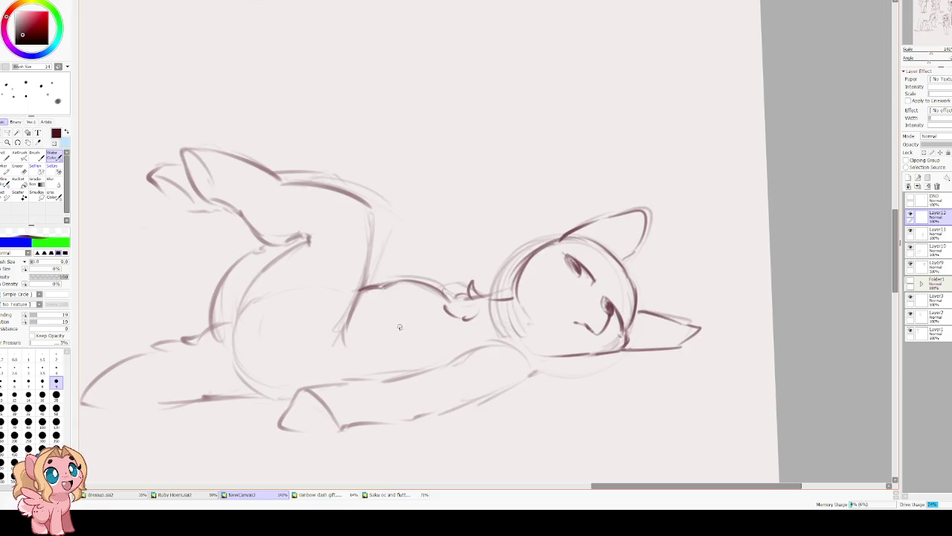
{"action": "left_click_drag", "start_coordinate": [423, 371], "coordinate": [373, 368]}
{"action": "key", "text": "ctrl+z"}
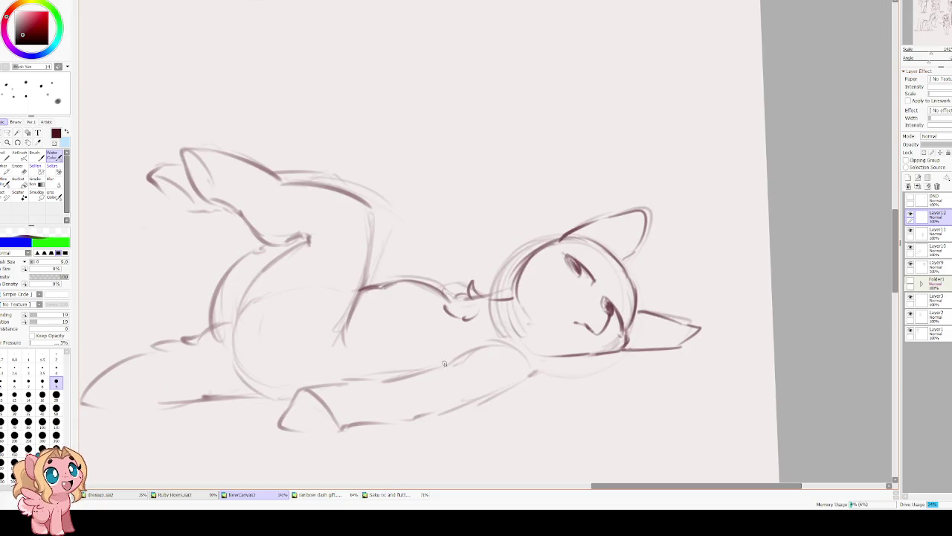
{"action": "left_click_drag", "start_coordinate": [446, 363], "coordinate": [311, 384]}
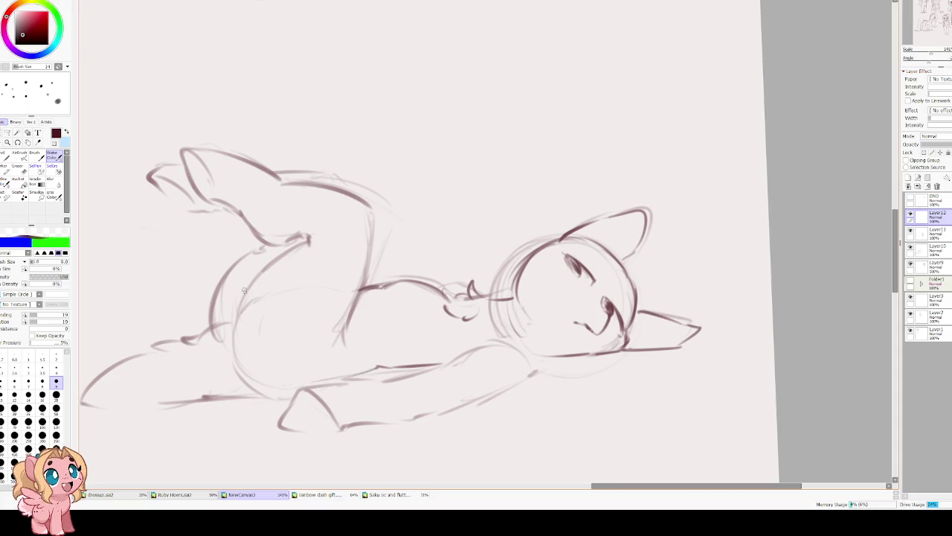
{"action": "mouse_move", "coordinate": [257, 280]}
{"action": "left_mouse_down"}
{"action": "mouse_move", "coordinate": [241, 355]}
{"action": "mouse_move", "coordinate": [251, 380]}
{"action": "mouse_move", "coordinate": [286, 388]}
{"action": "mouse_move", "coordinate": [363, 368]}
{"action": "left_mouse_up"}
Erase faint lower body lines, then draw the chest curve and a darker belly line.
{"action": "scroll", "coordinate": [439, 364], "scroll_direction": "down", "scroll_amount": 1}
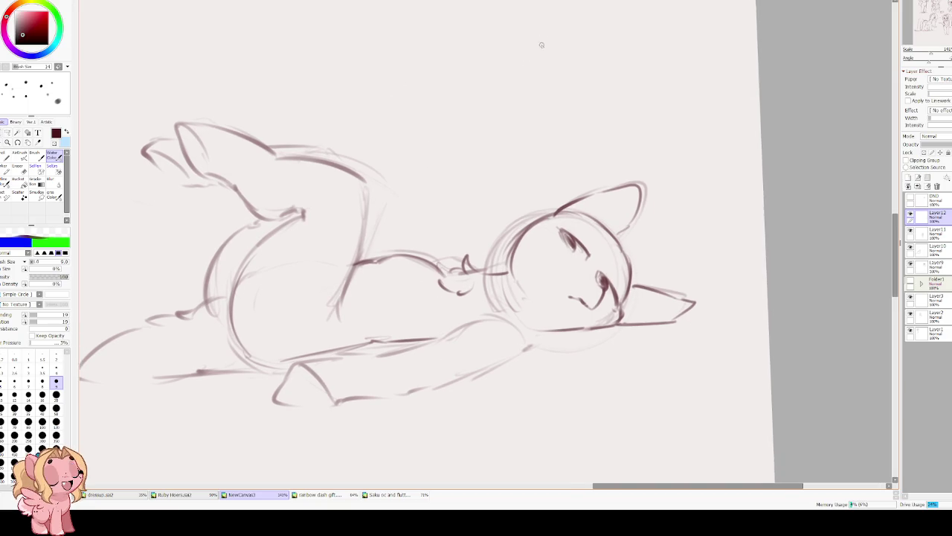
{"action": "key", "text": "e"}
{"action": "left_click_drag", "start_coordinate": [523, 365], "coordinate": [459, 349]}
{"action": "key", "text": "e"}
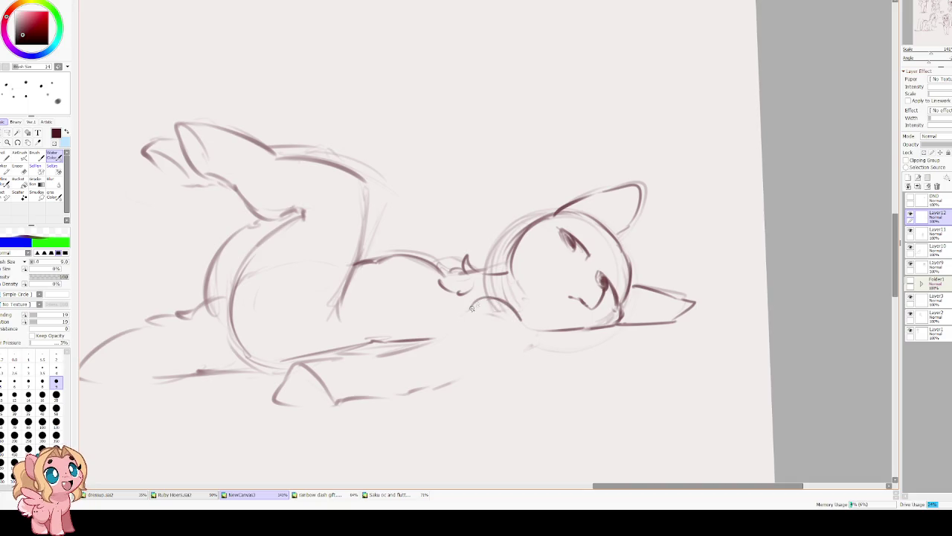
{"action": "mouse_move", "coordinate": [478, 298]}
{"action": "left_mouse_down"}
{"action": "mouse_move", "coordinate": [413, 345]}
{"action": "mouse_move", "coordinate": [312, 359]}
{"action": "mouse_move", "coordinate": [288, 406]}
{"action": "mouse_move", "coordinate": [426, 390]}
{"action": "mouse_move", "coordinate": [517, 340]}
{"action": "left_mouse_up"}
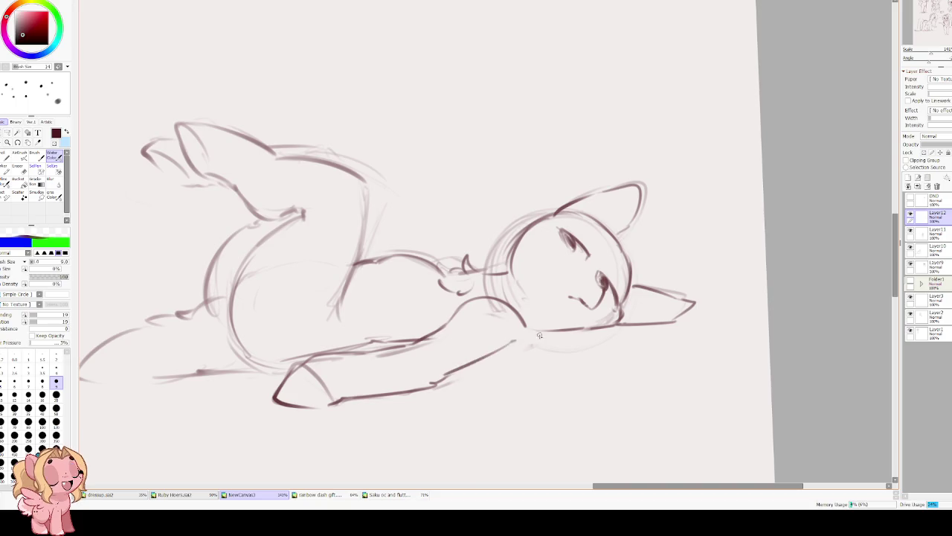
{"action": "left_click_drag", "start_coordinate": [440, 334], "coordinate": [355, 343]}
Darken the raised leg, front legs and left and lower-left body outlines.
{"action": "scroll", "coordinate": [357, 283], "scroll_direction": "up", "scroll_amount": 2}
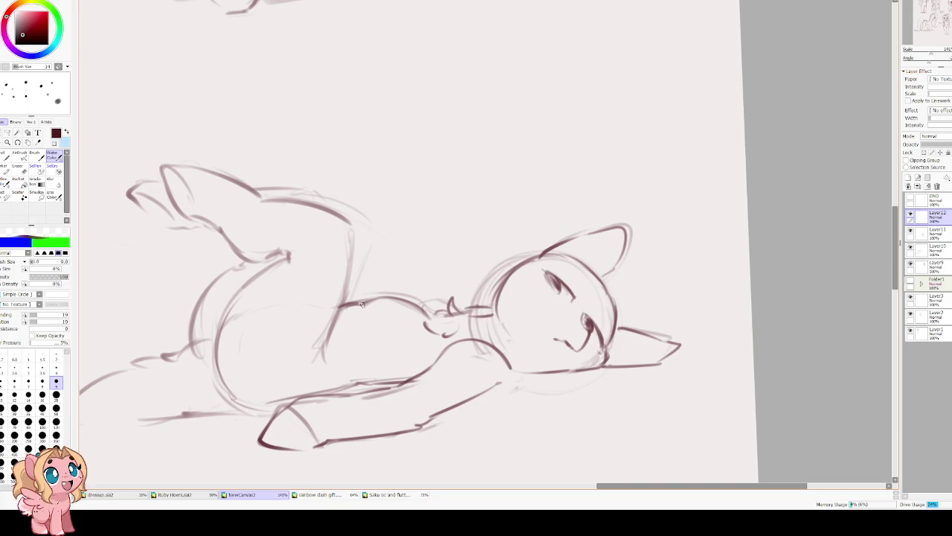
{"action": "scroll", "coordinate": [363, 304], "scroll_direction": "left", "scroll_amount": 2}
{"action": "left_click_drag", "start_coordinate": [387, 221], "coordinate": [354, 355]}
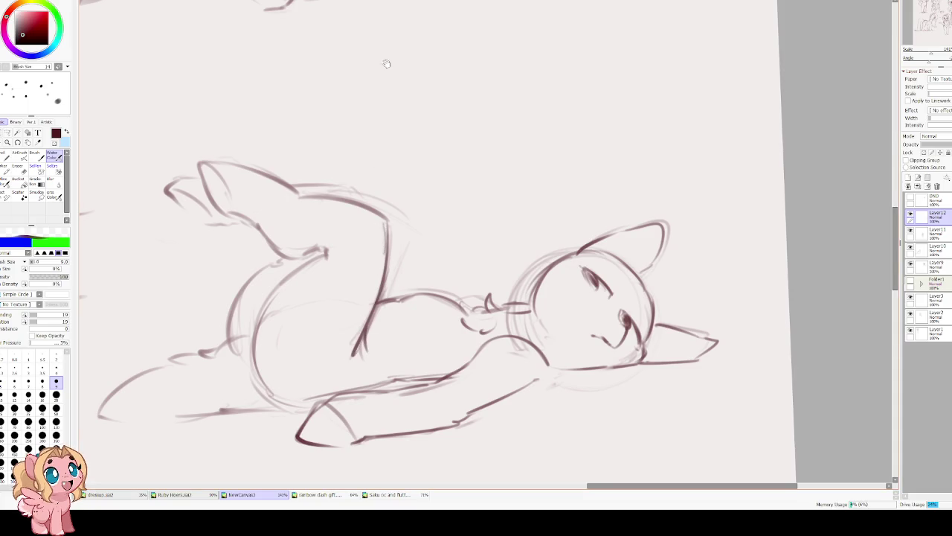
{"action": "mouse_move", "coordinate": [386, 64]}
{"action": "left_mouse_down"}
{"action": "mouse_move", "coordinate": [242, 269]}
{"action": "mouse_move", "coordinate": [181, 267]}
{"action": "mouse_move", "coordinate": [176, 281]}
{"action": "mouse_move", "coordinate": [241, 294]}
{"action": "left_mouse_up"}
{"action": "mouse_move", "coordinate": [361, 232]}
{"action": "left_mouse_down"}
{"action": "mouse_move", "coordinate": [302, 240]}
{"action": "mouse_move", "coordinate": [369, 236]}
{"action": "left_mouse_up"}
{"action": "key", "text": "End"}
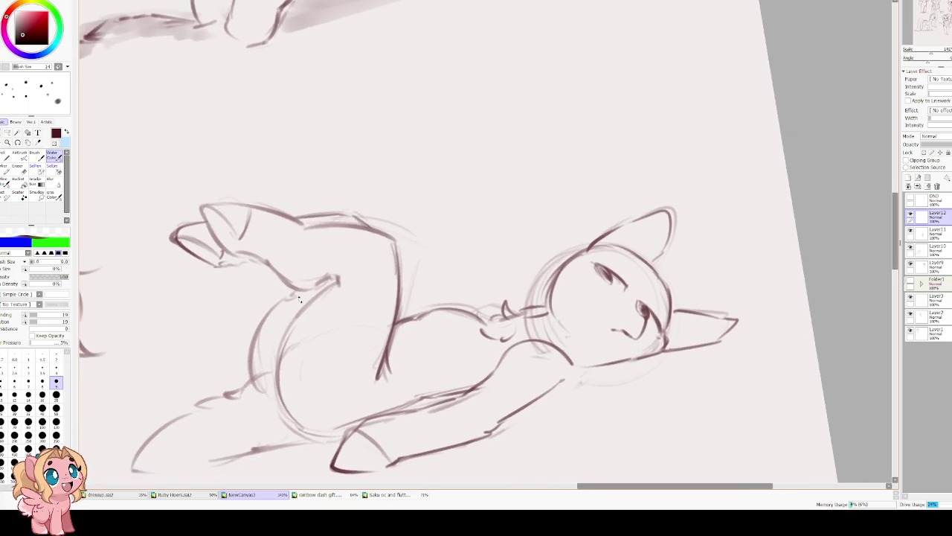
{"action": "mouse_move", "coordinate": [295, 296]}
{"action": "left_mouse_down"}
{"action": "mouse_move", "coordinate": [248, 361]}
{"action": "mouse_move", "coordinate": [267, 403]}
{"action": "left_mouse_up"}
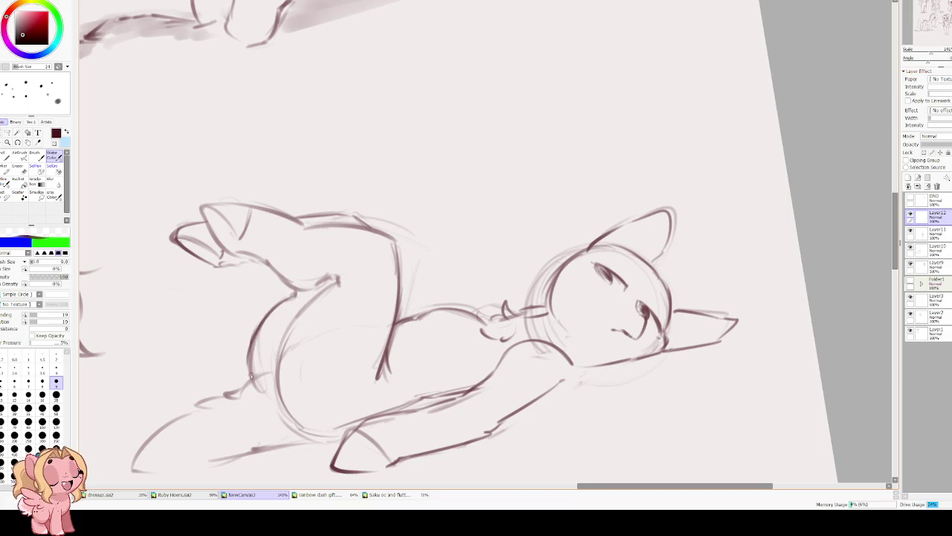
{"action": "scroll", "coordinate": [260, 352], "scroll_direction": "down", "scroll_amount": 2}
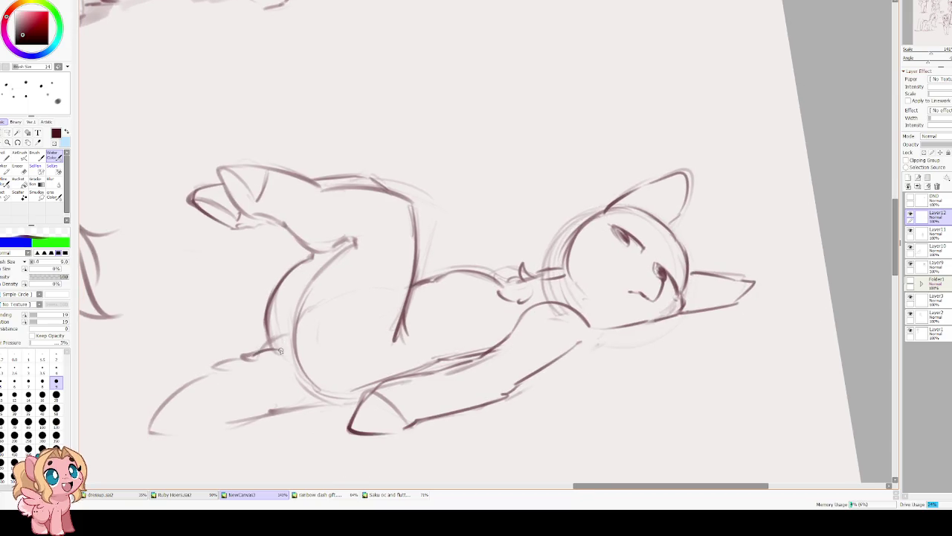
{"action": "mouse_move", "coordinate": [276, 349]}
{"action": "left_mouse_down"}
{"action": "mouse_move", "coordinate": [213, 369]}
{"action": "mouse_move", "coordinate": [147, 429]}
{"action": "mouse_move", "coordinate": [227, 428]}
{"action": "mouse_move", "coordinate": [269, 406]}
{"action": "mouse_move", "coordinate": [336, 401]}
{"action": "left_mouse_up"}
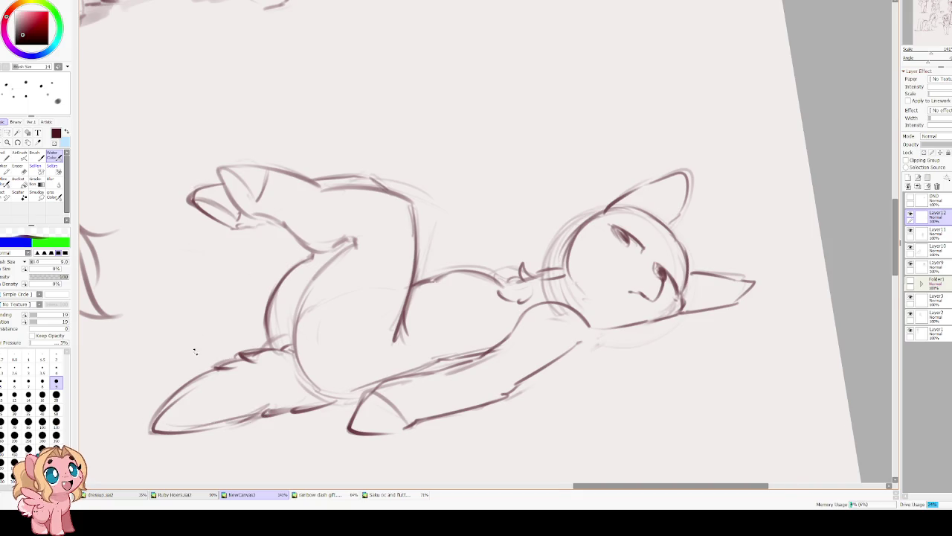
Check the face in a mirrored view and darken the eye, lower eye and cheek lines.
{"action": "key", "text": "End"}
{"action": "scroll", "coordinate": [232, 327], "scroll_direction": "up", "scroll_amount": 1}
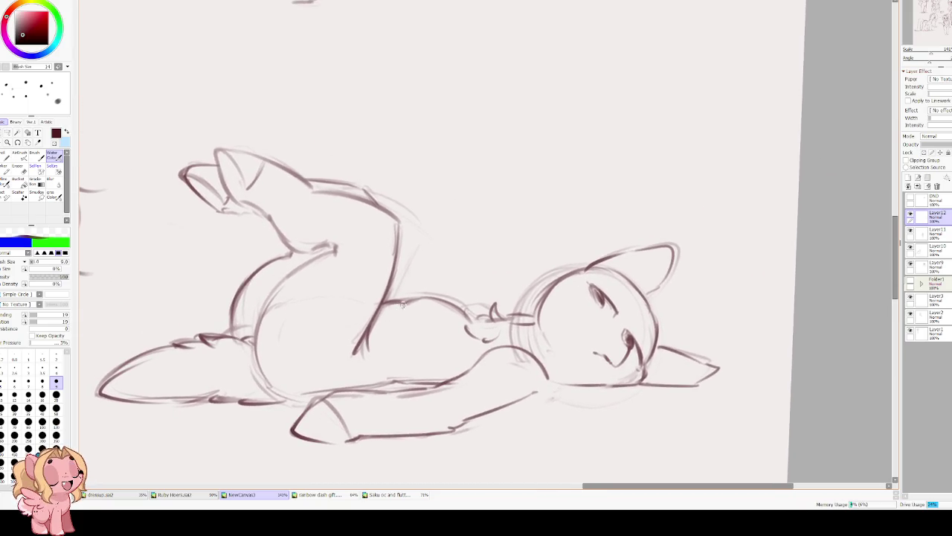
{"action": "scroll", "coordinate": [456, 306], "scroll_direction": "right", "scroll_amount": 1}
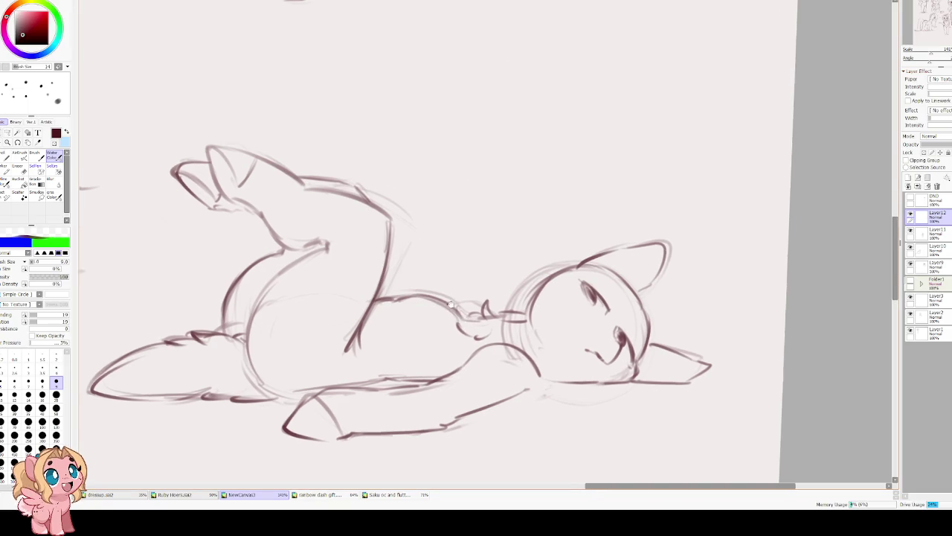
{"action": "key", "text": "Insert"}
{"action": "mouse_move", "coordinate": [481, 360]}
{"action": "left_mouse_down"}
{"action": "mouse_move", "coordinate": [507, 344]}
{"action": "mouse_move", "coordinate": [479, 358]}
{"action": "left_mouse_up"}
{"action": "key", "text": "Insert"}
{"action": "key", "text": "Insert"}
{"action": "mouse_move", "coordinate": [460, 262]}
{"action": "left_mouse_down"}
{"action": "mouse_move", "coordinate": [433, 289]}
{"action": "mouse_move", "coordinate": [459, 264]}
{"action": "left_mouse_up"}
{"action": "mouse_move", "coordinate": [423, 309]}
{"action": "left_mouse_down"}
{"action": "mouse_move", "coordinate": [409, 343]}
{"action": "mouse_move", "coordinate": [418, 329]}
{"action": "left_mouse_up"}
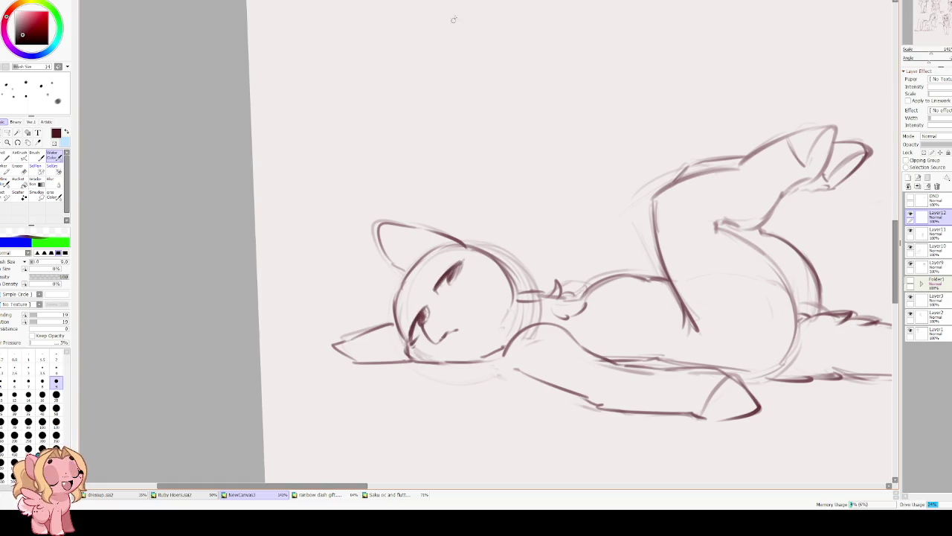
Darken the jaw and lower jaw lines, mirroring the view to check.
{"action": "key", "text": "Insert"}
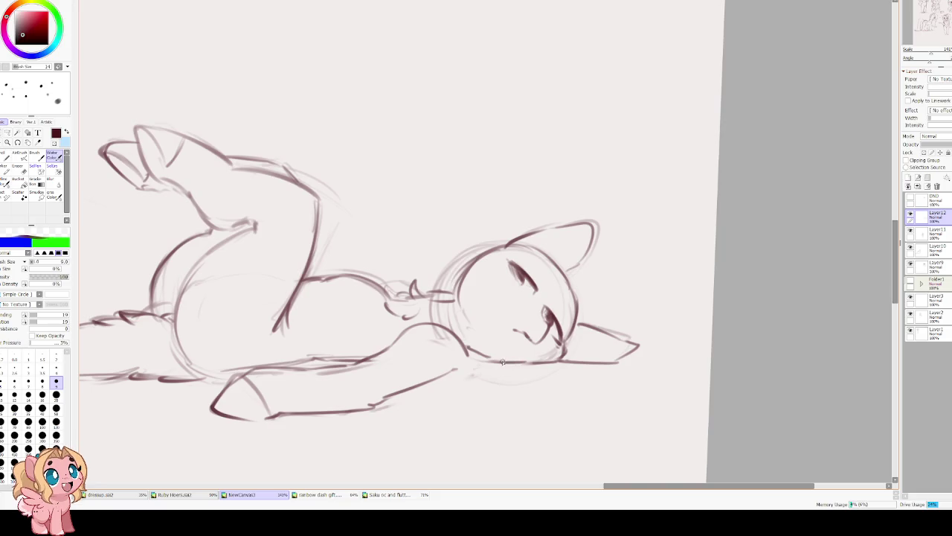
{"action": "mouse_move", "coordinate": [525, 362]}
{"action": "left_mouse_down"}
{"action": "mouse_move", "coordinate": [482, 355]}
{"action": "mouse_move", "coordinate": [540, 368]}
{"action": "left_mouse_up"}
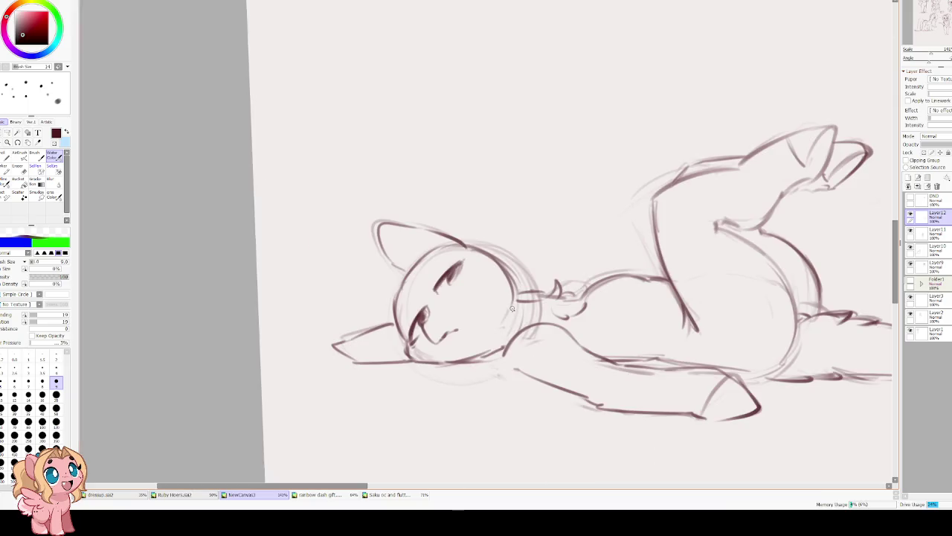
{"action": "key", "text": "Insert"}
{"action": "scroll", "coordinate": [505, 350], "scroll_direction": "up", "scroll_amount": 1}
{"action": "left_click_drag", "start_coordinate": [436, 381], "coordinate": [473, 379]}
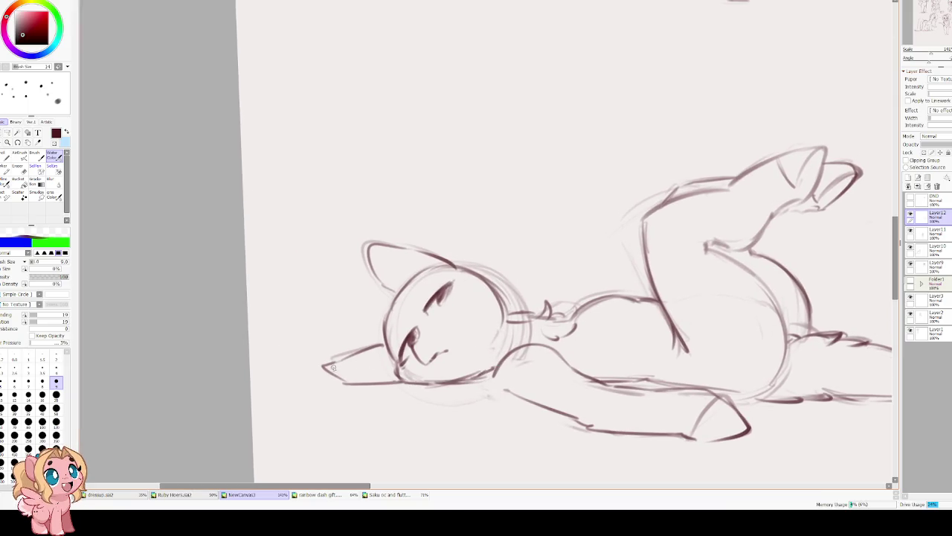
Erase the front leg tip and redraw the lower front leg line.
{"action": "key", "text": "e"}
{"action": "mouse_move", "coordinate": [319, 368]}
{"action": "left_mouse_down"}
{"action": "mouse_move", "coordinate": [355, 357]}
{"action": "mouse_move", "coordinate": [349, 383]}
{"action": "mouse_move", "coordinate": [357, 354]}
{"action": "left_mouse_up"}
{"action": "key", "text": "c"}
{"action": "left_click_drag", "start_coordinate": [313, 386], "coordinate": [385, 383]}
{"action": "scroll", "coordinate": [410, 334], "scroll_direction": "up", "scroll_amount": 1}
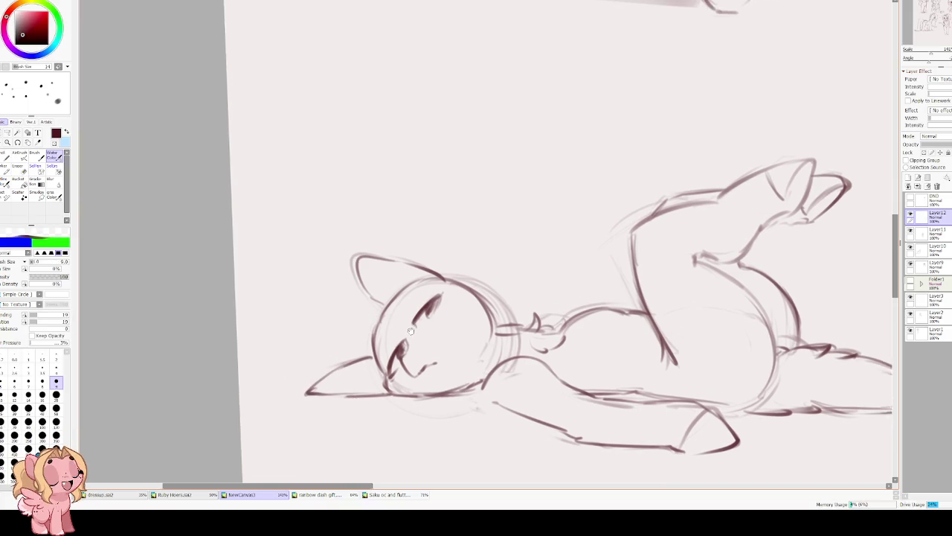
Shade around the eye and draw the cheek, chin, muzzle, mouth and left ear lines.
{"action": "mouse_move", "coordinate": [411, 334]}
{"action": "left_mouse_down"}
{"action": "mouse_move", "coordinate": [439, 309]}
{"action": "mouse_move", "coordinate": [435, 324]}
{"action": "left_mouse_up"}
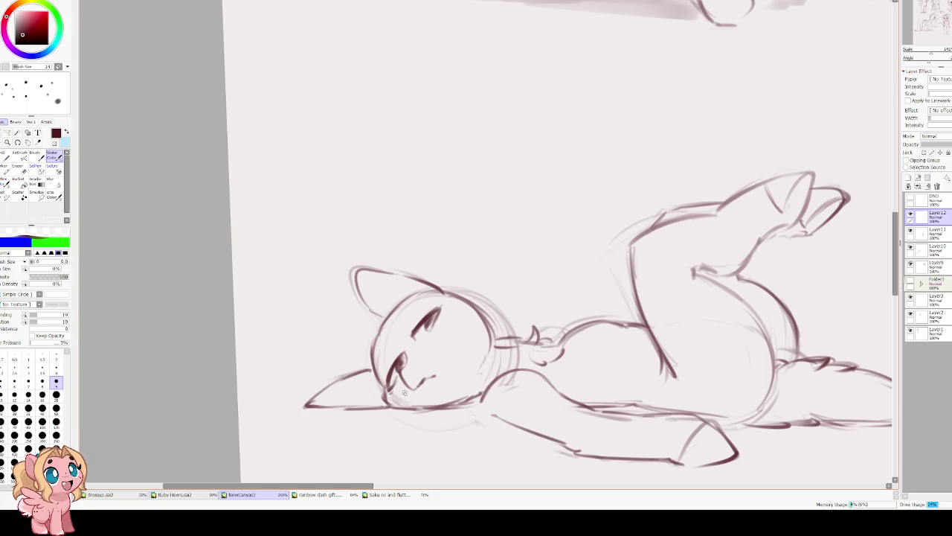
{"action": "mouse_move", "coordinate": [370, 345]}
{"action": "left_mouse_down"}
{"action": "mouse_move", "coordinate": [390, 406]}
{"action": "mouse_move", "coordinate": [478, 394]}
{"action": "left_mouse_up"}
{"action": "left_click_drag", "start_coordinate": [393, 391], "coordinate": [398, 388]}
{"action": "left_click_drag", "start_coordinate": [429, 335], "coordinate": [437, 331]}
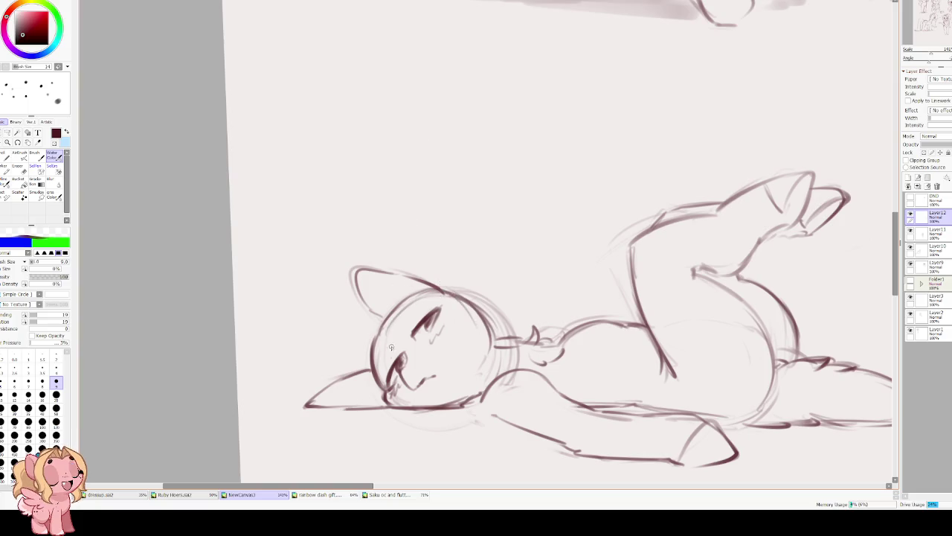
{"action": "mouse_move", "coordinate": [400, 348]}
{"action": "left_mouse_down"}
{"action": "mouse_move", "coordinate": [406, 377]}
{"action": "mouse_move", "coordinate": [439, 377]}
{"action": "mouse_move", "coordinate": [428, 386]}
{"action": "left_mouse_up"}
{"action": "mouse_move", "coordinate": [377, 327]}
{"action": "left_mouse_down"}
{"action": "mouse_move", "coordinate": [380, 415]}
{"action": "mouse_move", "coordinate": [431, 402]}
{"action": "mouse_move", "coordinate": [341, 421]}
{"action": "left_mouse_up"}
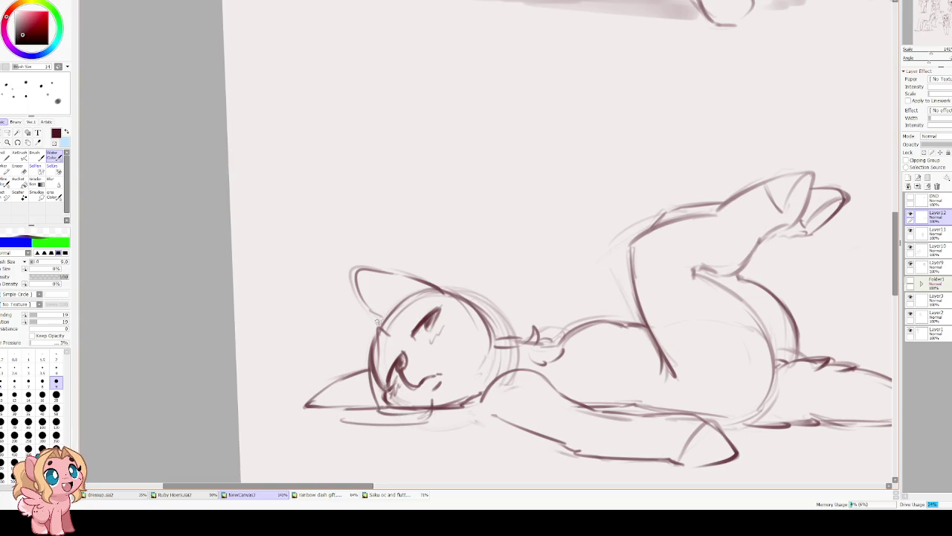
{"action": "left_click_drag", "start_coordinate": [384, 328], "coordinate": [332, 402]}
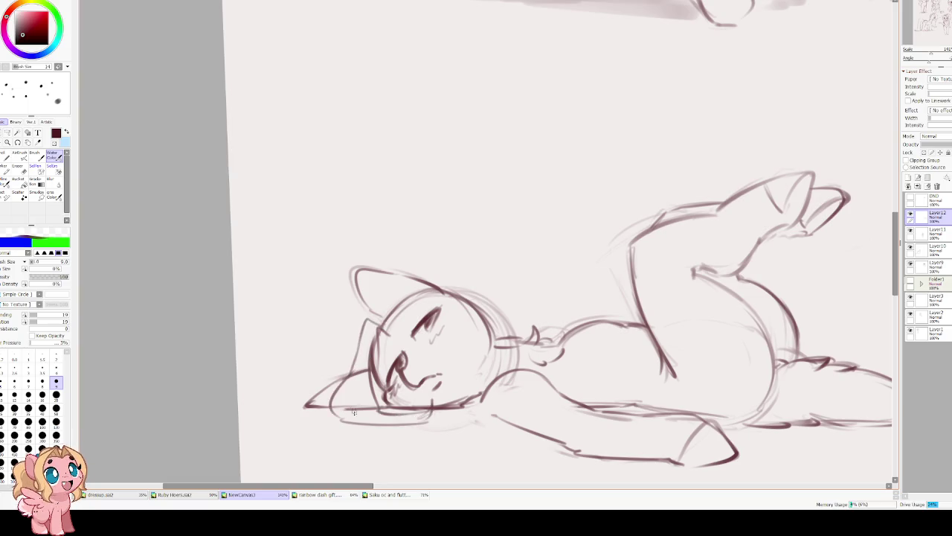
{"action": "key", "text": "ctrl+z"}
{"action": "key", "text": "ctrl+z"}
{"action": "key", "text": "ctrl+z"}
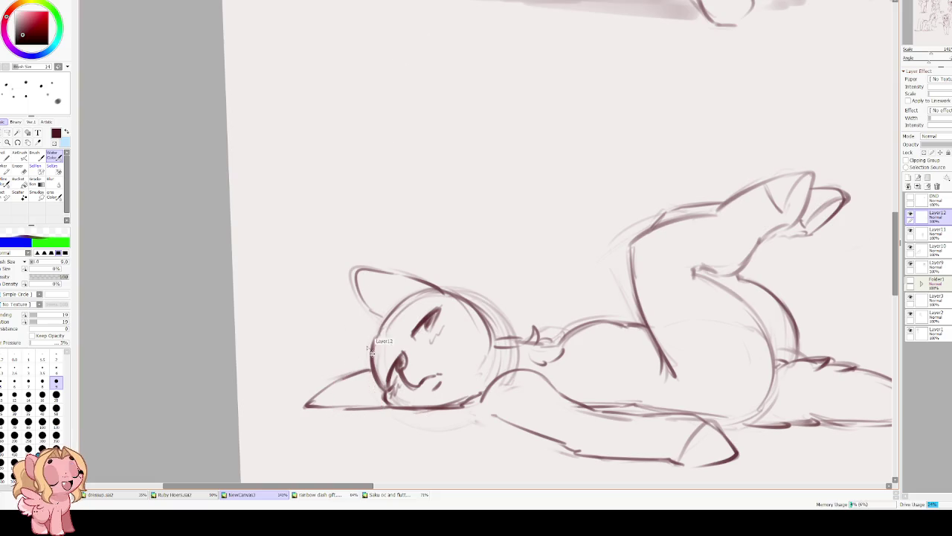
{"action": "key", "text": "ctrl+y"}
Draw the side of the head, erasing stray lines under the head and muzzle.
{"action": "key", "text": "e"}
{"action": "left_click_drag", "start_coordinate": [370, 418], "coordinate": [334, 421]}
{"action": "key", "text": "n"}
{"action": "mouse_move", "coordinate": [385, 329]}
{"action": "left_mouse_down"}
{"action": "mouse_move", "coordinate": [345, 366]}
{"action": "mouse_move", "coordinate": [343, 403]}
{"action": "mouse_move", "coordinate": [321, 403]}
{"action": "mouse_move", "coordinate": [348, 423]}
{"action": "mouse_move", "coordinate": [397, 421]}
{"action": "left_mouse_up"}
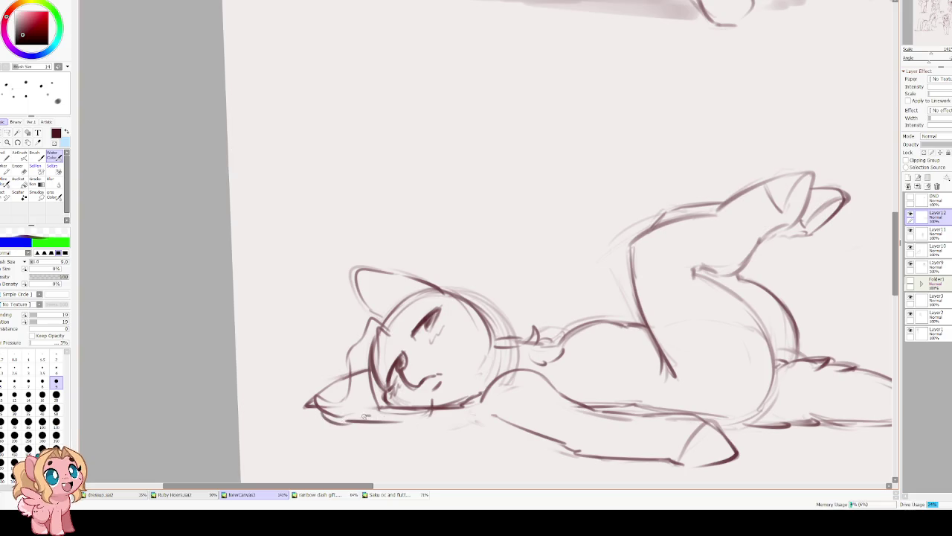
{"action": "key", "text": "ctrl+z"}
{"action": "key", "text": "ctrl+y"}
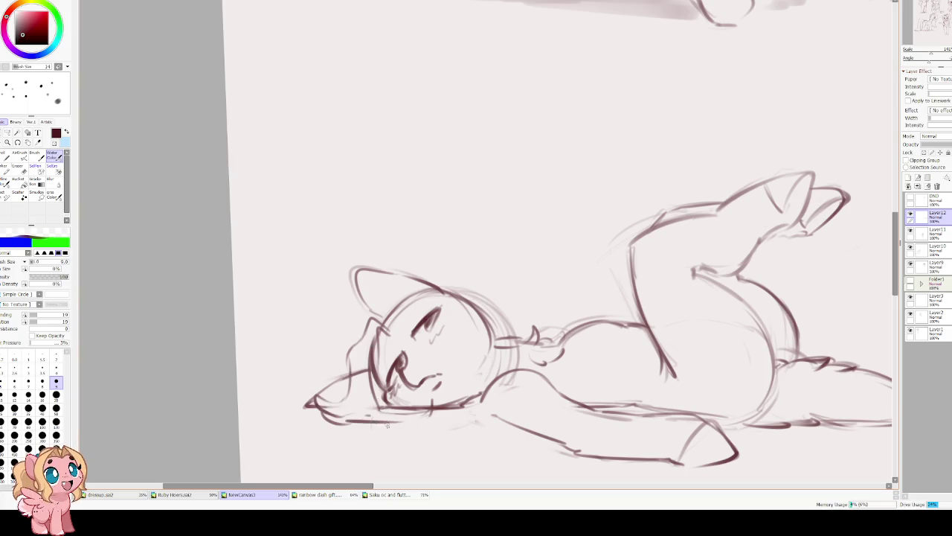
{"action": "mouse_move", "coordinate": [386, 424]}
{"action": "left_mouse_down"}
{"action": "mouse_move", "coordinate": [323, 424]}
{"action": "mouse_move", "coordinate": [345, 416]}
{"action": "mouse_move", "coordinate": [381, 435]}
{"action": "mouse_move", "coordinate": [417, 427]}
{"action": "mouse_move", "coordinate": [363, 431]}
{"action": "mouse_move", "coordinate": [362, 419]}
{"action": "left_mouse_up"}
{"action": "mouse_move", "coordinate": [388, 332]}
{"action": "left_mouse_down"}
{"action": "mouse_move", "coordinate": [415, 316]}
{"action": "mouse_move", "coordinate": [403, 324]}
{"action": "left_mouse_up"}
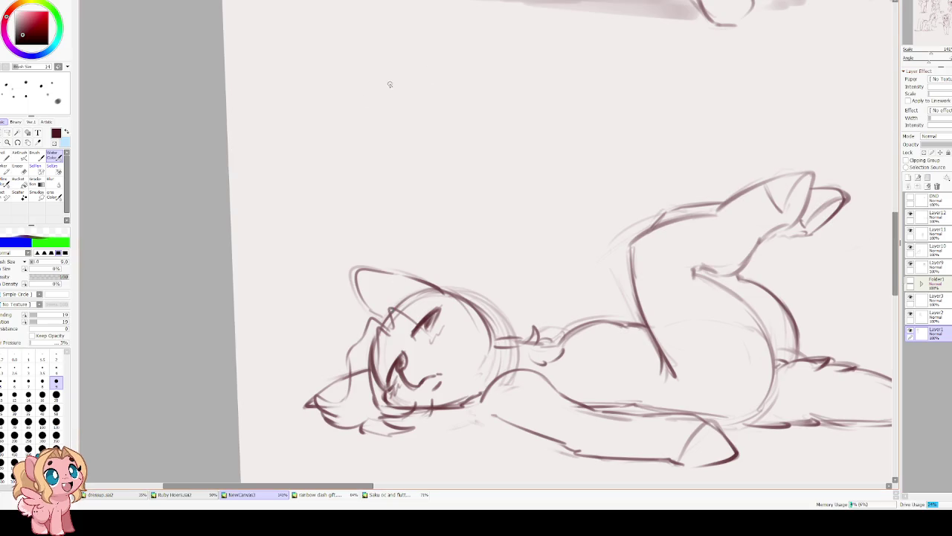
Add ear, cheek, brow and mane lines around the lying pony's face, checking it mirrored.
{"action": "mouse_move", "coordinate": [393, 332]}
{"action": "left_mouse_down"}
{"action": "mouse_move", "coordinate": [391, 297]}
{"action": "mouse_move", "coordinate": [415, 308]}
{"action": "mouse_move", "coordinate": [406, 296]}
{"action": "mouse_move", "coordinate": [431, 311]}
{"action": "mouse_move", "coordinate": [434, 384]}
{"action": "mouse_move", "coordinate": [450, 332]}
{"action": "mouse_move", "coordinate": [465, 376]}
{"action": "left_mouse_up"}
{"action": "mouse_move", "coordinate": [448, 329]}
{"action": "left_mouse_down"}
{"action": "mouse_move", "coordinate": [458, 350]}
{"action": "mouse_move", "coordinate": [465, 324]}
{"action": "left_mouse_up"}
{"action": "mouse_move", "coordinate": [467, 290]}
{"action": "left_mouse_down"}
{"action": "mouse_move", "coordinate": [482, 347]}
{"action": "mouse_move", "coordinate": [392, 280]}
{"action": "mouse_move", "coordinate": [462, 308]}
{"action": "left_mouse_up"}
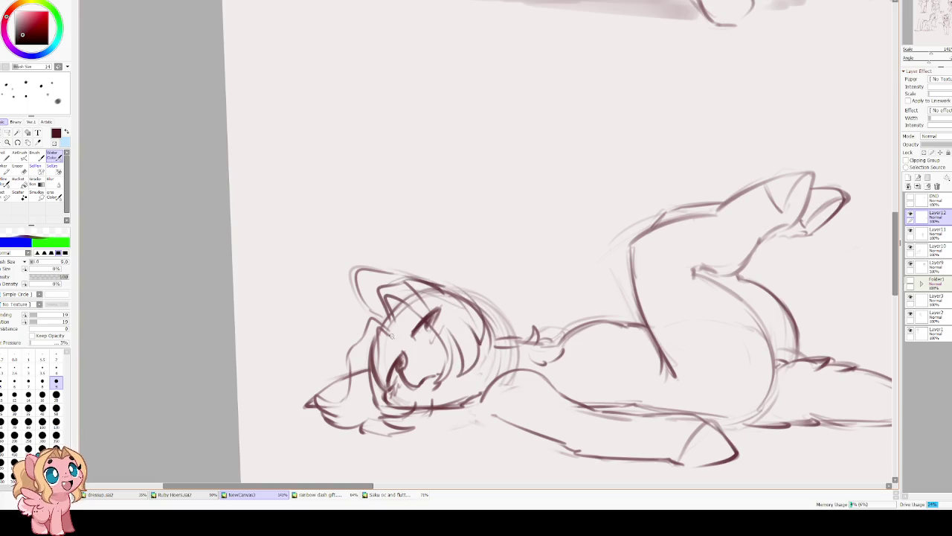
{"action": "mouse_move", "coordinate": [377, 344]}
{"action": "left_mouse_down"}
{"action": "mouse_move", "coordinate": [373, 375]}
{"action": "mouse_move", "coordinate": [396, 366]}
{"action": "left_mouse_up"}
{"action": "mouse_move", "coordinate": [426, 330]}
{"action": "left_mouse_down"}
{"action": "mouse_move", "coordinate": [438, 313]}
{"action": "mouse_move", "coordinate": [408, 337]}
{"action": "mouse_move", "coordinate": [444, 303]}
{"action": "left_mouse_up"}
{"action": "mouse_move", "coordinate": [385, 374]}
{"action": "left_mouse_down"}
{"action": "mouse_move", "coordinate": [377, 387]}
{"action": "mouse_move", "coordinate": [418, 315]}
{"action": "left_mouse_up"}
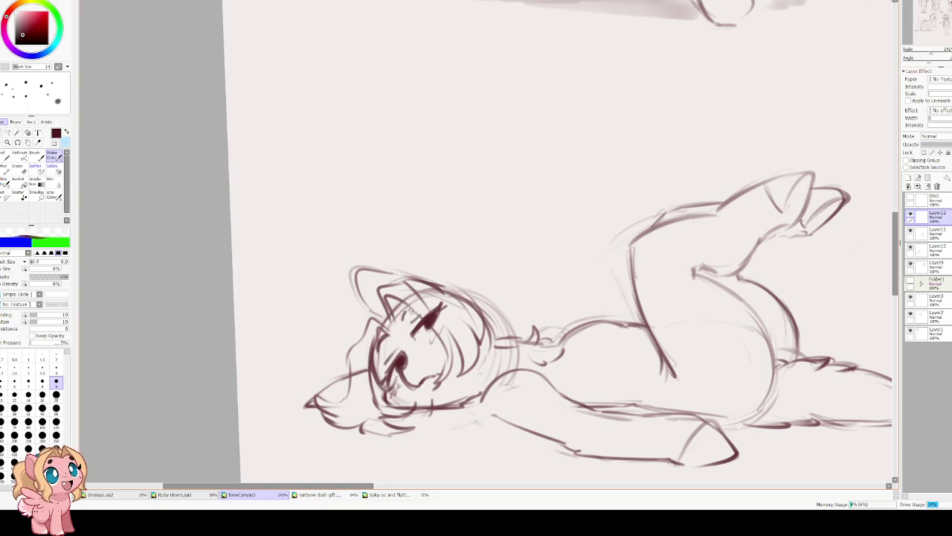
{"action": "key", "text": "h"}
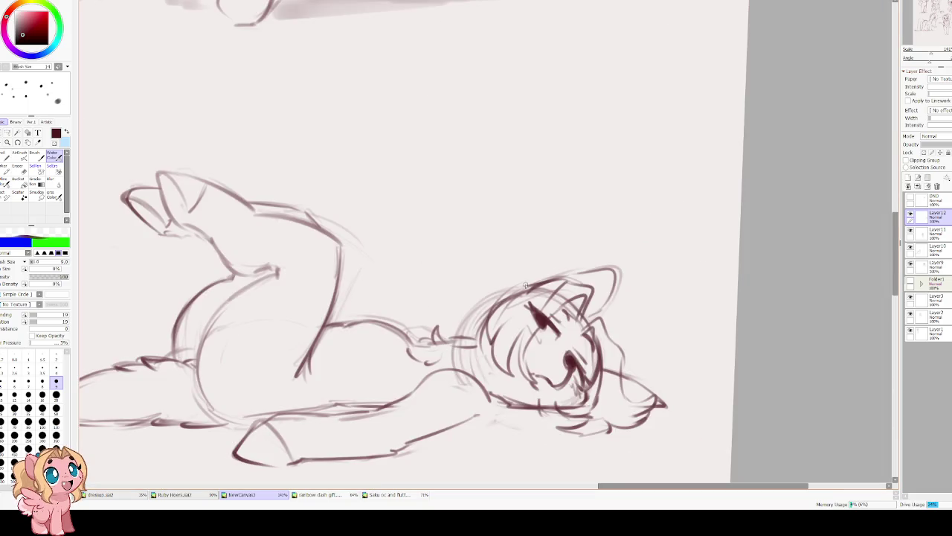
{"action": "key", "text": "h"}
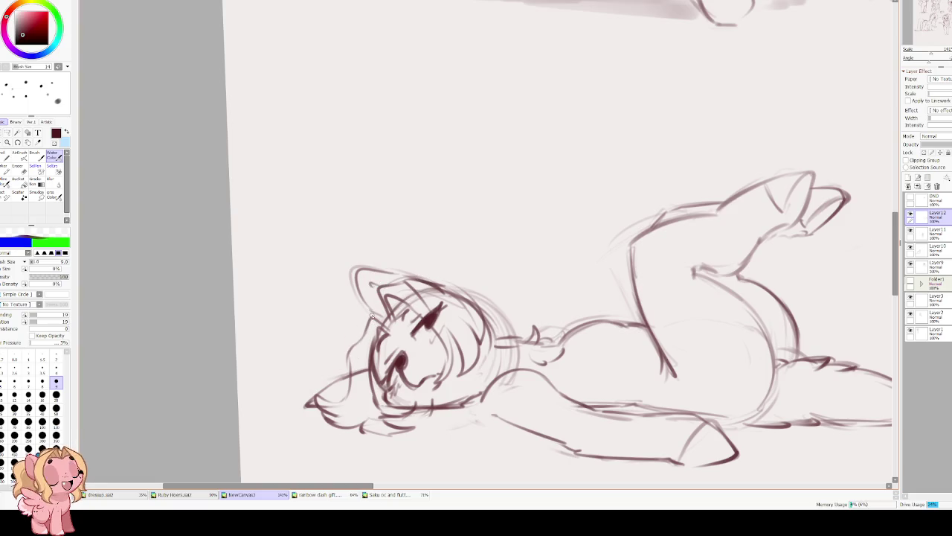
Sketch and refine the hair arc over the top of the lying pony's head.
{"action": "mouse_move", "coordinate": [436, 271]}
{"action": "left_mouse_down"}
{"action": "mouse_move", "coordinate": [456, 273]}
{"action": "mouse_move", "coordinate": [513, 335]}
{"action": "mouse_move", "coordinate": [470, 289]}
{"action": "left_mouse_up"}
{"action": "key", "text": "h"}
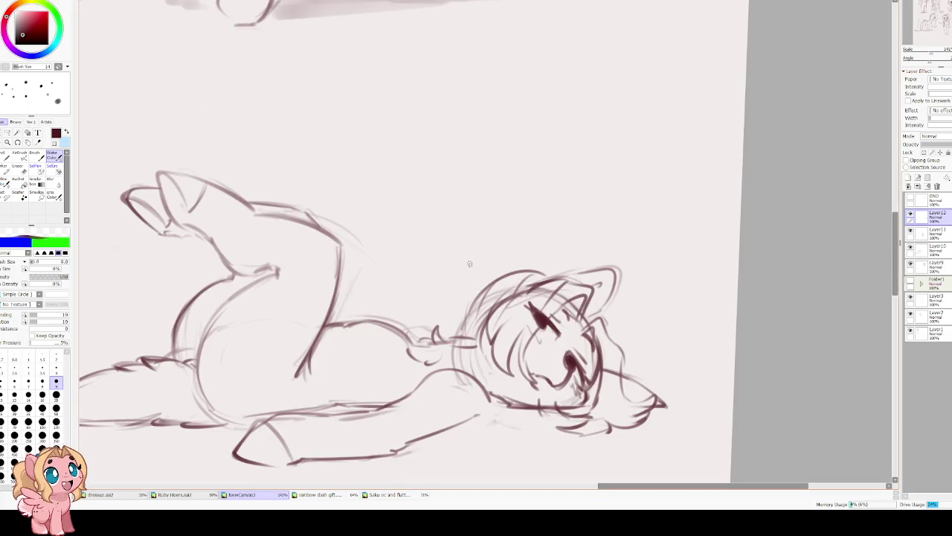
{"action": "mouse_move", "coordinate": [535, 291]}
{"action": "left_mouse_down"}
{"action": "mouse_move", "coordinate": [573, 283]}
{"action": "mouse_move", "coordinate": [565, 277]}
{"action": "left_mouse_up"}
{"action": "left_click_drag", "start_coordinate": [476, 305], "coordinate": [570, 276]}
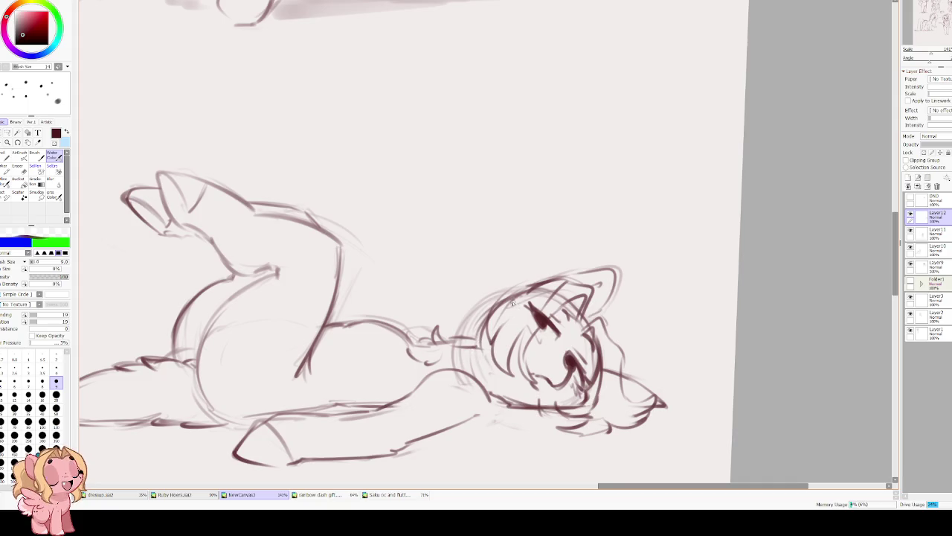
{"action": "mouse_move", "coordinate": [476, 317]}
{"action": "left_mouse_down"}
{"action": "mouse_move", "coordinate": [551, 279]}
{"action": "mouse_move", "coordinate": [511, 261]}
{"action": "left_mouse_up"}
{"action": "key", "text": "ctrl+z"}
{"action": "mouse_move", "coordinate": [570, 273]}
{"action": "left_mouse_down"}
{"action": "mouse_move", "coordinate": [566, 255]}
{"action": "mouse_move", "coordinate": [556, 268]}
{"action": "mouse_move", "coordinate": [514, 235]}
{"action": "mouse_move", "coordinate": [485, 257]}
{"action": "mouse_move", "coordinate": [494, 305]}
{"action": "left_mouse_up"}
Retry the hair strokes, then add an ear spike and hair curls on top.
{"action": "key", "text": "h"}
{"action": "key", "text": "ctrl+z"}
{"action": "key", "text": "ctrl+z"}
{"action": "mouse_move", "coordinate": [410, 268]}
{"action": "left_mouse_down"}
{"action": "mouse_move", "coordinate": [409, 243]}
{"action": "mouse_move", "coordinate": [435, 268]}
{"action": "mouse_move", "coordinate": [458, 239]}
{"action": "left_mouse_up"}
{"action": "key", "text": "ctrl+z"}
{"action": "key", "text": "ctrl+z"}
{"action": "key", "text": "ctrl+z"}
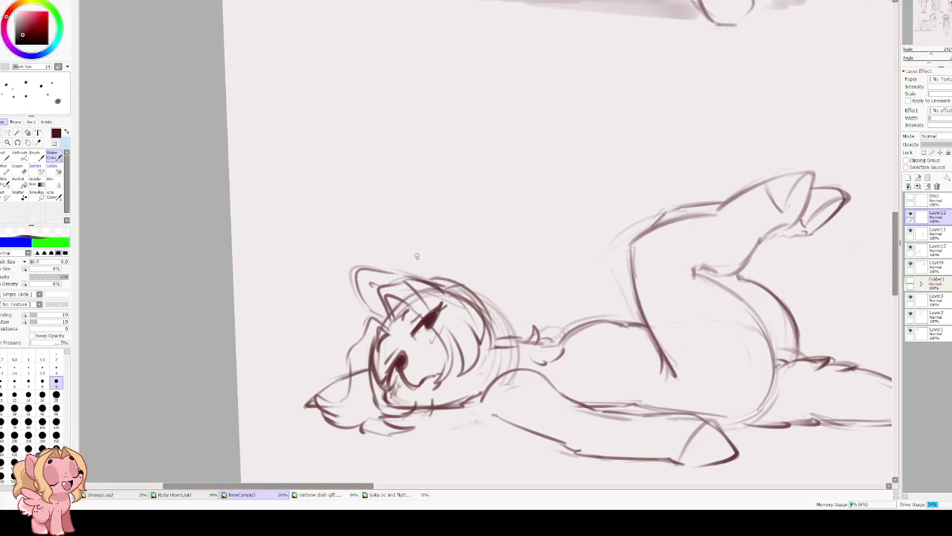
{"action": "left_click_drag", "start_coordinate": [404, 272], "coordinate": [409, 244]}
{"action": "key", "text": "ctrl+z"}
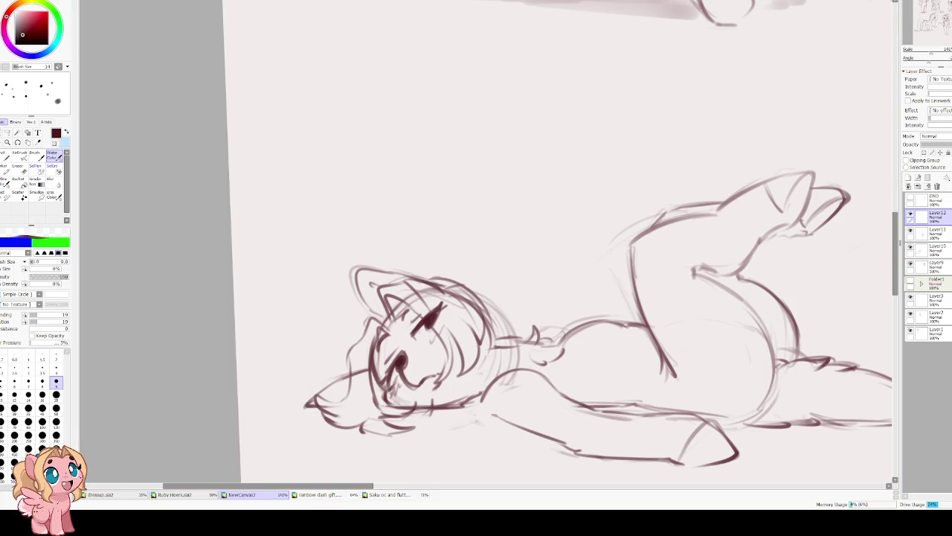
{"action": "scroll", "coordinate": [446, 279], "scroll_direction": "down", "scroll_amount": 1}
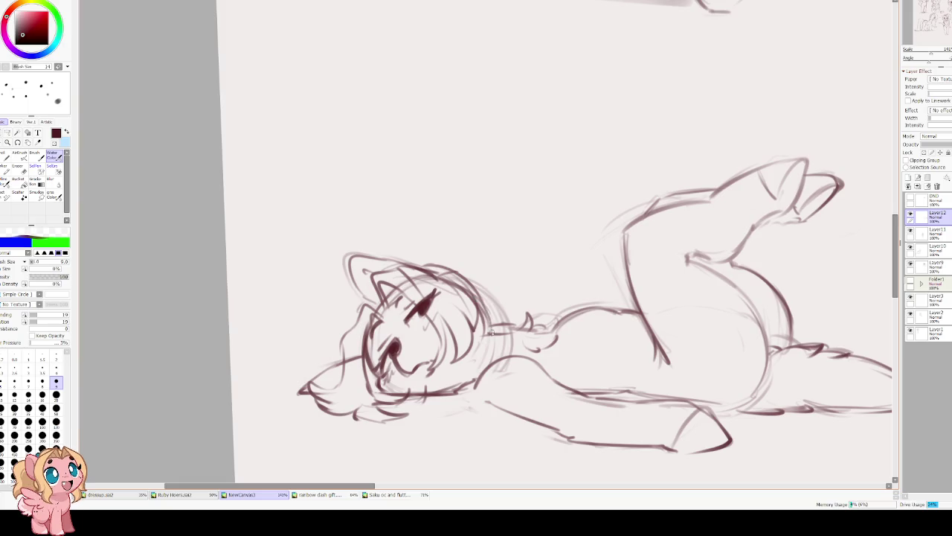
{"action": "mouse_move", "coordinate": [402, 258]}
{"action": "left_mouse_down"}
{"action": "mouse_move", "coordinate": [421, 238]}
{"action": "mouse_move", "coordinate": [479, 260]}
{"action": "mouse_move", "coordinate": [499, 245]}
{"action": "mouse_move", "coordinate": [525, 305]}
{"action": "left_mouse_up"}
{"action": "mouse_move", "coordinate": [528, 299]}
{"action": "left_mouse_down"}
{"action": "mouse_move", "coordinate": [540, 314]}
{"action": "mouse_move", "coordinate": [495, 261]}
{"action": "left_mouse_up"}
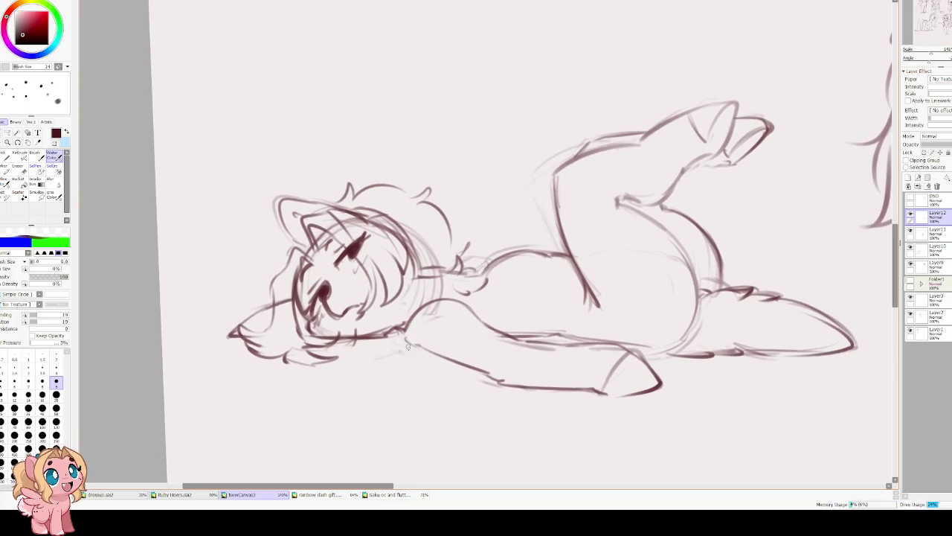
Sketch a feathered wing along the pony's side and check the body curve mirrored.
{"action": "mouse_move", "coordinate": [402, 340]}
{"action": "left_mouse_down"}
{"action": "mouse_move", "coordinate": [476, 409]}
{"action": "mouse_move", "coordinate": [528, 407]}
{"action": "mouse_move", "coordinate": [584, 389]}
{"action": "left_mouse_up"}
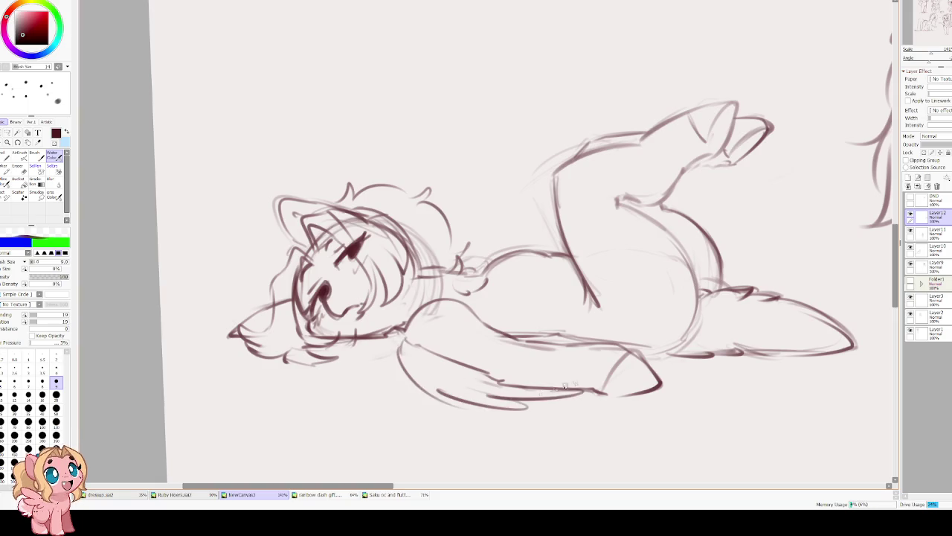
{"action": "mouse_move", "coordinate": [577, 337]}
{"action": "left_mouse_down"}
{"action": "mouse_move", "coordinate": [633, 340]}
{"action": "mouse_move", "coordinate": [695, 290]}
{"action": "left_mouse_up"}
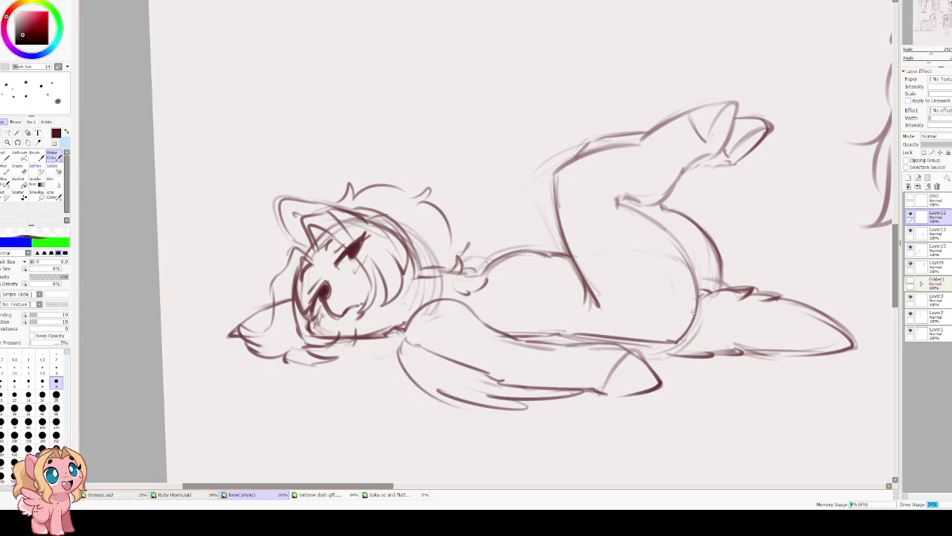
{"action": "key", "text": "h"}
{"action": "mouse_move", "coordinate": [344, 325]}
{"action": "left_mouse_down"}
{"action": "mouse_move", "coordinate": [364, 277]}
{"action": "mouse_move", "coordinate": [347, 320]}
{"action": "left_mouse_up"}
{"action": "key", "text": "h"}
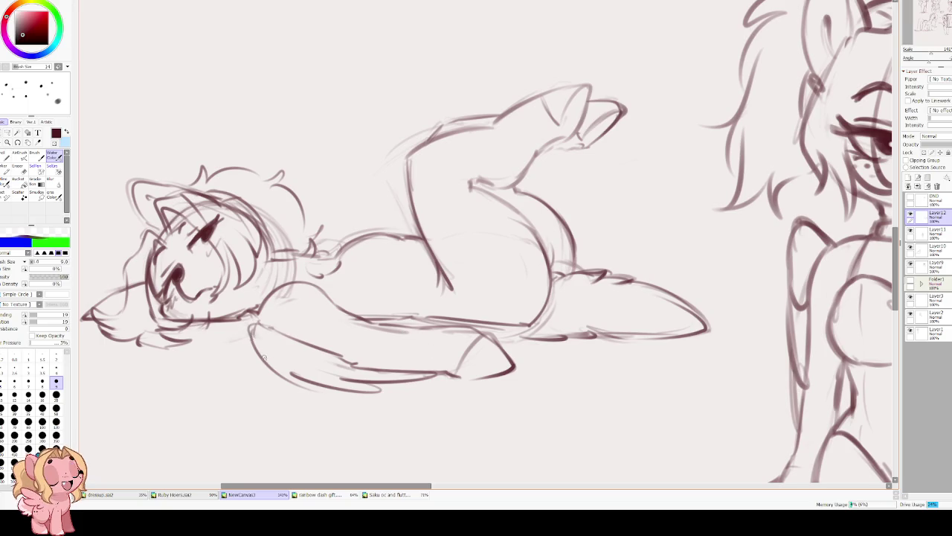
{"action": "left_click_drag", "start_coordinate": [278, 298], "coordinate": [300, 318]}
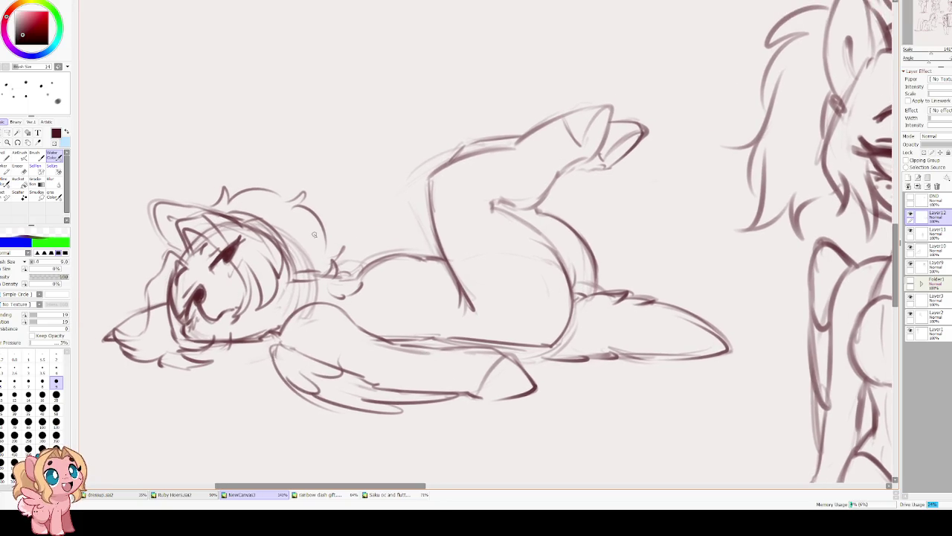
Darken and refine the eye using a small eraser and dark brush touches.
{"action": "key", "text": "e"}
{"action": "key", "text": "bracketleft"}
{"action": "key", "text": "bracketleft"}
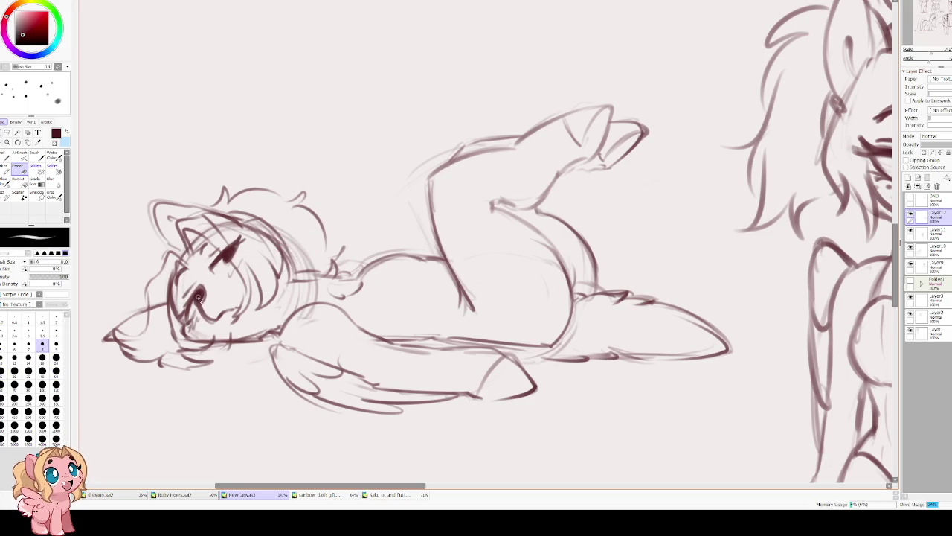
{"action": "key", "text": "bracketleft"}
{"action": "key", "text": "bracketleft"}
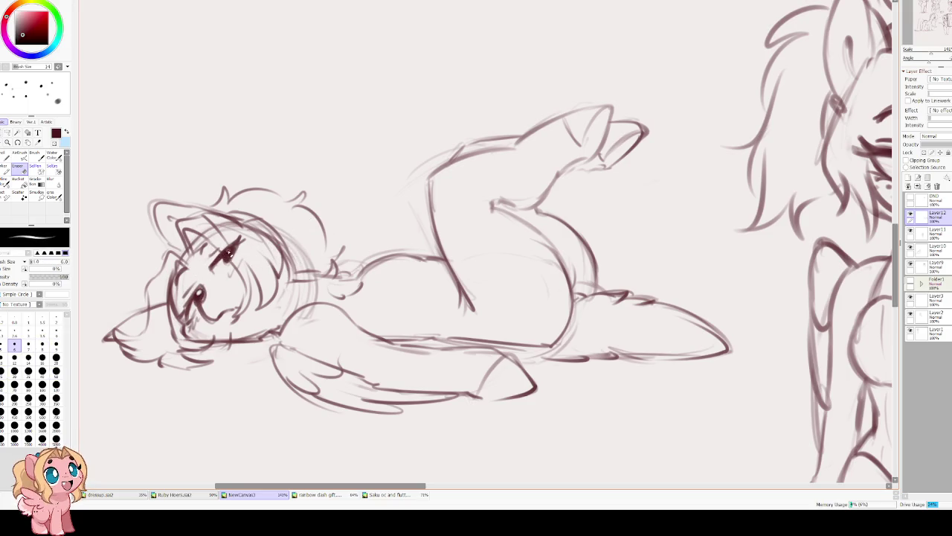
{"action": "left_click_drag", "start_coordinate": [199, 296], "coordinate": [194, 300]}
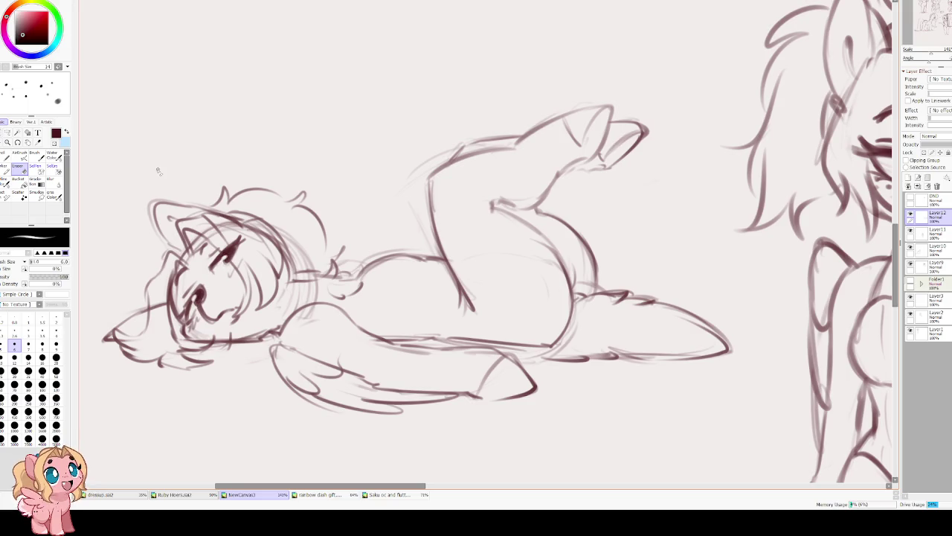
{"action": "key", "text": "e"}
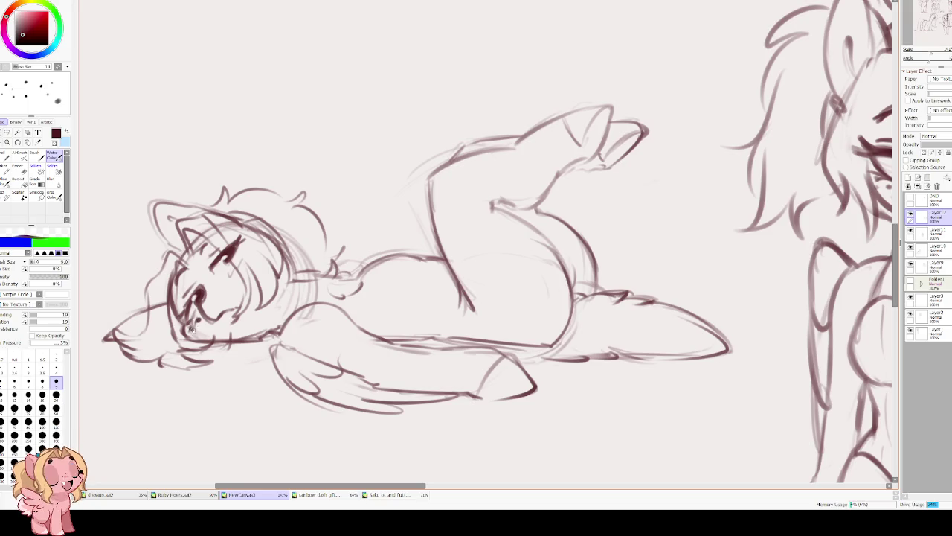
{"action": "left_click_drag", "start_coordinate": [195, 295], "coordinate": [195, 296]}
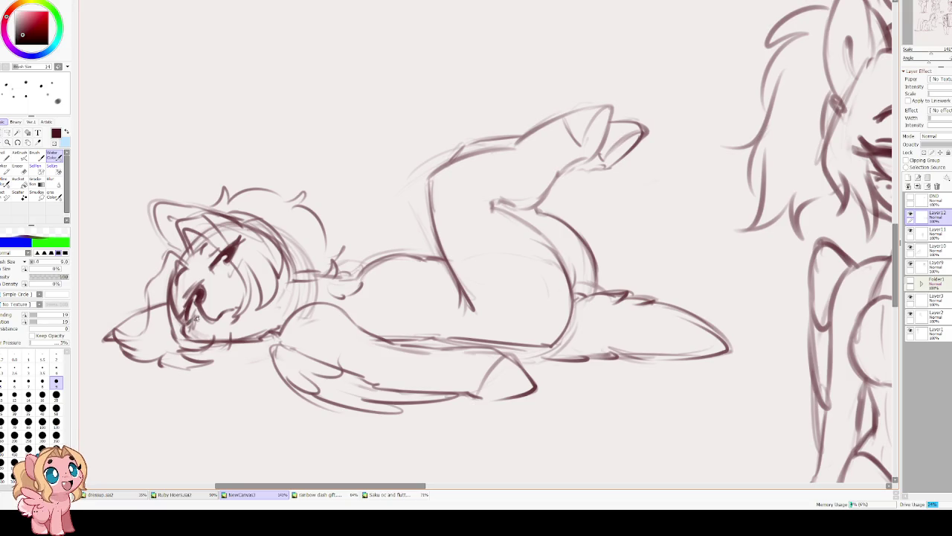
{"action": "left_click_drag", "start_coordinate": [203, 301], "coordinate": [211, 286]}
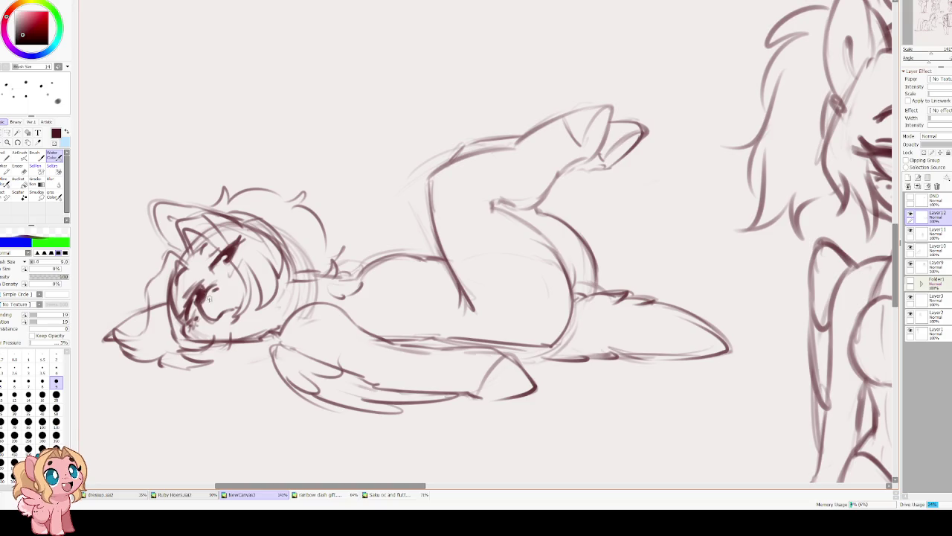
{"action": "key", "text": "e"}
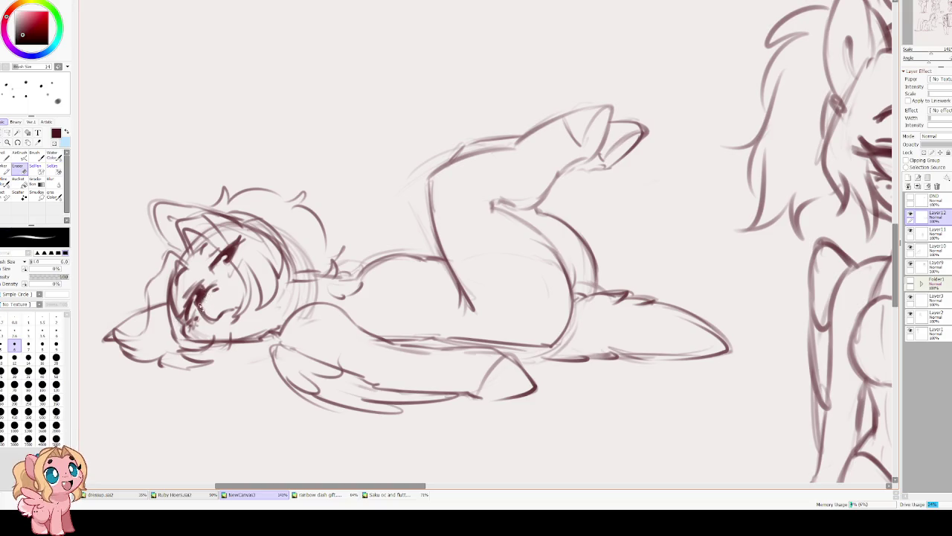
{"action": "key", "text": "b"}
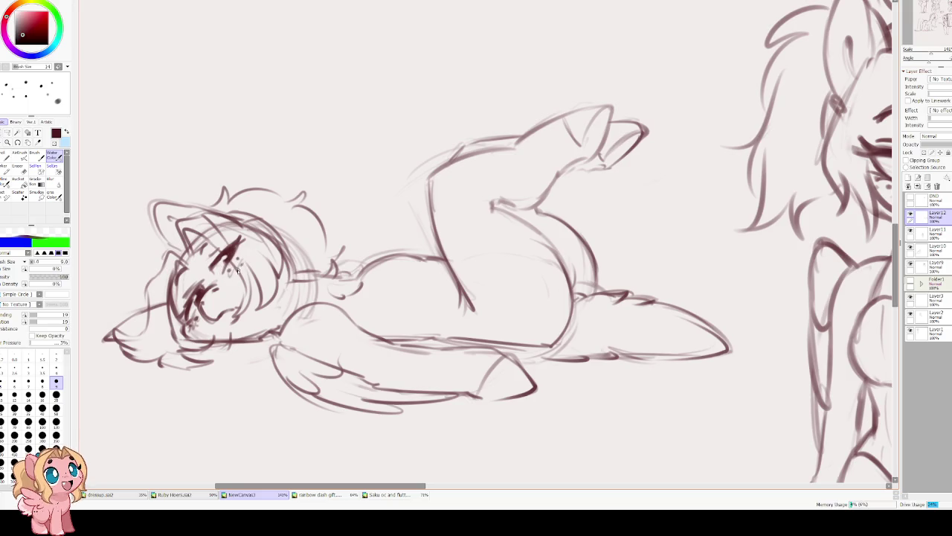
{"action": "scroll", "coordinate": [235, 203], "scroll_direction": "down", "scroll_amount": 2}
{"action": "scroll", "coordinate": [269, 258], "scroll_direction": "down", "scroll_amount": 2}
{"action": "scroll", "coordinate": [266, 256], "scroll_direction": "up", "scroll_amount": 2}
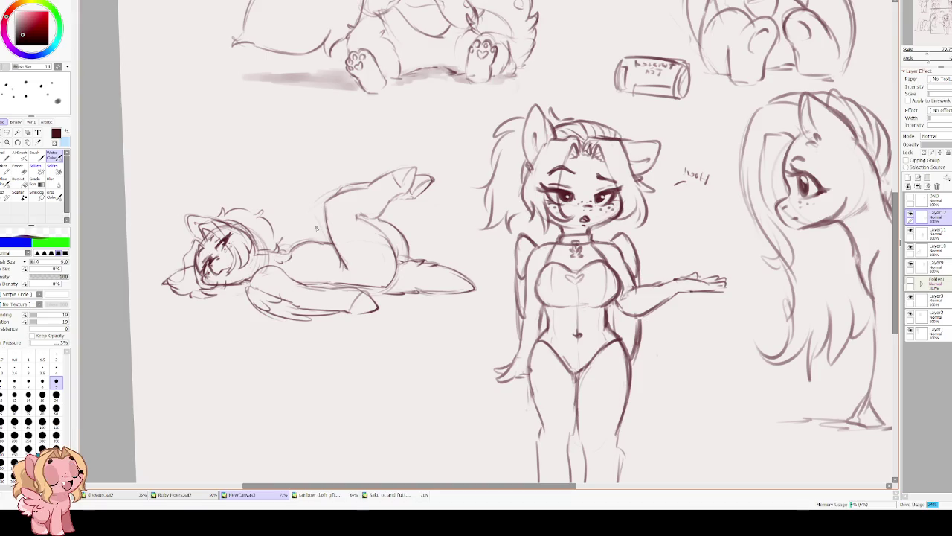
Rotate the lying pony sketch back to nearly level with the transform box.
{"action": "scroll", "coordinate": [318, 181], "scroll_direction": "up", "scroll_amount": 1}
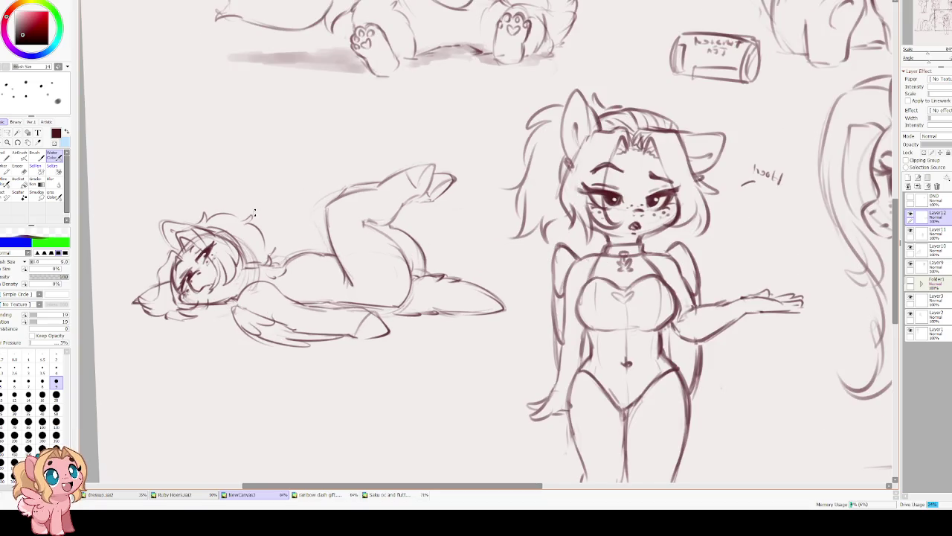
{"action": "mouse_move", "coordinate": [268, 245]}
{"action": "left_mouse_down"}
{"action": "mouse_move", "coordinate": [360, 319]}
{"action": "mouse_move", "coordinate": [342, 325]}
{"action": "left_mouse_up"}
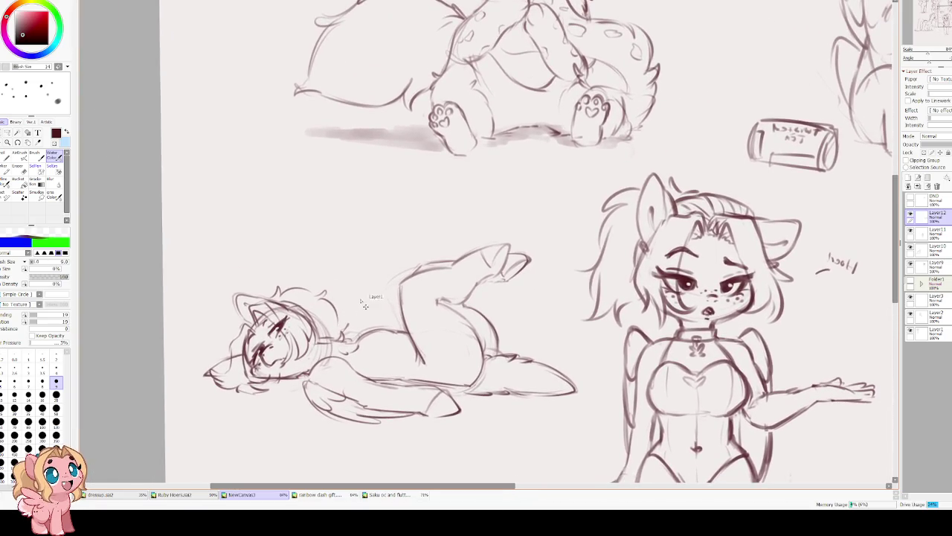
{"action": "key", "text": "ctrl+t"}
{"action": "left_click_drag", "start_coordinate": [328, 250], "coordinate": [359, 275]}
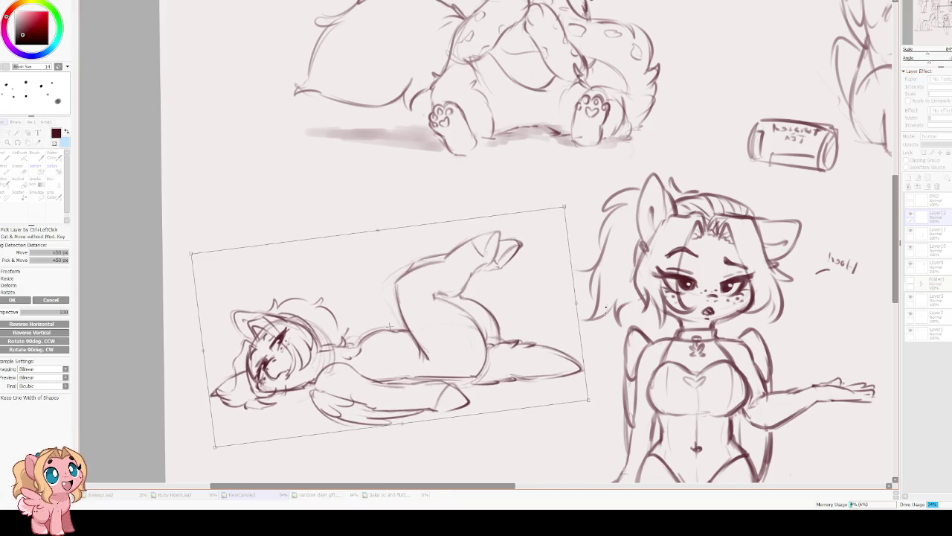
{"action": "left_click_drag", "start_coordinate": [606, 310], "coordinate": [587, 340]}
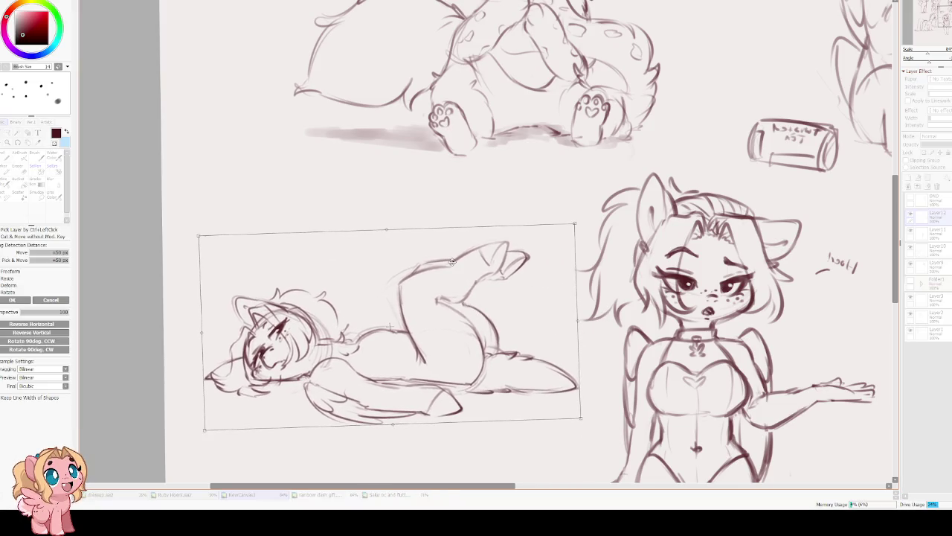
{"action": "scroll", "coordinate": [471, 274], "scroll_direction": "down", "scroll_amount": 1}
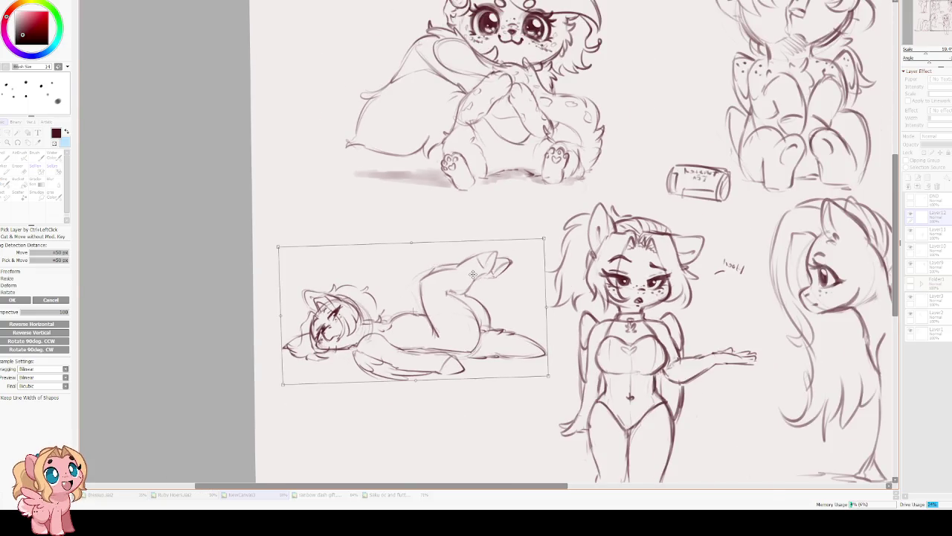
{"action": "key", "text": "h"}
Shrink the lying pony slightly, move it up and right, and commit the transform.
{"action": "left_click_drag", "start_coordinate": [430, 373], "coordinate": [432, 156]}
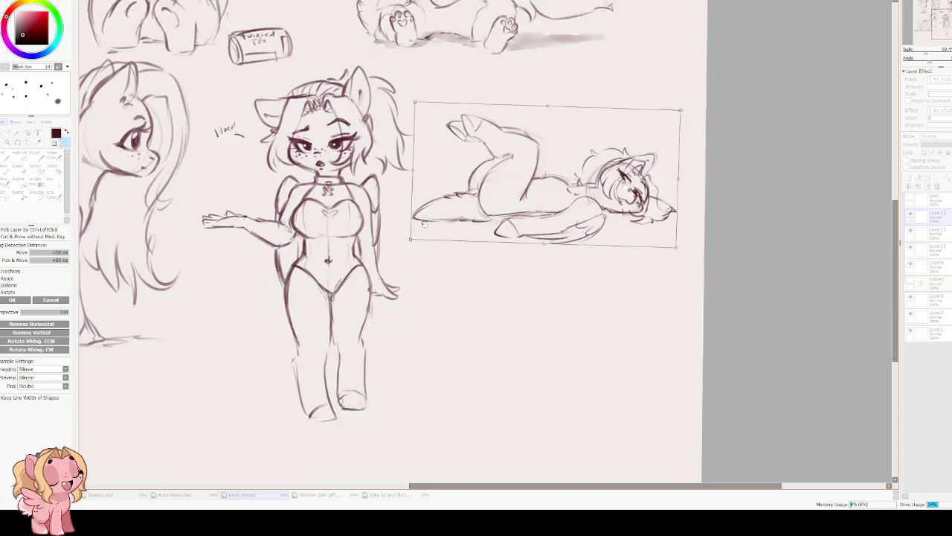
{"action": "left_click_drag", "start_coordinate": [532, 123], "coordinate": [507, 276]}
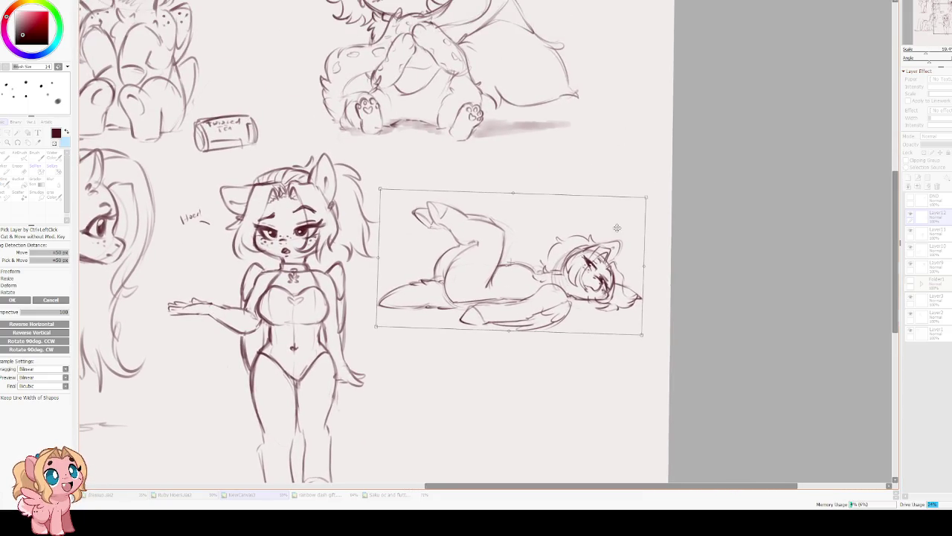
{"action": "left_click_drag", "start_coordinate": [637, 209], "coordinate": [630, 203]}
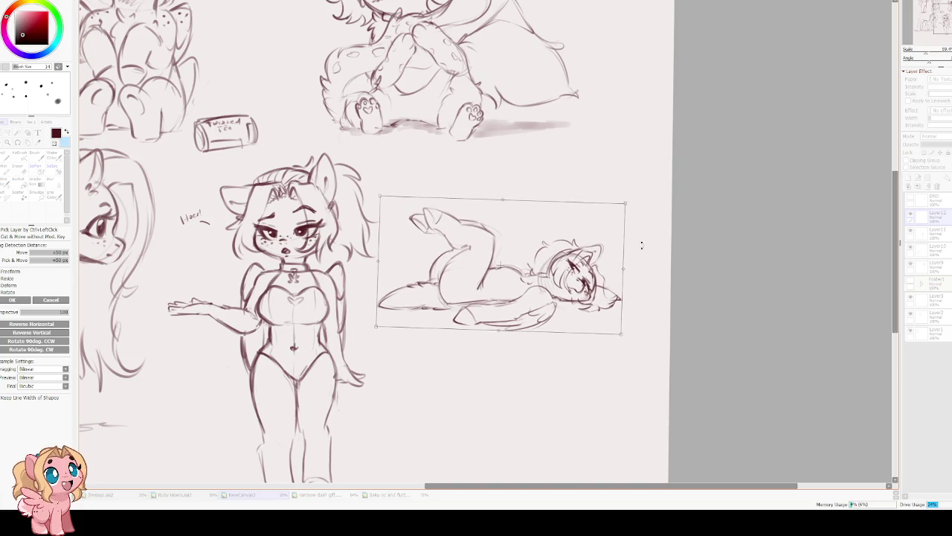
{"action": "left_click_drag", "start_coordinate": [637, 245], "coordinate": [643, 241]}
{"action": "left_click_drag", "start_coordinate": [462, 207], "coordinate": [483, 167]}
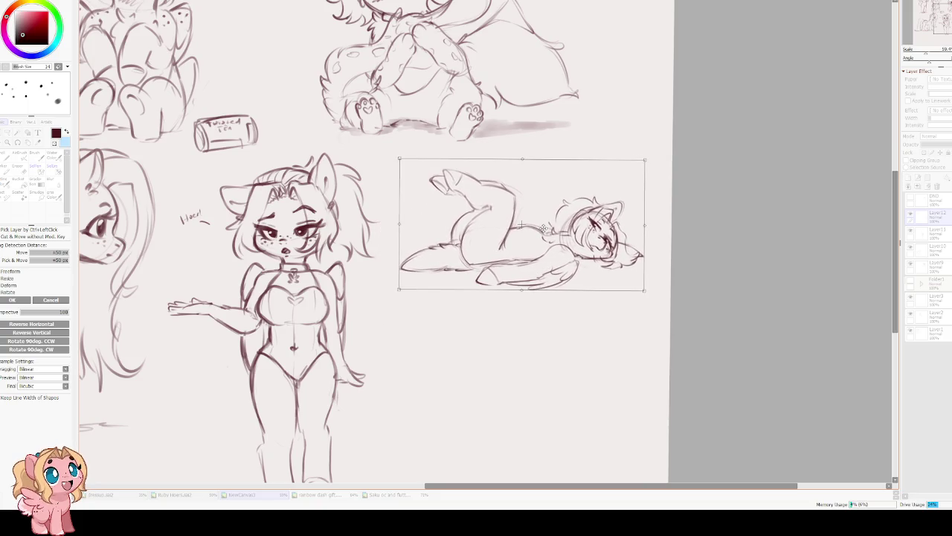
{"action": "key", "text": "Return"}
{"action": "scroll", "coordinate": [485, 223], "scroll_direction": "up", "scroll_amount": 1}
{"action": "scroll", "coordinate": [488, 242], "scroll_direction": "up", "scroll_amount": 1}
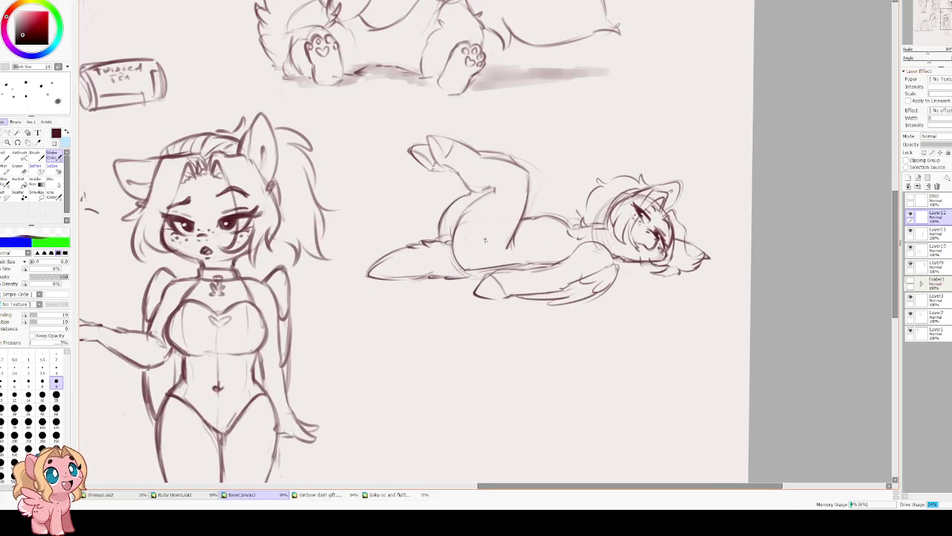
Draw a butterfly on the lying pony's hip with the view upside down, then restore it upright.
{"action": "mouse_move", "coordinate": [446, 227]}
{"action": "left_mouse_down"}
{"action": "mouse_move", "coordinate": [485, 242]}
{"action": "mouse_move", "coordinate": [469, 258]}
{"action": "mouse_move", "coordinate": [491, 245]}
{"action": "mouse_move", "coordinate": [470, 246]}
{"action": "left_mouse_up"}
{"action": "key", "text": "ctrl+z"}
{"action": "key", "text": "ctrl+z"}
{"action": "key", "text": "ctrl+z"}
{"action": "mouse_move", "coordinate": [492, 232]}
{"action": "left_mouse_down"}
{"action": "mouse_move", "coordinate": [506, 245]}
{"action": "mouse_move", "coordinate": [467, 262]}
{"action": "mouse_move", "coordinate": [481, 267]}
{"action": "mouse_move", "coordinate": [484, 252]}
{"action": "left_mouse_up"}
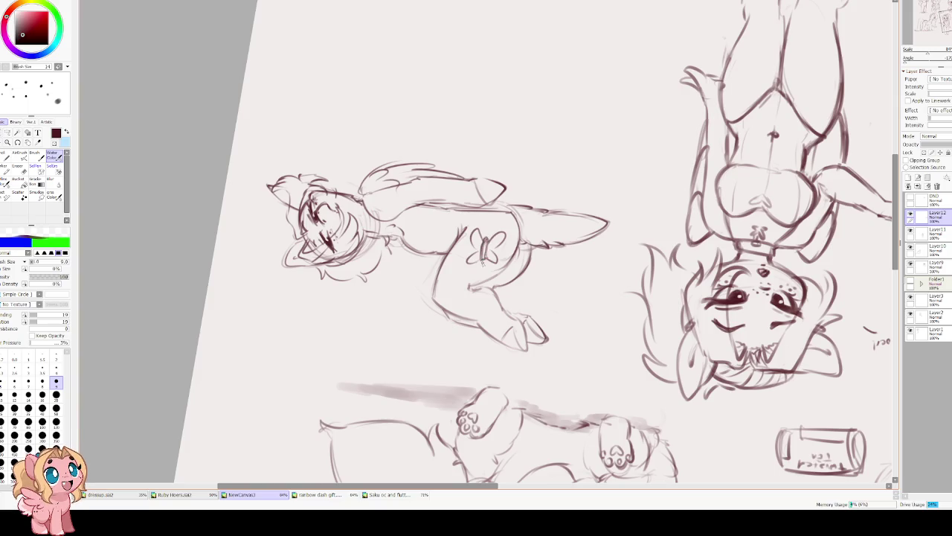
{"action": "left_click_drag", "start_coordinate": [477, 233], "coordinate": [472, 264]}
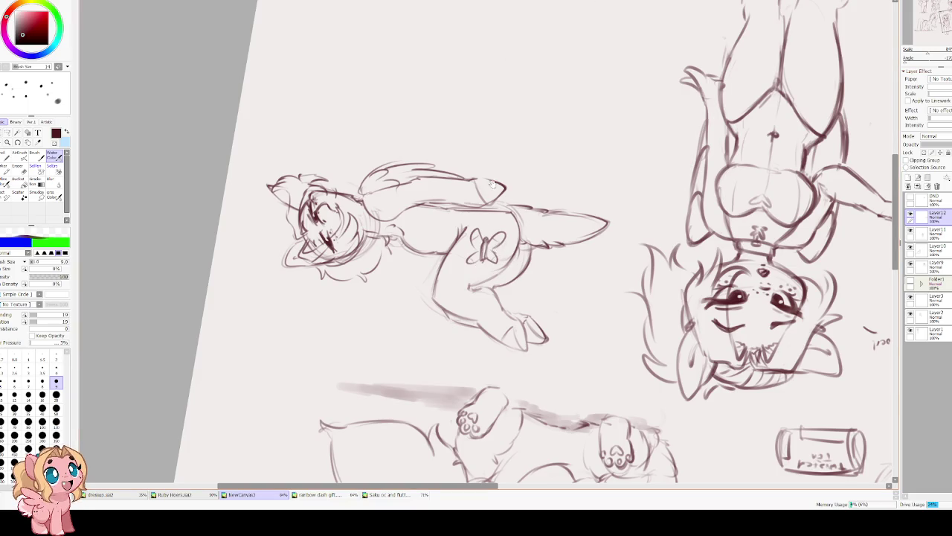
{"action": "key", "text": "Home"}
{"action": "left_click_drag", "start_coordinate": [208, 164], "coordinate": [521, 150]}
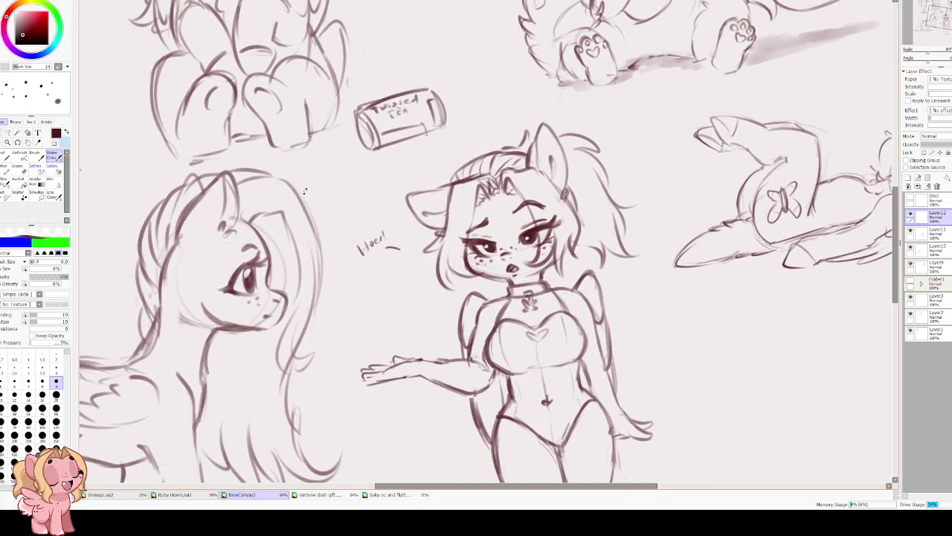
{"action": "left_click_drag", "start_coordinate": [304, 215], "coordinate": [439, 148]}
{"action": "scroll", "coordinate": [461, 130], "scroll_direction": "down", "scroll_amount": 3}
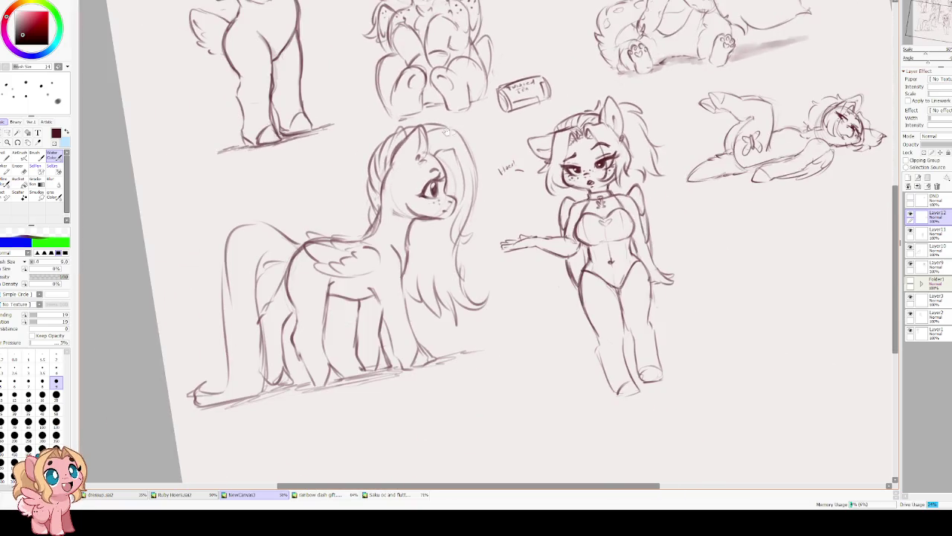
{"action": "key", "text": "Home"}
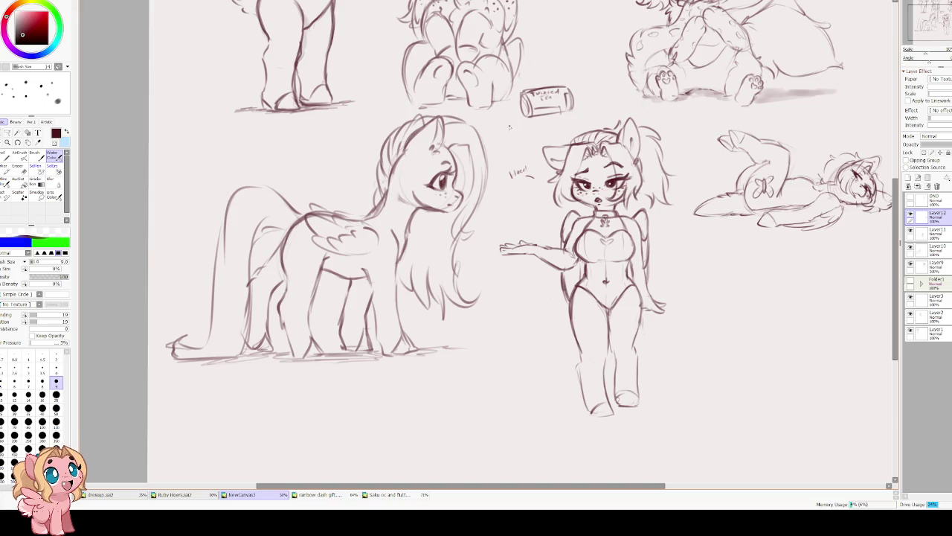
{"action": "scroll", "coordinate": [511, 160], "scroll_direction": "up", "scroll_amount": 3}
{"action": "left_click_drag", "start_coordinate": [510, 160], "coordinate": [451, 165]}
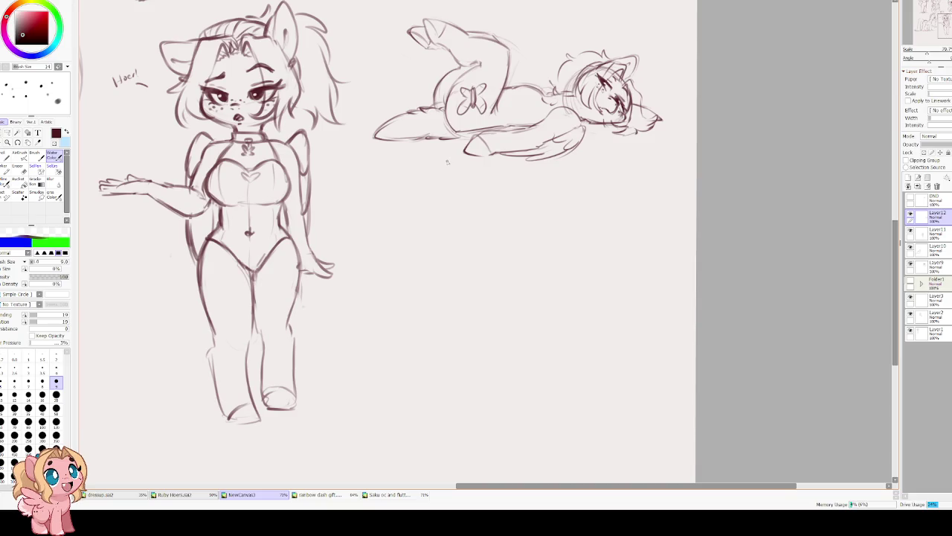
{"action": "scroll", "coordinate": [321, 211], "scroll_direction": "down", "scroll_amount": 2}
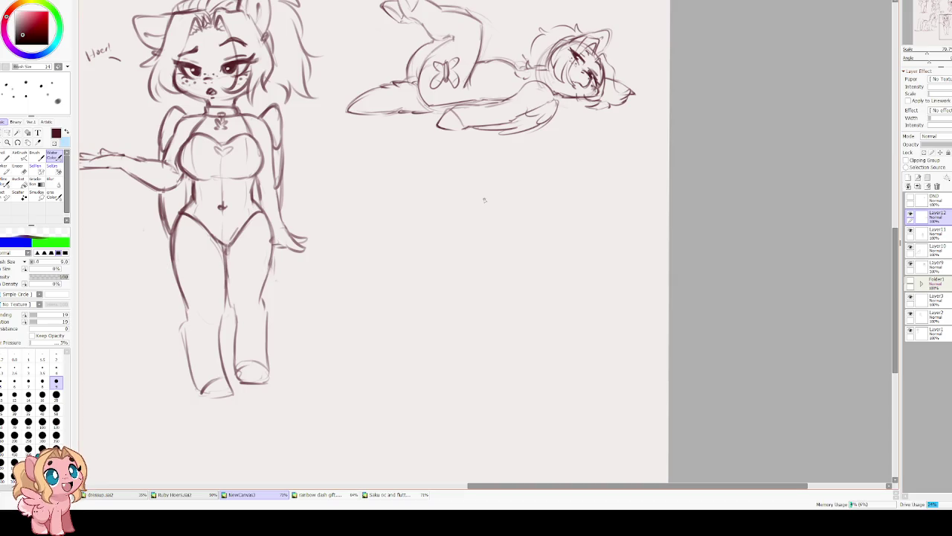
{"action": "left_click_drag", "start_coordinate": [483, 200], "coordinate": [335, 198]}
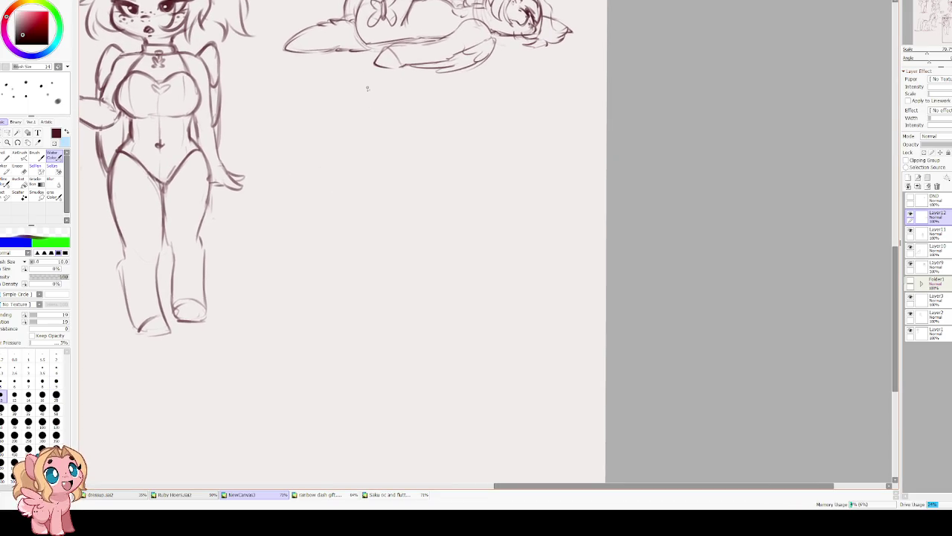
Add a new layer and sketch a circle guide for the new pony head.
{"action": "left_click", "coordinate": [908, 177]}
{"action": "left_click_drag", "start_coordinate": [418, 155], "coordinate": [429, 166]}
{"action": "scroll", "coordinate": [422, 171], "scroll_direction": "up", "scroll_amount": 1}
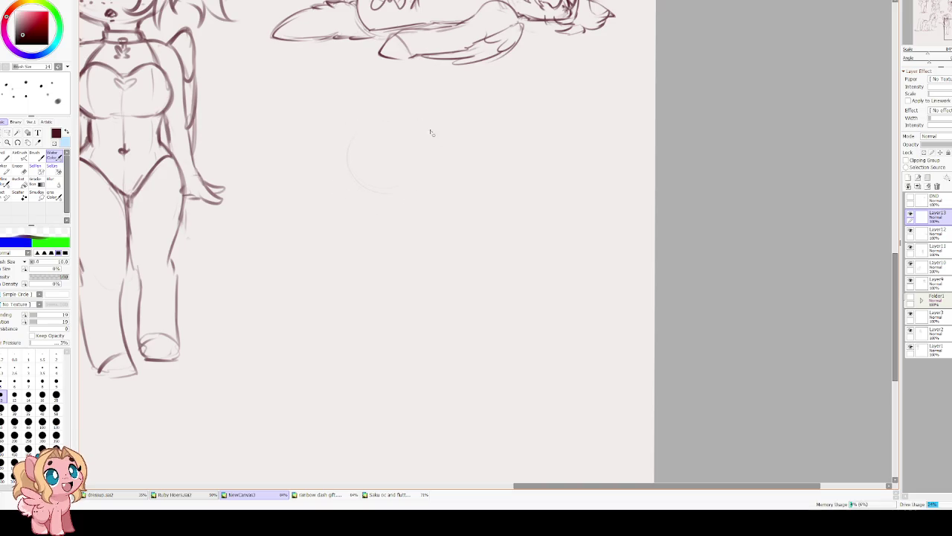
{"action": "scroll", "coordinate": [442, 148], "scroll_direction": "up", "scroll_amount": 2}
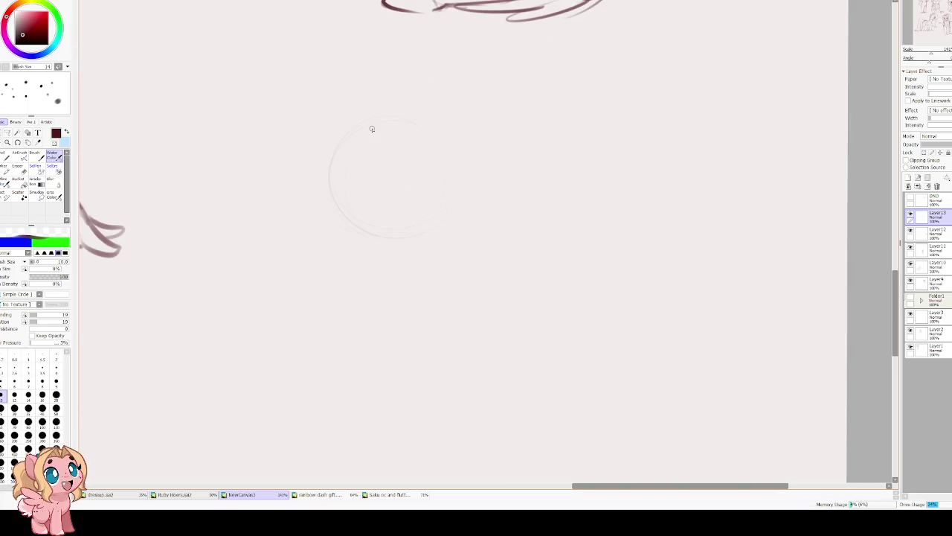
{"action": "left_click_drag", "start_coordinate": [357, 140], "coordinate": [419, 229]}
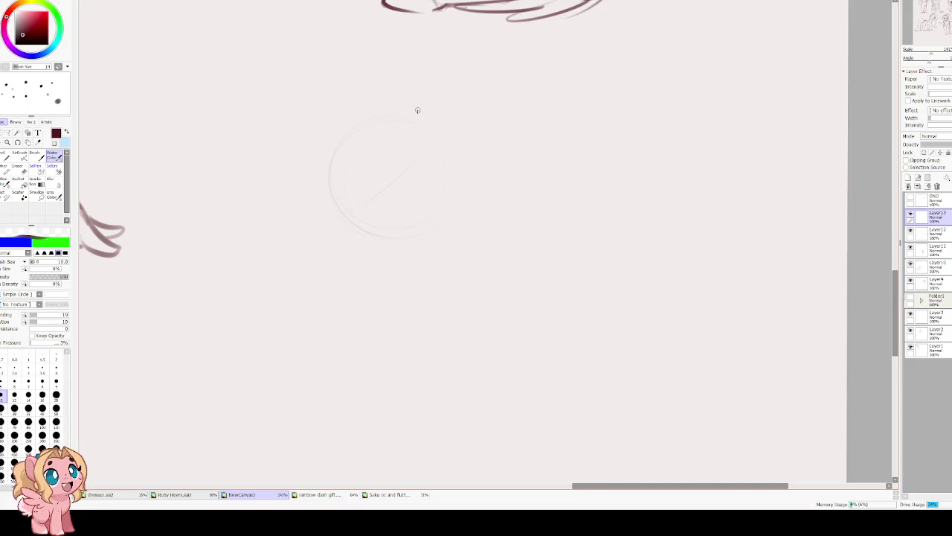
Sketch the two eyes inside the head circle, retrying the arcs with undo.
{"action": "mouse_move", "coordinate": [379, 171]}
{"action": "left_mouse_down"}
{"action": "mouse_move", "coordinate": [414, 175]}
{"action": "mouse_move", "coordinate": [405, 183]}
{"action": "mouse_move", "coordinate": [418, 159]}
{"action": "mouse_move", "coordinate": [423, 168]}
{"action": "left_mouse_up"}
{"action": "key", "text": "ctrl+z"}
{"action": "key", "text": "ctrl+z"}
{"action": "key", "text": "ctrl+z"}
{"action": "key", "text": "ctrl+z"}
{"action": "mouse_move", "coordinate": [342, 185]}
{"action": "left_mouse_down"}
{"action": "mouse_move", "coordinate": [366, 201]}
{"action": "mouse_move", "coordinate": [347, 213]}
{"action": "mouse_move", "coordinate": [368, 206]}
{"action": "mouse_move", "coordinate": [372, 170]}
{"action": "left_mouse_up"}
{"action": "key", "text": "ctrl+z"}
{"action": "key", "text": "ctrl+z"}
{"action": "key", "text": "ctrl+z"}
{"action": "key", "text": "End"}
{"action": "key", "text": "ctrl+z"}
{"action": "left_click_drag", "start_coordinate": [390, 170], "coordinate": [423, 171]}
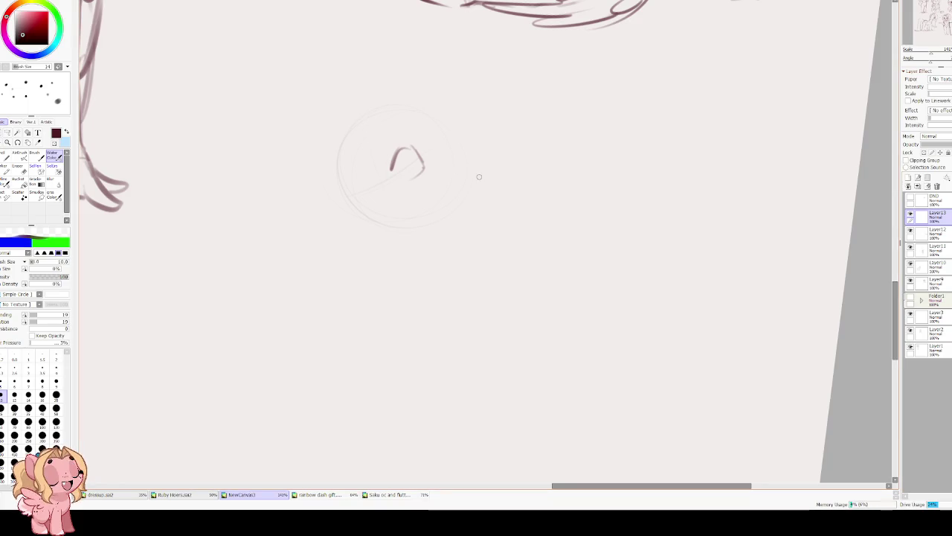
{"action": "key", "text": "ctrl+z"}
{"action": "left_click_drag", "start_coordinate": [394, 143], "coordinate": [421, 158]}
{"action": "key", "text": "ctrl+z"}
{"action": "mouse_move", "coordinate": [354, 171]}
{"action": "left_mouse_down"}
{"action": "mouse_move", "coordinate": [369, 183]}
{"action": "mouse_move", "coordinate": [358, 171]}
{"action": "mouse_move", "coordinate": [393, 156]}
{"action": "mouse_move", "coordinate": [410, 168]}
{"action": "left_mouse_up"}
{"action": "key", "text": "ctrl+z"}
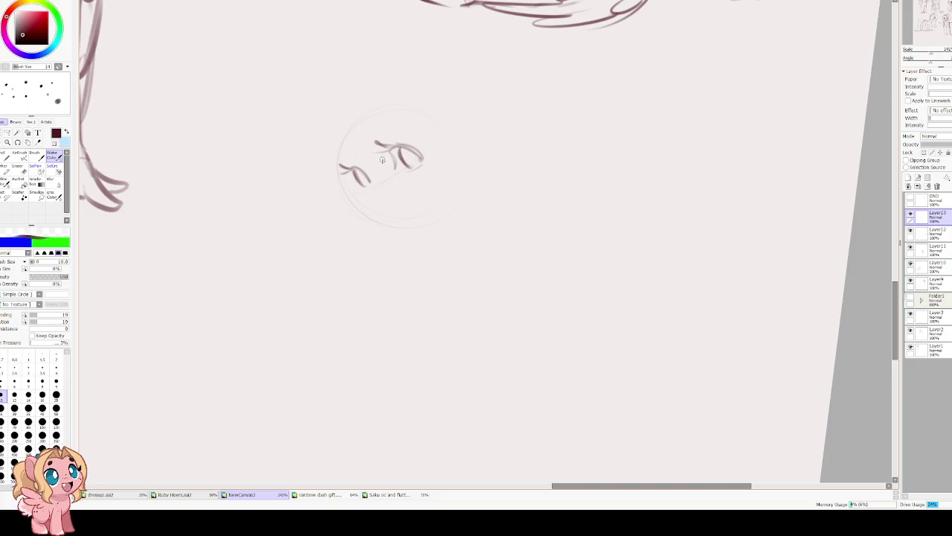
Draw the muzzle curve, left edge and jawline, then darken the head outline.
{"action": "left_click_drag", "start_coordinate": [335, 175], "coordinate": [356, 221]}
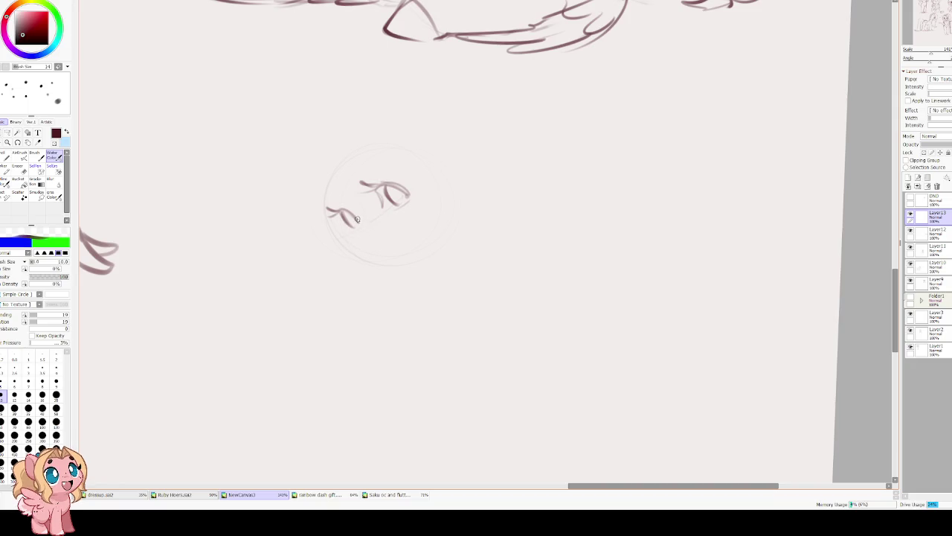
{"action": "mouse_move", "coordinate": [358, 220]}
{"action": "left_mouse_down"}
{"action": "mouse_move", "coordinate": [362, 246]}
{"action": "mouse_move", "coordinate": [374, 245]}
{"action": "left_mouse_up"}
{"action": "left_click_drag", "start_coordinate": [343, 157], "coordinate": [315, 232]}
{"action": "key", "text": "ctrl+z"}
{"action": "mouse_move", "coordinate": [321, 185]}
{"action": "left_mouse_down"}
{"action": "mouse_move", "coordinate": [314, 228]}
{"action": "mouse_move", "coordinate": [333, 274]}
{"action": "left_mouse_up"}
{"action": "key", "text": "ctrl+z"}
{"action": "key", "text": "ctrl+z"}
{"action": "left_click_drag", "start_coordinate": [321, 194], "coordinate": [328, 245]}
{"action": "left_click_drag", "start_coordinate": [370, 281], "coordinate": [408, 271]}
{"action": "left_click_drag", "start_coordinate": [444, 214], "coordinate": [379, 168]}
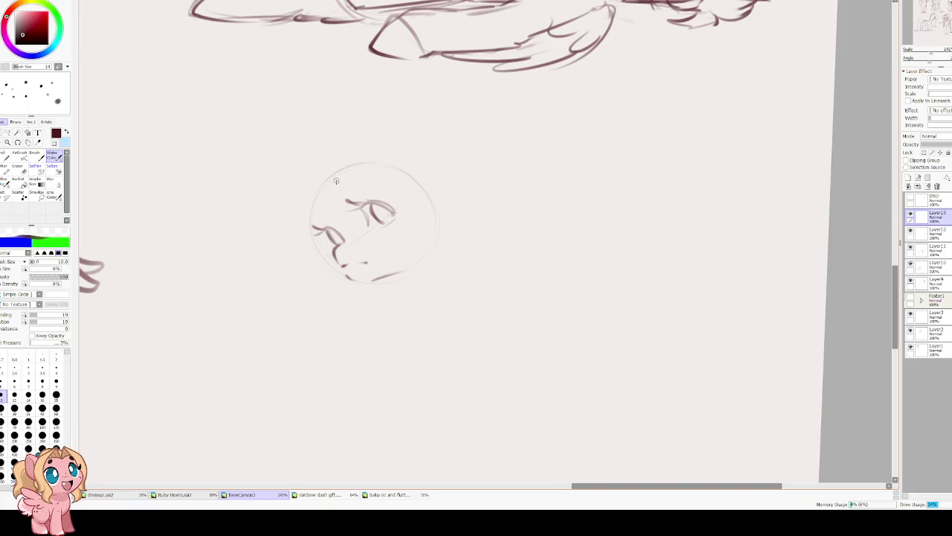
{"action": "left_click_drag", "start_coordinate": [325, 185], "coordinate": [317, 221]}
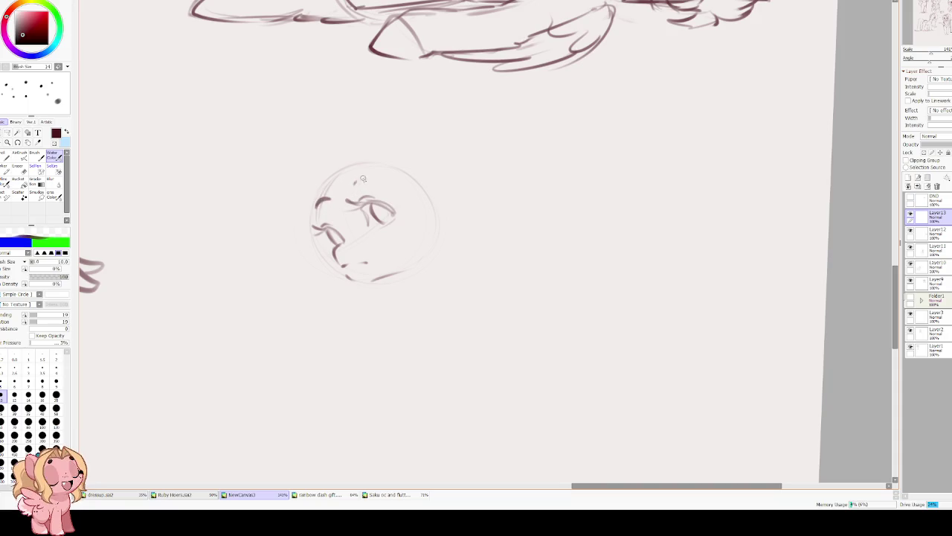
Lasso the eyes and rotate them slightly clockwise.
{"action": "key", "text": "ctrl+z"}
{"action": "key", "text": "a"}
{"action": "left_click_drag", "start_coordinate": [352, 182], "coordinate": [353, 186]}
{"action": "key", "text": "ctrl+t"}
{"action": "mouse_move", "coordinate": [401, 214]}
{"action": "left_mouse_down"}
{"action": "mouse_move", "coordinate": [406, 223]}
{"action": "mouse_move", "coordinate": [385, 219]}
{"action": "mouse_move", "coordinate": [395, 224]}
{"action": "left_mouse_up"}
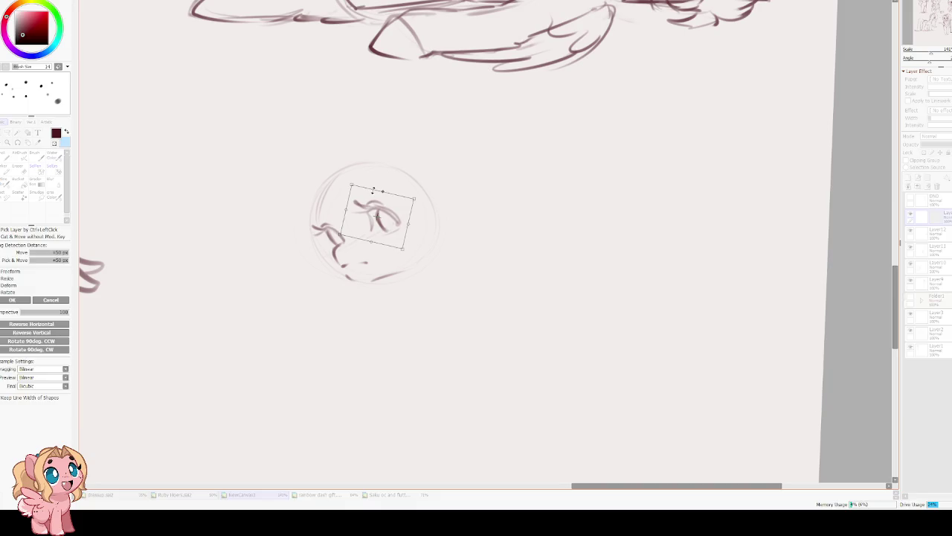
{"action": "key", "text": "Return"}
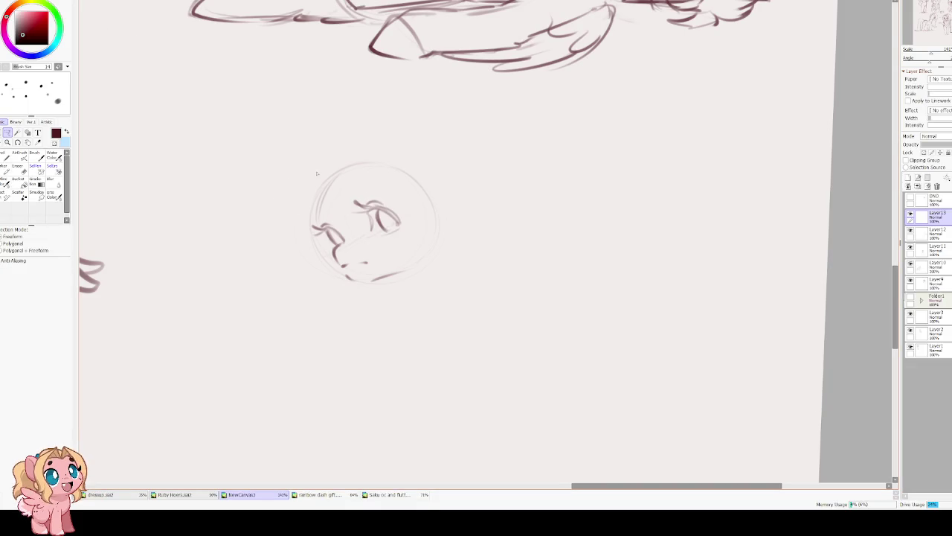
Draw two pointed ears on the head and extend the chin and face's right side.
{"action": "key", "text": "c"}
{"action": "mouse_move", "coordinate": [331, 182]}
{"action": "left_mouse_down"}
{"action": "mouse_move", "coordinate": [318, 227]}
{"action": "mouse_move", "coordinate": [436, 207]}
{"action": "left_mouse_up"}
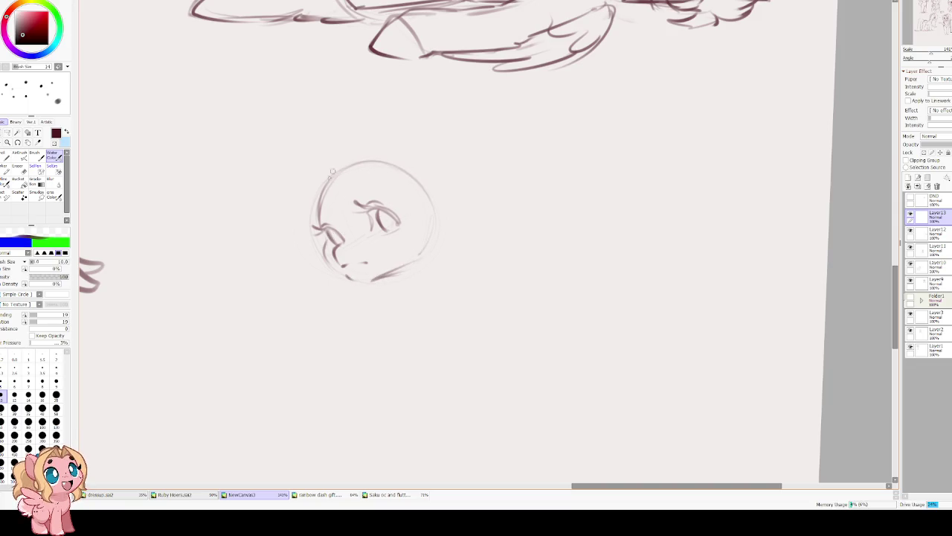
{"action": "scroll", "coordinate": [388, 211], "scroll_direction": "up", "scroll_amount": 2}
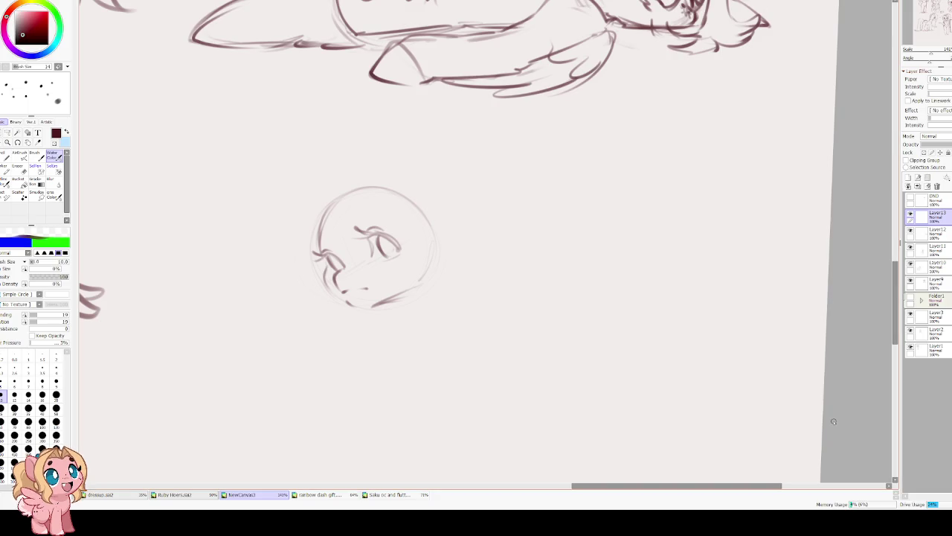
{"action": "mouse_move", "coordinate": [395, 196]}
{"action": "left_mouse_down"}
{"action": "mouse_move", "coordinate": [348, 147]}
{"action": "mouse_move", "coordinate": [339, 179]}
{"action": "left_mouse_up"}
{"action": "left_click_drag", "start_coordinate": [306, 218], "coordinate": [305, 253]}
{"action": "key", "text": "ctrl+z"}
{"action": "key", "text": "ctrl+z"}
{"action": "mouse_move", "coordinate": [320, 215]}
{"action": "left_mouse_down"}
{"action": "mouse_move", "coordinate": [273, 223]}
{"action": "mouse_move", "coordinate": [286, 242]}
{"action": "left_mouse_up"}
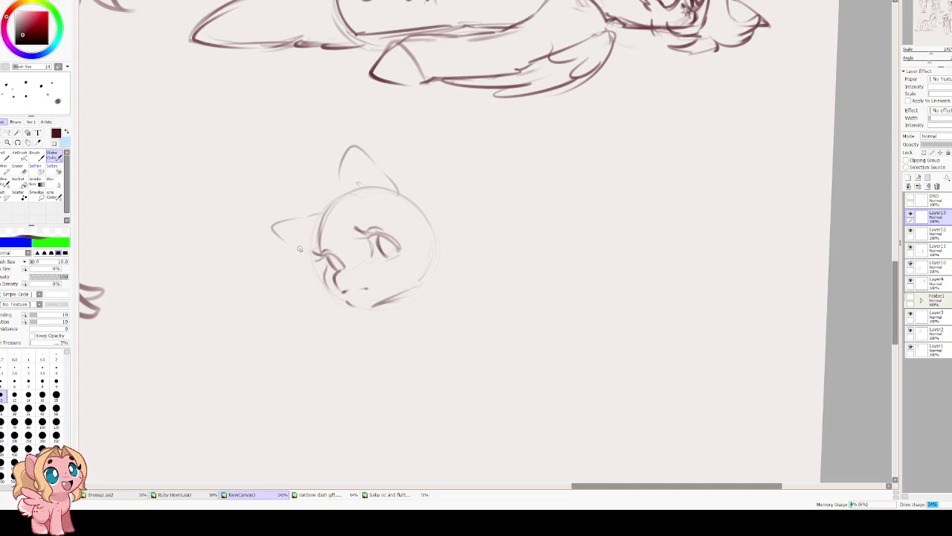
{"action": "mouse_move", "coordinate": [381, 301]}
{"action": "left_mouse_down"}
{"action": "mouse_move", "coordinate": [336, 274]}
{"action": "mouse_move", "coordinate": [381, 252]}
{"action": "mouse_move", "coordinate": [392, 220]}
{"action": "left_mouse_up"}
{"action": "left_click_drag", "start_coordinate": [399, 253], "coordinate": [394, 220]}
{"action": "mouse_move", "coordinate": [367, 190]}
{"action": "left_mouse_down"}
{"action": "mouse_move", "coordinate": [404, 257]}
{"action": "mouse_move", "coordinate": [432, 157]}
{"action": "left_mouse_up"}
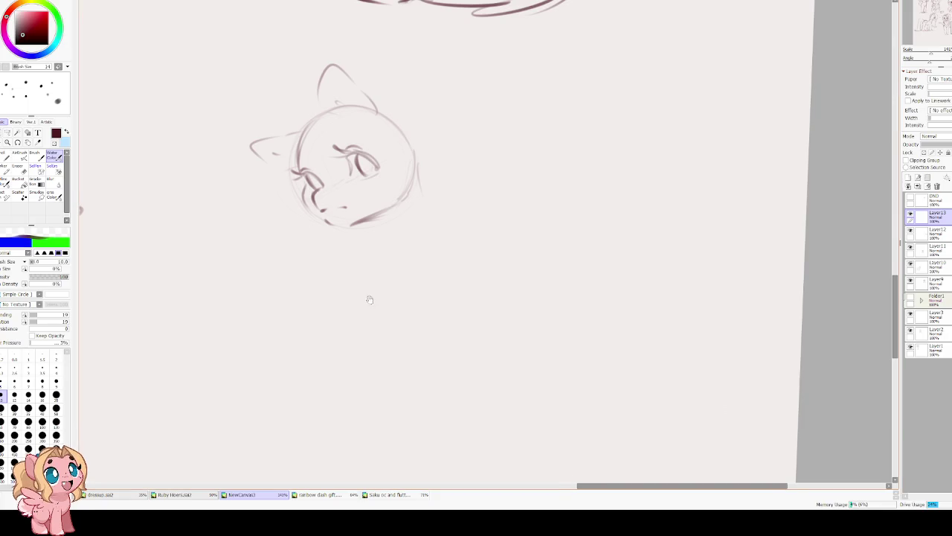
Extend the chin and sketch a faint body line below the new head.
{"action": "left_click_drag", "start_coordinate": [367, 298], "coordinate": [361, 265]}
{"action": "left_click_drag", "start_coordinate": [411, 172], "coordinate": [377, 178]}
{"action": "left_click_drag", "start_coordinate": [355, 251], "coordinate": [313, 363]}
{"action": "scroll", "coordinate": [438, 162], "scroll_direction": "down", "scroll_amount": 1}
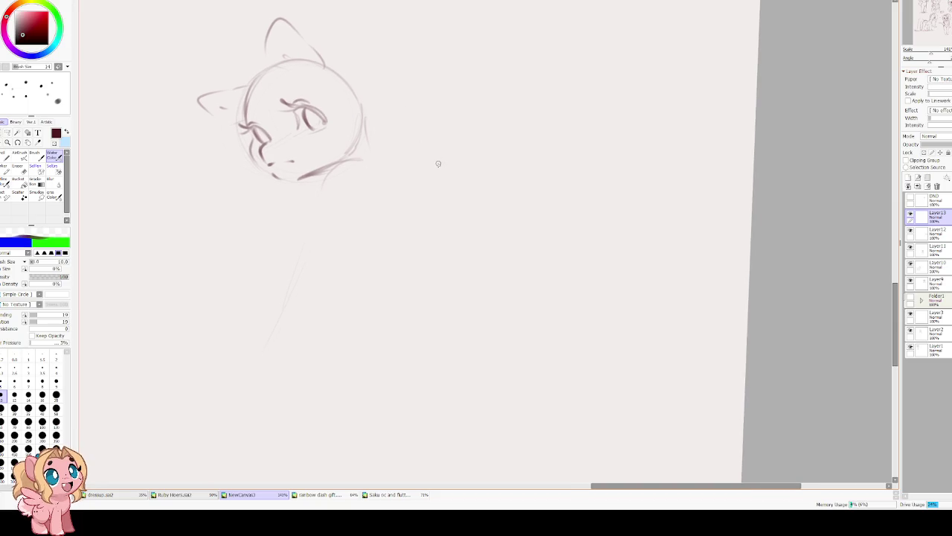
{"action": "scroll", "coordinate": [286, 138], "scroll_direction": "down", "scroll_amount": 2}
{"action": "scroll", "coordinate": [291, 132], "scroll_direction": "up", "scroll_amount": 1}
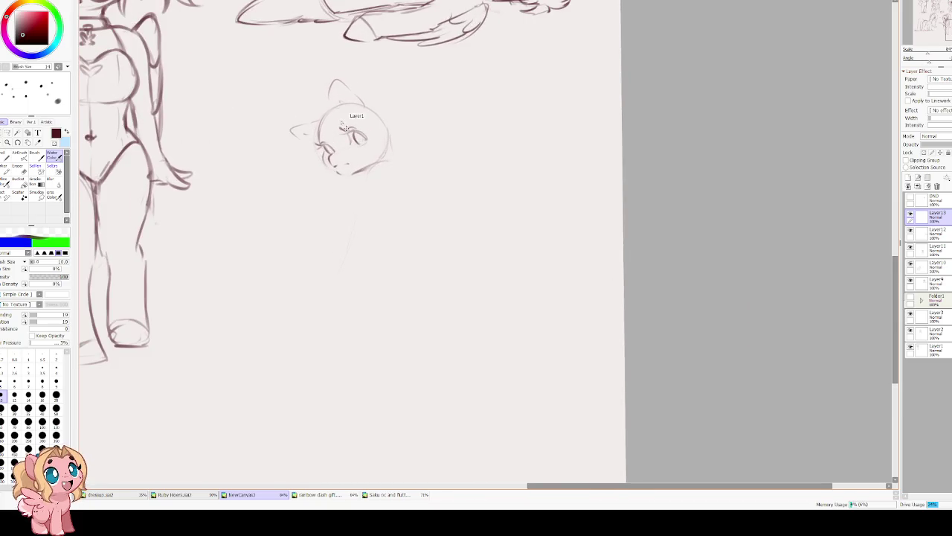
{"action": "key", "text": "ctrl+t"}
{"action": "left_click_drag", "start_coordinate": [403, 215], "coordinate": [505, 184]}
{"action": "key", "text": "Escape"}
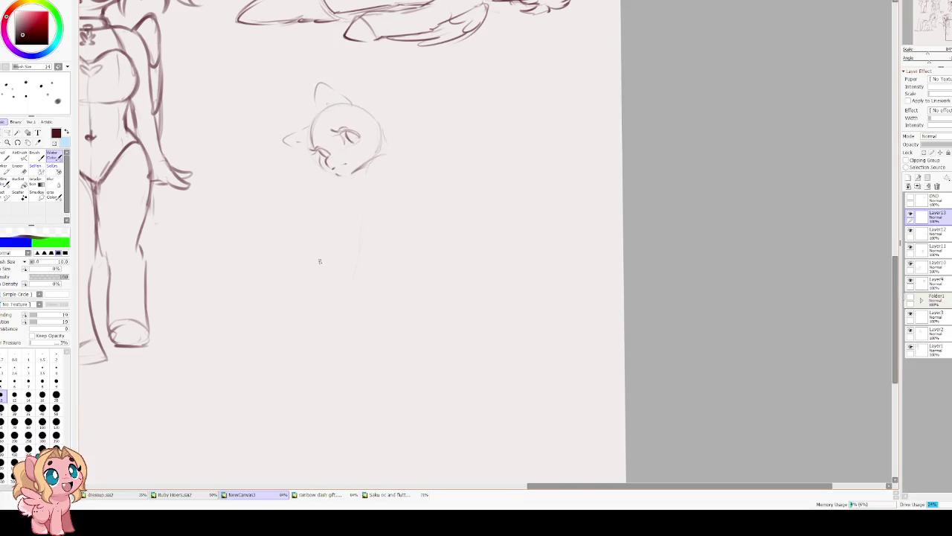
Erase the stray line below the head and sketch a faint leg line.
{"action": "key", "text": "e"}
{"action": "key", "text": "bracketright"}
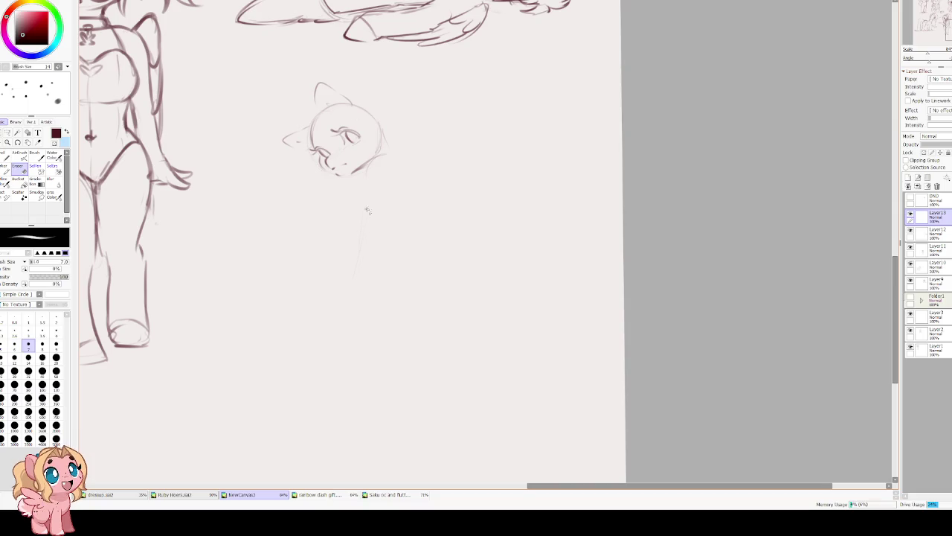
{"action": "left_click_drag", "start_coordinate": [364, 217], "coordinate": [359, 272]}
{"action": "key", "text": "e"}
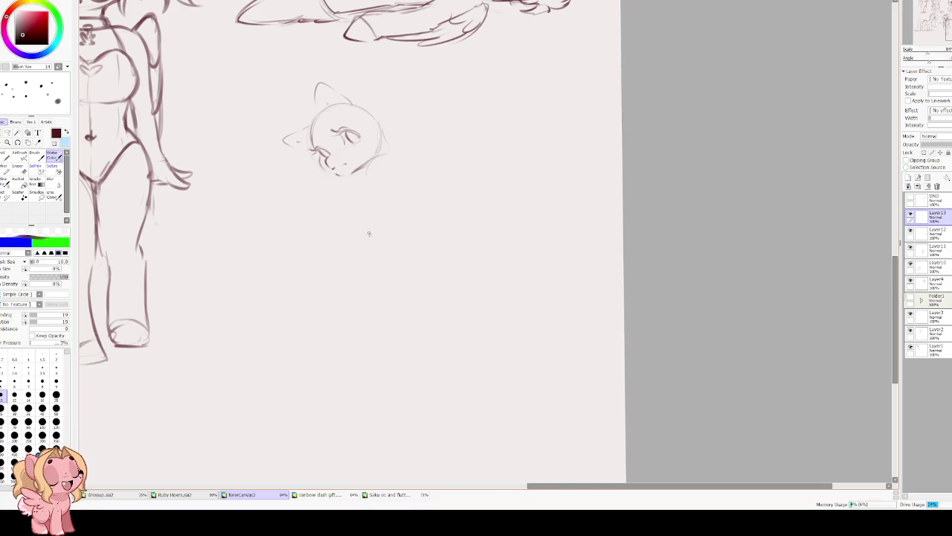
{"action": "left_click_drag", "start_coordinate": [395, 302], "coordinate": [404, 264]}
{"action": "left_click_drag", "start_coordinate": [390, 255], "coordinate": [371, 279]}
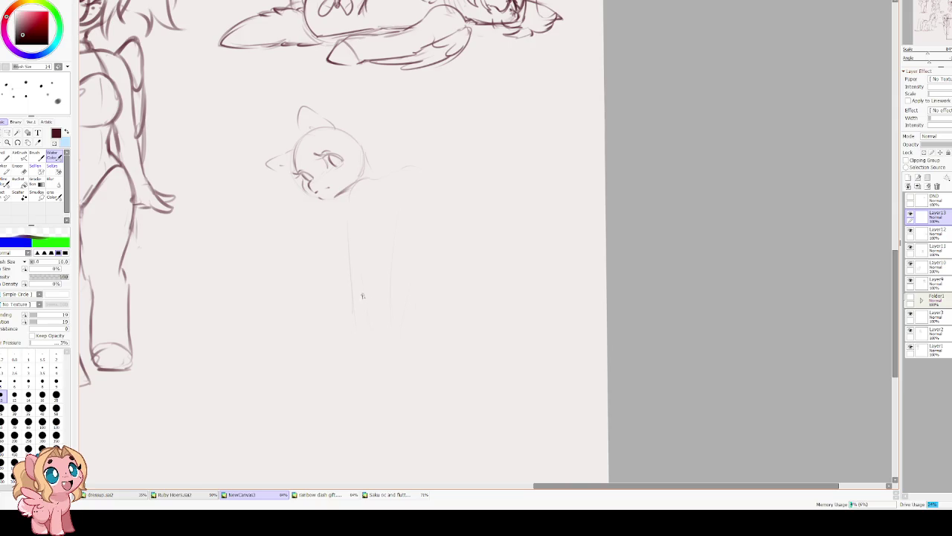
Nudge the new pony sketch down-left and apply the transform.
{"action": "mouse_move", "coordinate": [352, 228]}
{"action": "left_mouse_down"}
{"action": "mouse_move", "coordinate": [318, 190]}
{"action": "mouse_move", "coordinate": [300, 211]}
{"action": "left_mouse_up"}
{"action": "key", "text": "ctrl+t"}
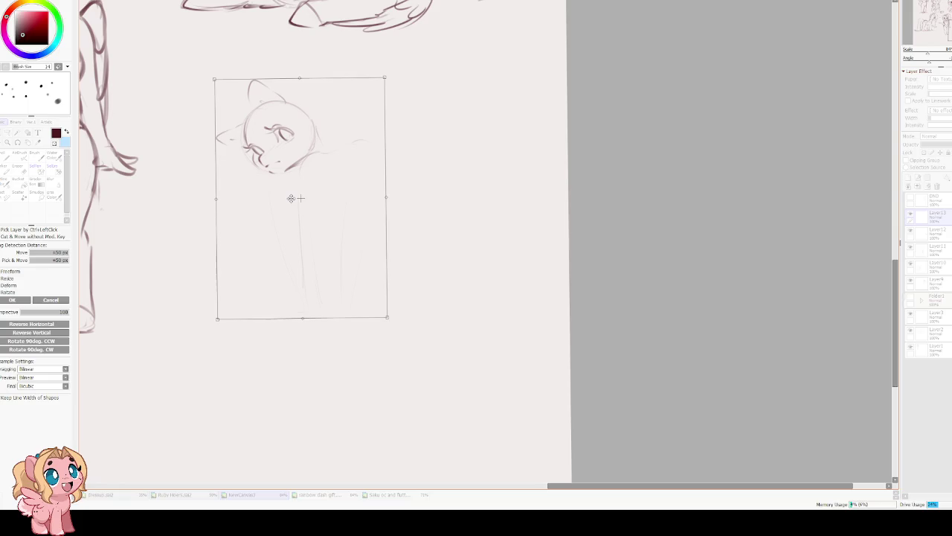
{"action": "key", "text": "Return"}
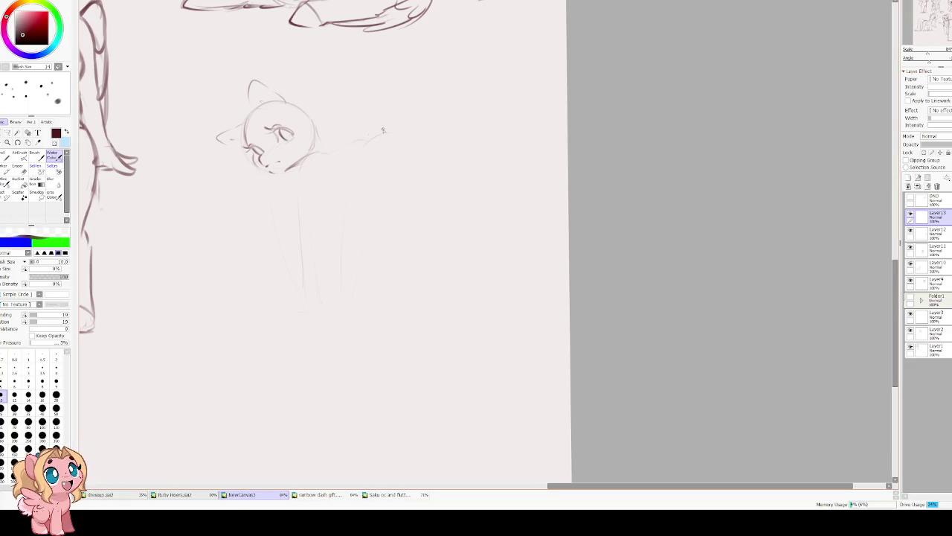
Sketch the pony's chest line down from the neck, undoing stray trial strokes.
{"action": "left_click_drag", "start_coordinate": [331, 159], "coordinate": [353, 136]}
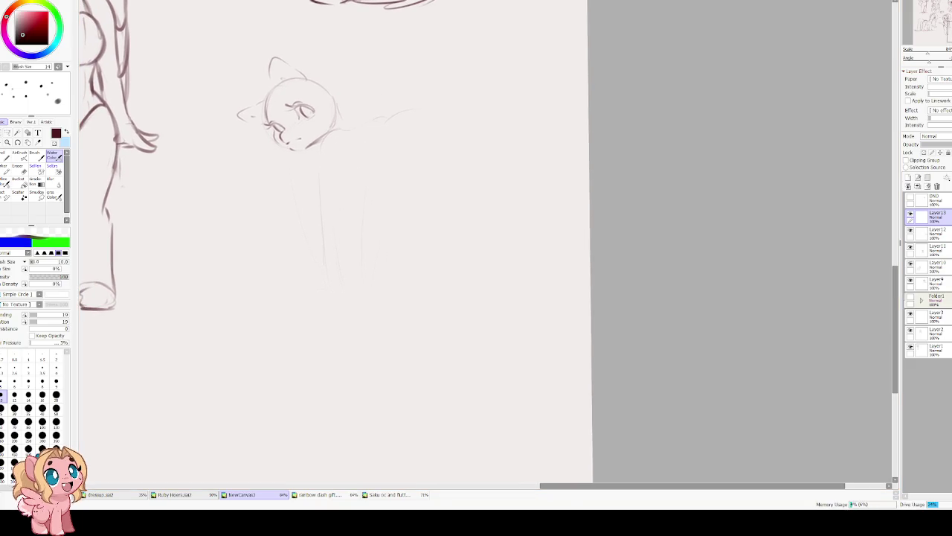
{"action": "key", "text": "ctrl+z"}
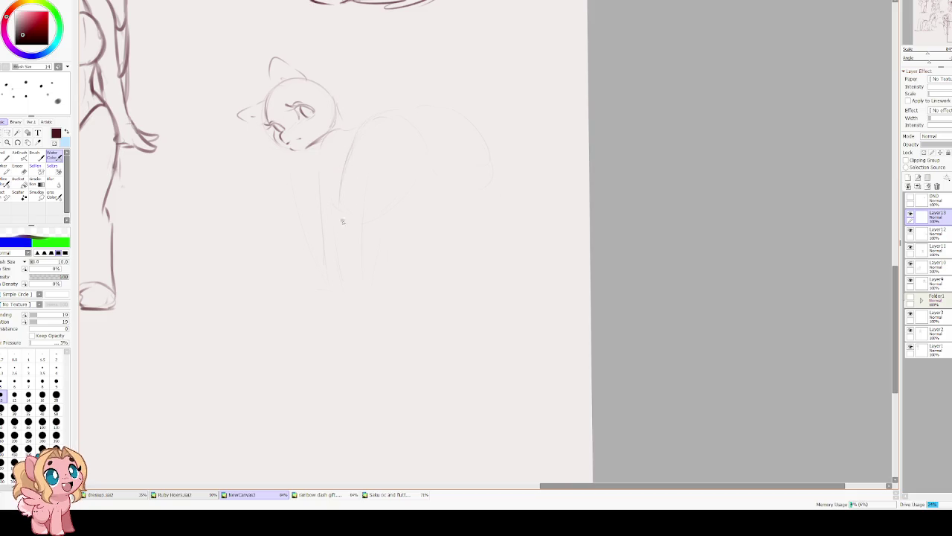
{"action": "key", "text": "ctrl+z"}
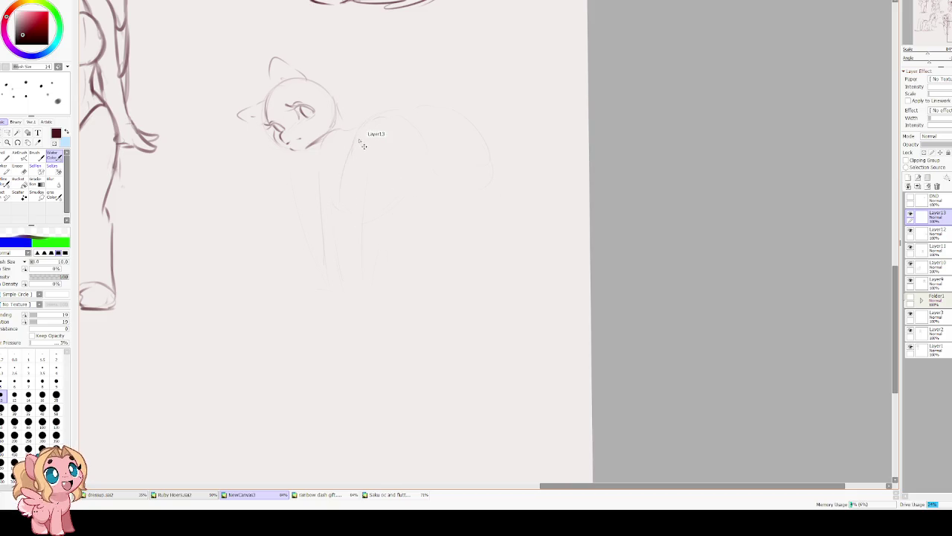
{"action": "mouse_move", "coordinate": [357, 131]}
{"action": "left_mouse_down"}
{"action": "mouse_move", "coordinate": [343, 223]}
{"action": "mouse_move", "coordinate": [323, 257]}
{"action": "left_mouse_up"}
{"action": "left_click_drag", "start_coordinate": [388, 227], "coordinate": [373, 256]}
{"action": "key", "text": "ctrl+z"}
{"action": "key", "text": "ctrl+z"}
Arc the top of the front leg, darken the chest line, and draw the leg to a hooked hoof.
{"action": "left_click_drag", "start_coordinate": [342, 209], "coordinate": [340, 232]}
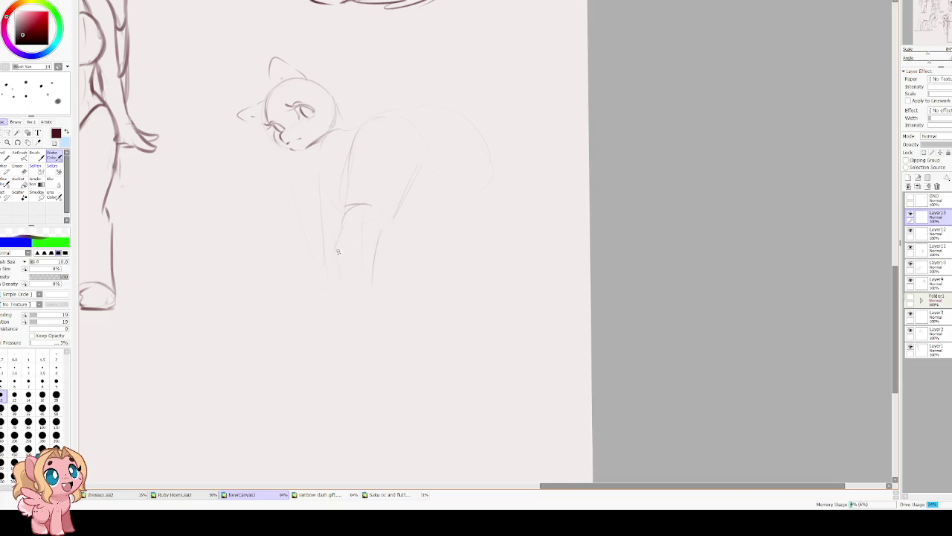
{"action": "key", "text": "ctrl+z"}
{"action": "left_click_drag", "start_coordinate": [344, 211], "coordinate": [340, 225]}
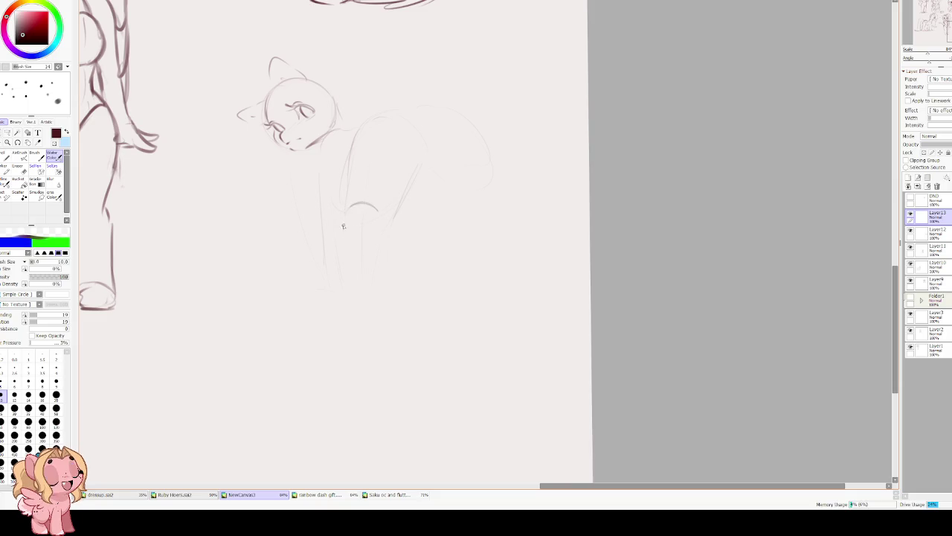
{"action": "mouse_move", "coordinate": [352, 156]}
{"action": "left_mouse_down"}
{"action": "mouse_move", "coordinate": [345, 212]}
{"action": "mouse_move", "coordinate": [378, 216]}
{"action": "mouse_move", "coordinate": [375, 316]}
{"action": "left_mouse_up"}
{"action": "left_click_drag", "start_coordinate": [334, 283], "coordinate": [333, 344]}
Sketch the rear edge of the leg and the arched curve of the pony's back.
{"action": "left_click_drag", "start_coordinate": [473, 175], "coordinate": [440, 197]}
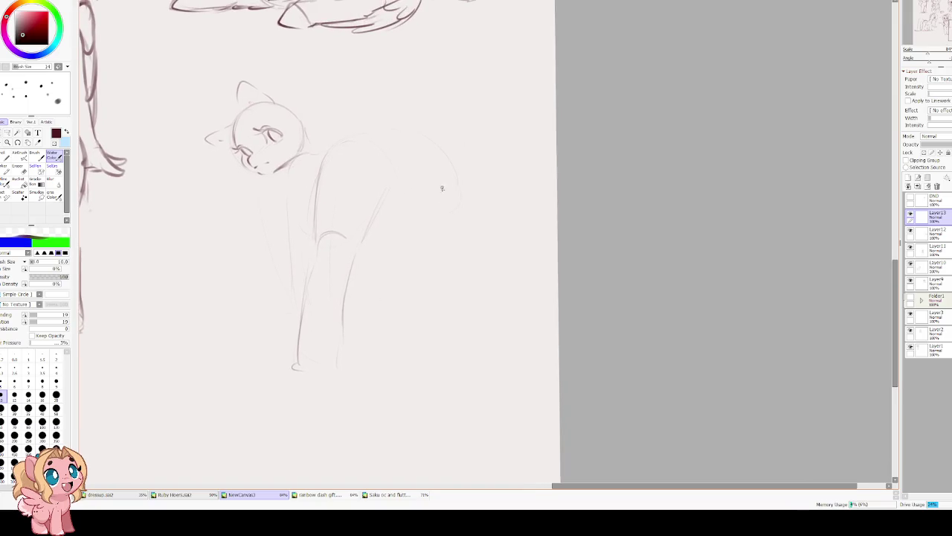
{"action": "left_click_drag", "start_coordinate": [363, 236], "coordinate": [374, 209]}
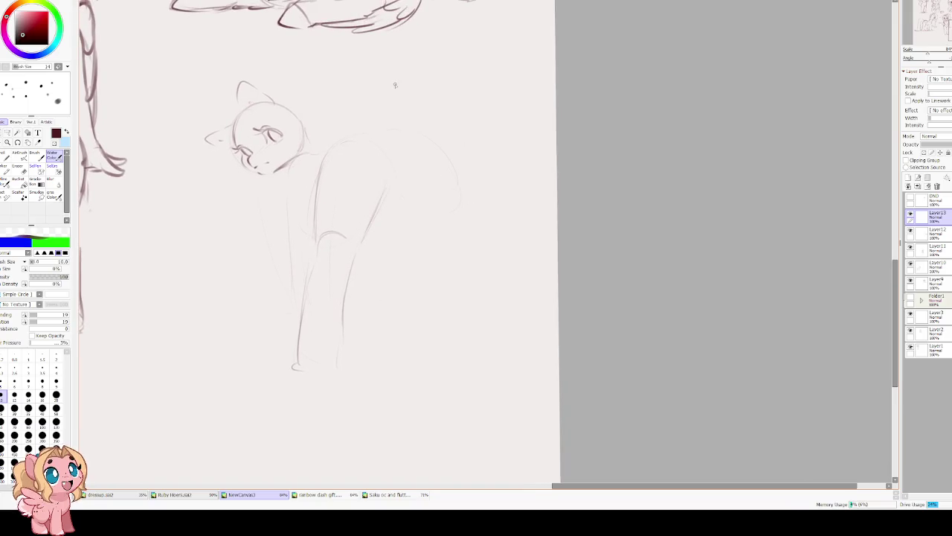
{"action": "mouse_move", "coordinate": [385, 194]}
{"action": "left_mouse_down"}
{"action": "mouse_move", "coordinate": [395, 171]}
{"action": "mouse_move", "coordinate": [378, 203]}
{"action": "left_mouse_up"}
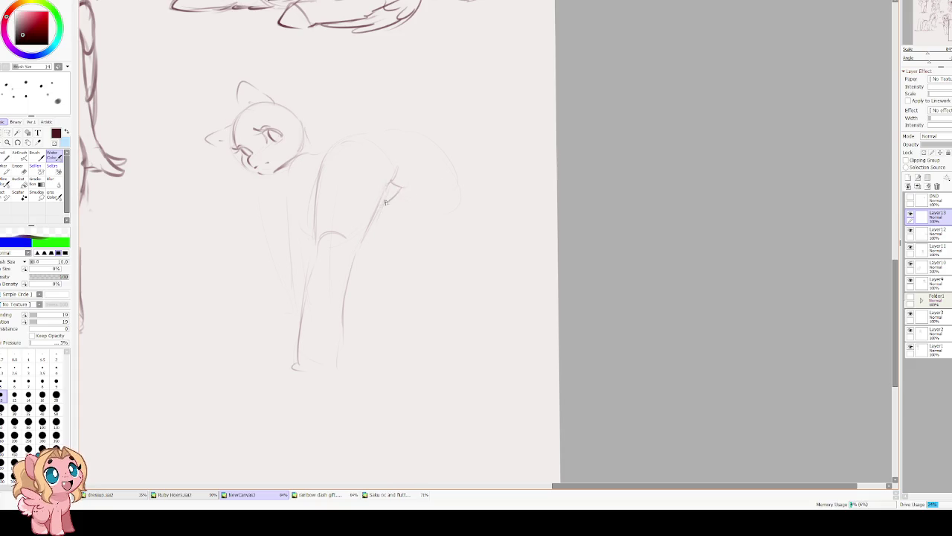
{"action": "mouse_move", "coordinate": [327, 155]}
{"action": "left_mouse_down"}
{"action": "mouse_move", "coordinate": [363, 136]}
{"action": "mouse_move", "coordinate": [378, 150]}
{"action": "left_mouse_up"}
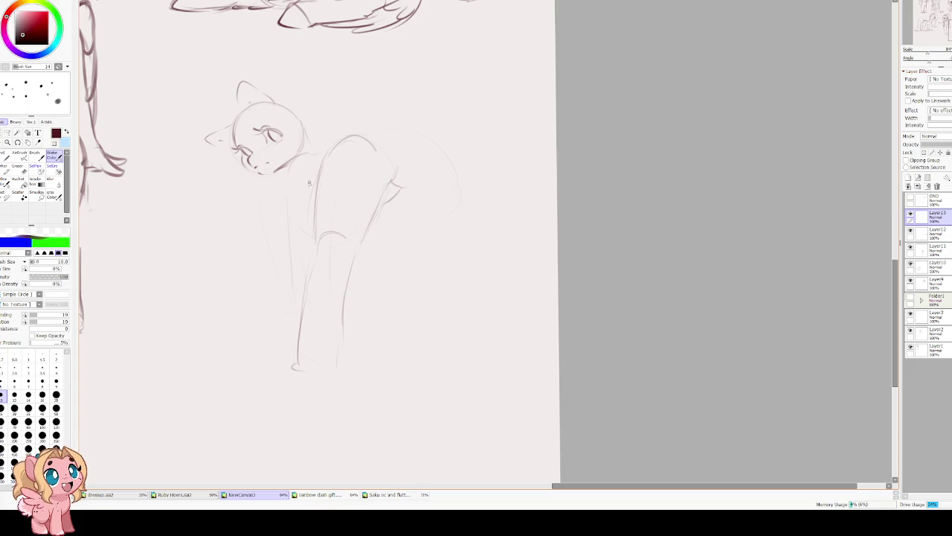
{"action": "scroll", "coordinate": [369, 120], "scroll_direction": "up", "scroll_amount": 1}
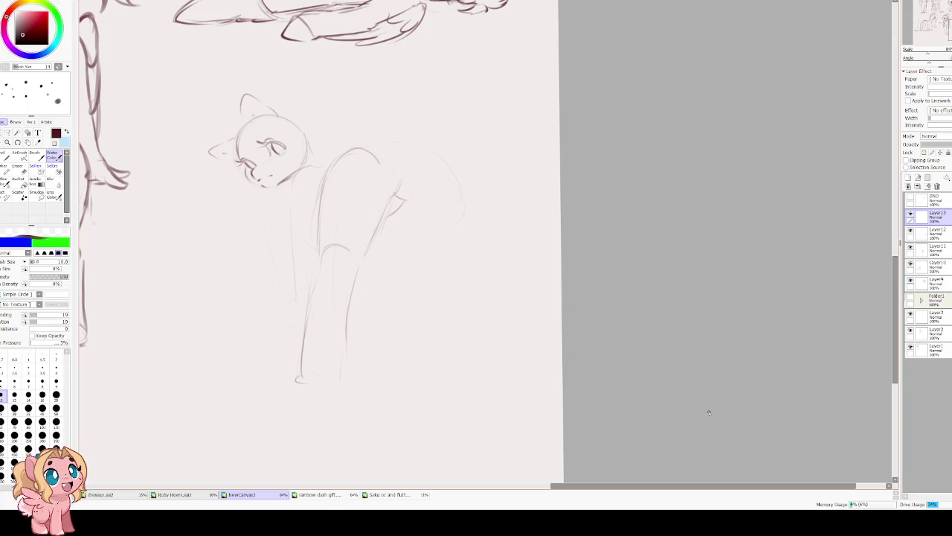
{"action": "mouse_move", "coordinate": [327, 225]}
{"action": "left_mouse_down"}
{"action": "mouse_move", "coordinate": [387, 143]}
{"action": "mouse_move", "coordinate": [324, 158]}
{"action": "left_mouse_up"}
Nudge the sketch slightly left and down, then redraw the curve of the raised back and rump.
{"action": "key", "text": "ctrl+t"}
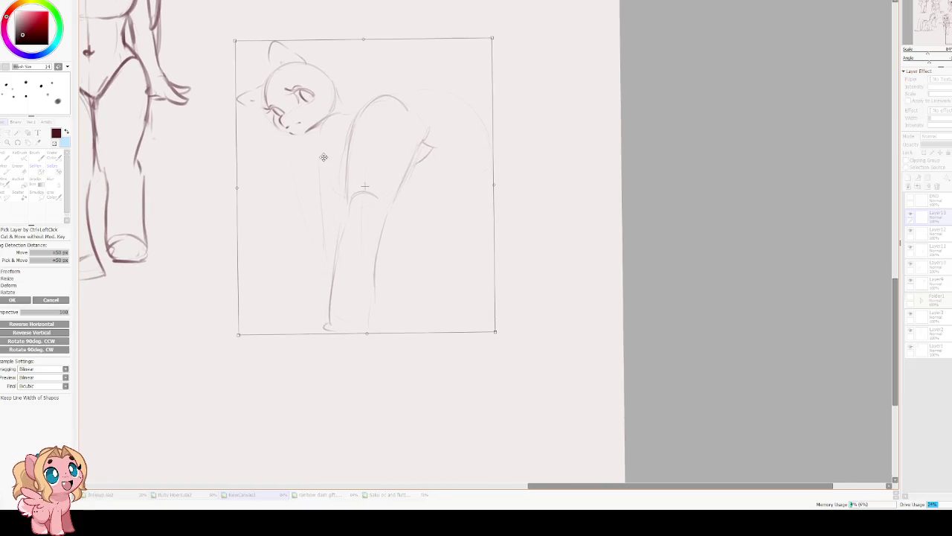
{"action": "key", "text": "Return"}
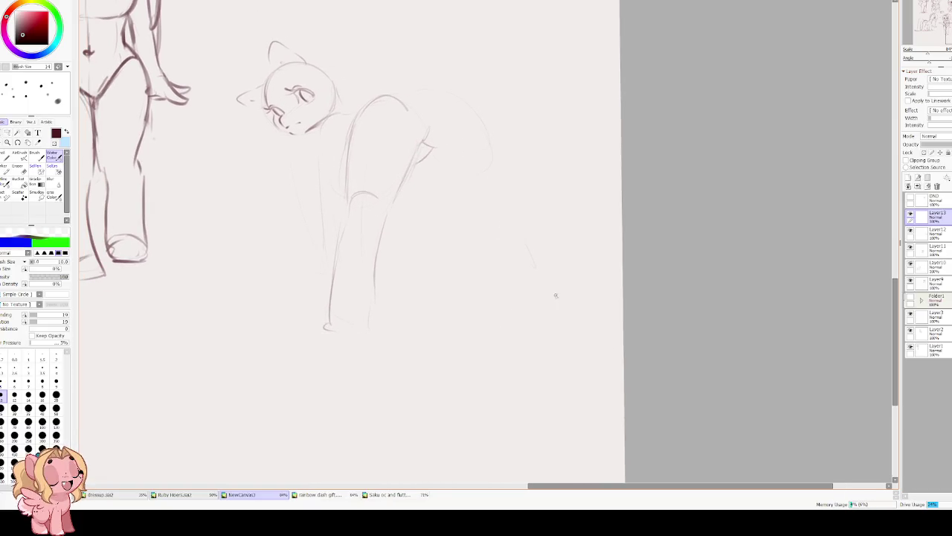
{"action": "mouse_move", "coordinate": [454, 92]}
{"action": "left_mouse_down"}
{"action": "mouse_move", "coordinate": [497, 159]}
{"action": "mouse_move", "coordinate": [506, 149]}
{"action": "mouse_move", "coordinate": [492, 158]}
{"action": "left_mouse_up"}
{"action": "key", "text": "ctrl+z"}
{"action": "key", "text": "h"}
{"action": "key", "text": "ctrl+z"}
{"action": "left_click_drag", "start_coordinate": [543, 118], "coordinate": [491, 138]}
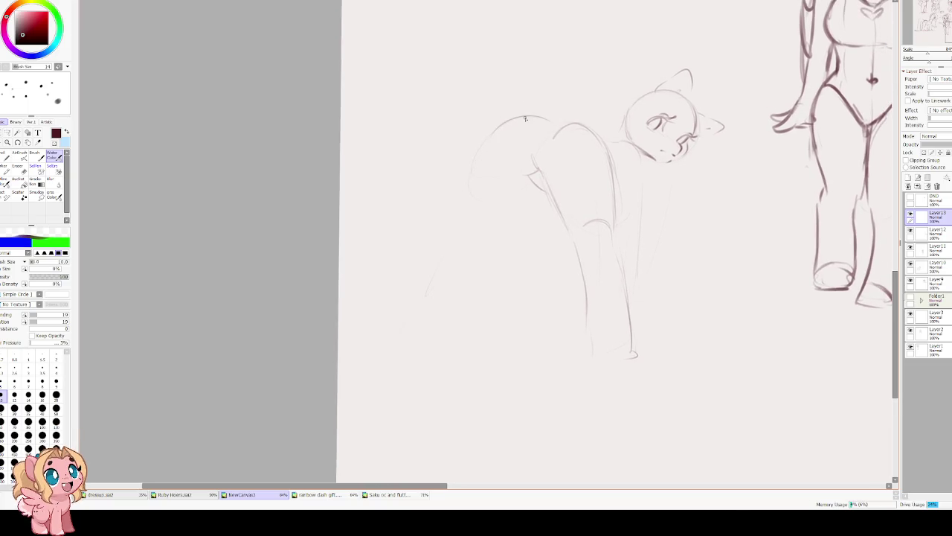
{"action": "key", "text": "ctrl+z"}
{"action": "mouse_move", "coordinate": [549, 118]}
{"action": "left_mouse_down"}
{"action": "mouse_move", "coordinate": [481, 152]}
{"action": "mouse_move", "coordinate": [454, 202]}
{"action": "left_mouse_up"}
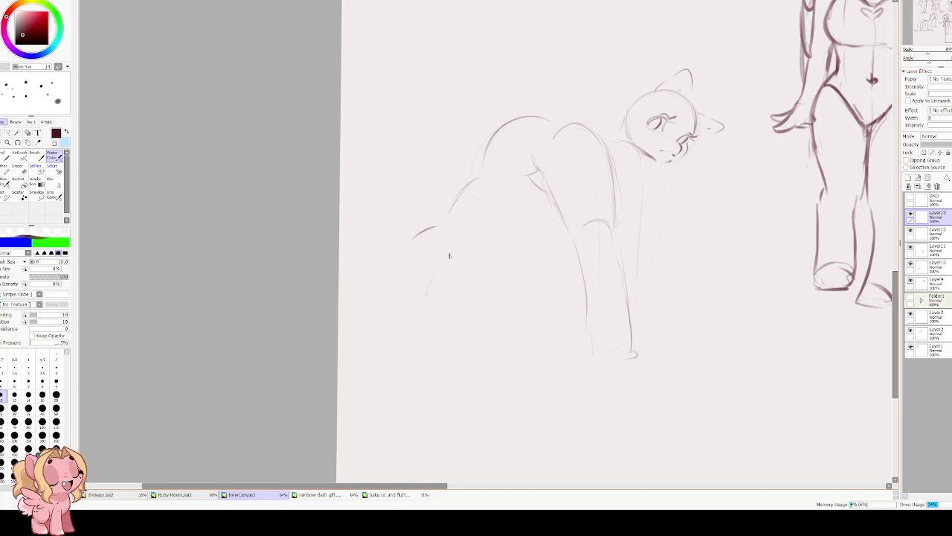
Try strokes extending the back curve down toward the hind leg, checking in a mirrored view.
{"action": "left_click_drag", "start_coordinate": [414, 236], "coordinate": [403, 269]}
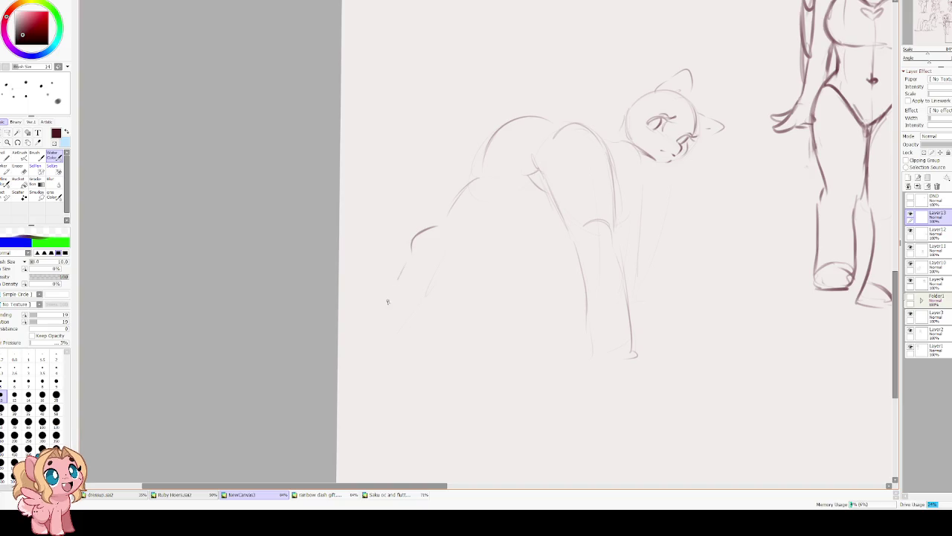
{"action": "key", "text": "ctrl+z"}
{"action": "key", "text": "ctrl+z"}
{"action": "key", "text": "ctrl+z"}
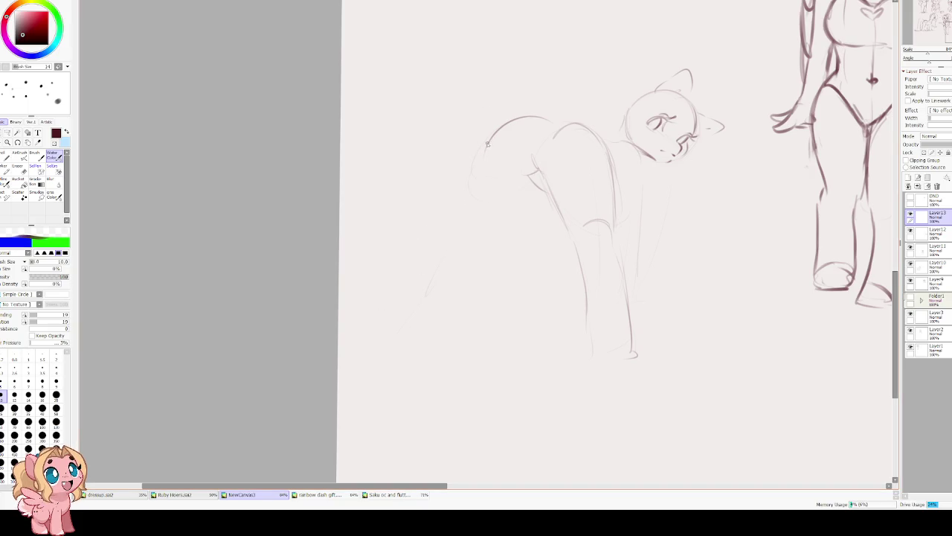
{"action": "left_click_drag", "start_coordinate": [477, 172], "coordinate": [448, 210]}
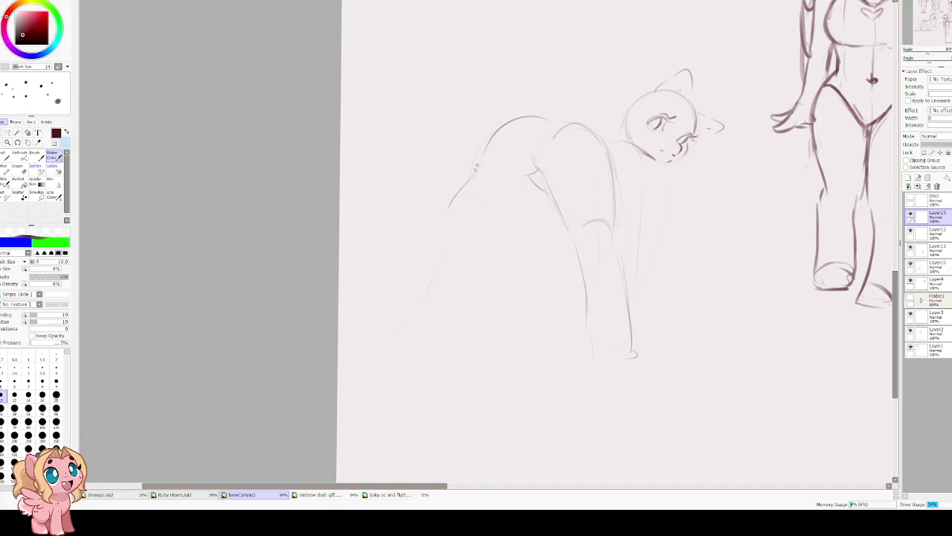
{"action": "key", "text": "ctrl+z"}
{"action": "mouse_move", "coordinate": [483, 157]}
{"action": "left_mouse_down"}
{"action": "mouse_move", "coordinate": [416, 232]}
{"action": "mouse_move", "coordinate": [398, 274]}
{"action": "mouse_move", "coordinate": [424, 305]}
{"action": "left_mouse_up"}
{"action": "key", "text": "ctrl+z"}
{"action": "key", "text": "ctrl+z"}
{"action": "key", "text": "ctrl+z"}
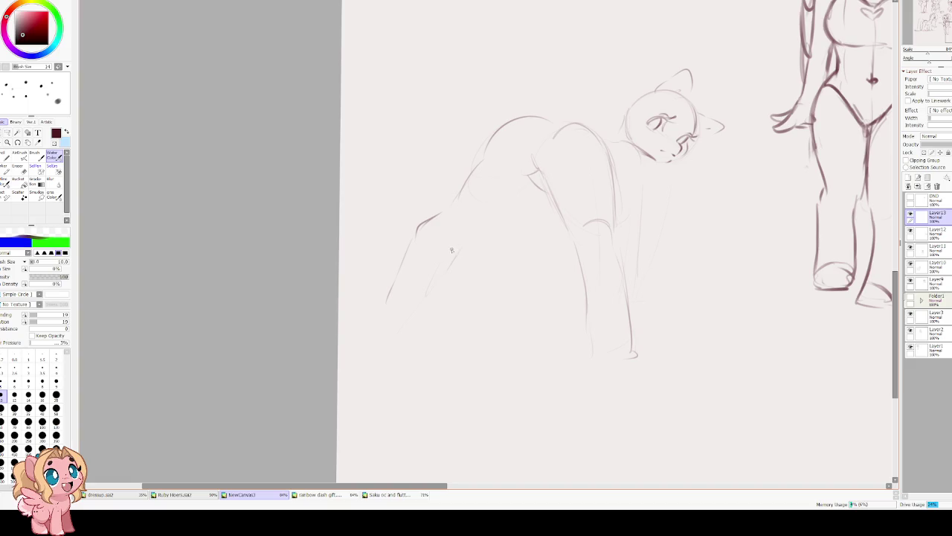
{"action": "key", "text": "h"}
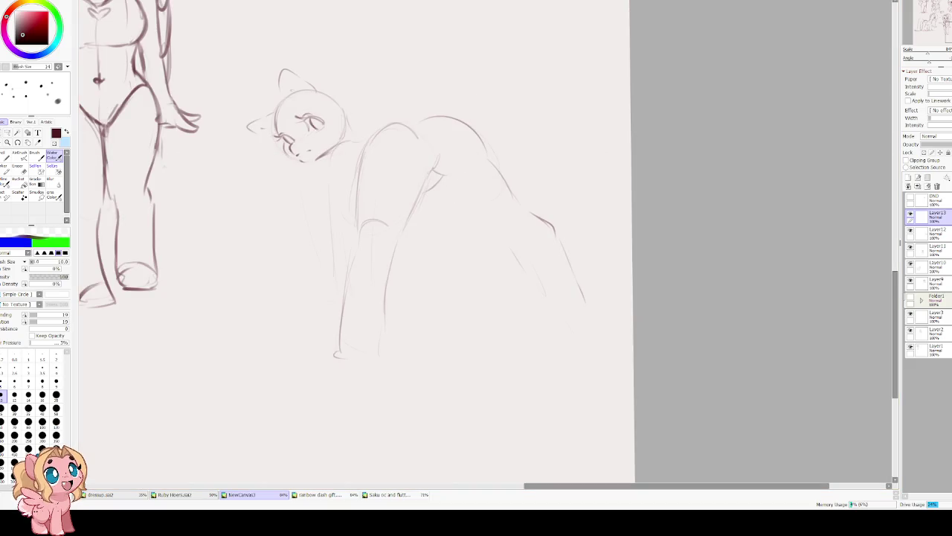
{"action": "key", "text": "h"}
Draw both hind legs curving up to the rump and a ground line under the hooves.
{"action": "left_click_drag", "start_coordinate": [449, 247], "coordinate": [421, 299]}
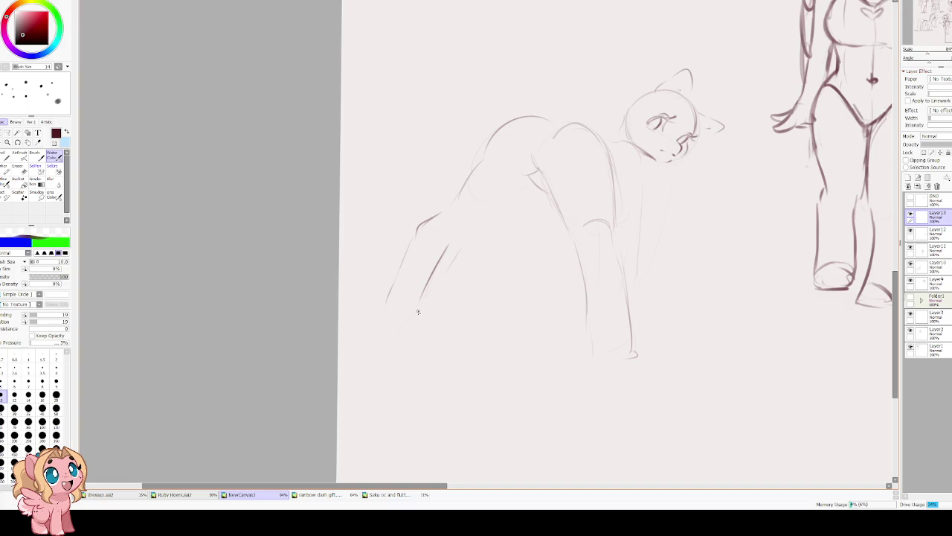
{"action": "key", "text": "ctrl+z"}
{"action": "mouse_move", "coordinate": [456, 255]}
{"action": "left_mouse_down"}
{"action": "mouse_move", "coordinate": [418, 316]}
{"action": "mouse_move", "coordinate": [385, 336]}
{"action": "left_mouse_up"}
{"action": "left_click_drag", "start_coordinate": [390, 297], "coordinate": [376, 329]}
{"action": "left_click_drag", "start_coordinate": [456, 256], "coordinate": [488, 221]}
{"action": "key", "text": "h"}
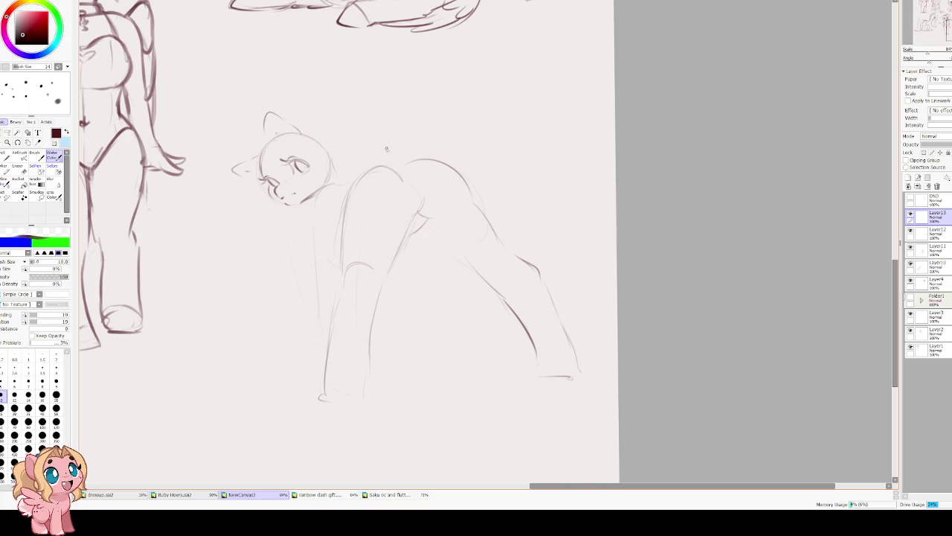
{"action": "left_click_drag", "start_coordinate": [386, 148], "coordinate": [311, 335]}
{"action": "left_click_drag", "start_coordinate": [613, 372], "coordinate": [332, 409]}
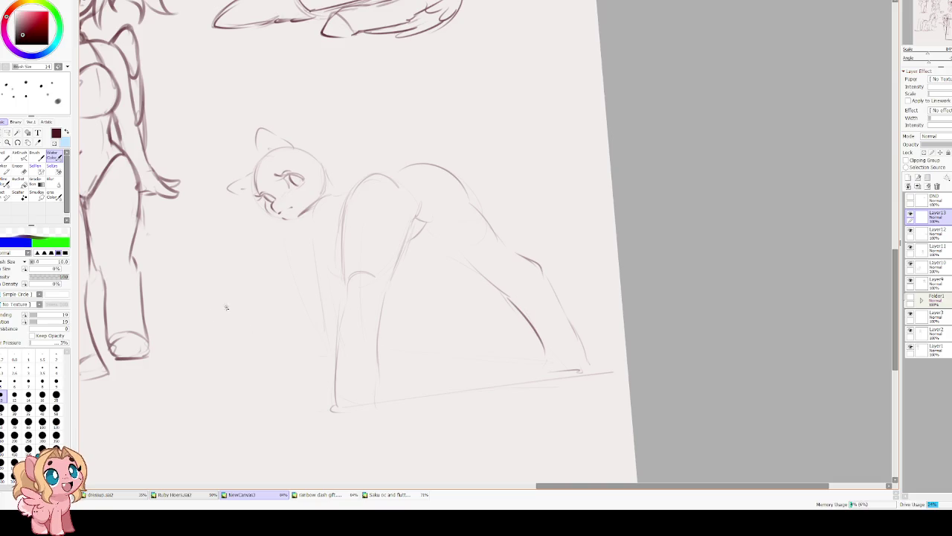
Redraw the chest line and the front leg ending in a hoof.
{"action": "scroll", "coordinate": [287, 267], "scroll_direction": "up", "scroll_amount": 1}
{"action": "key", "text": "e"}
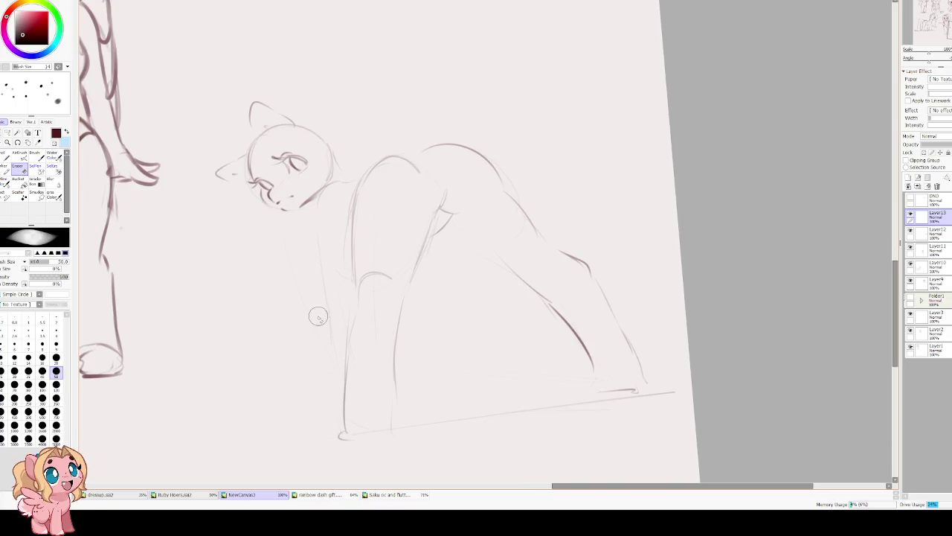
{"action": "key", "text": "e"}
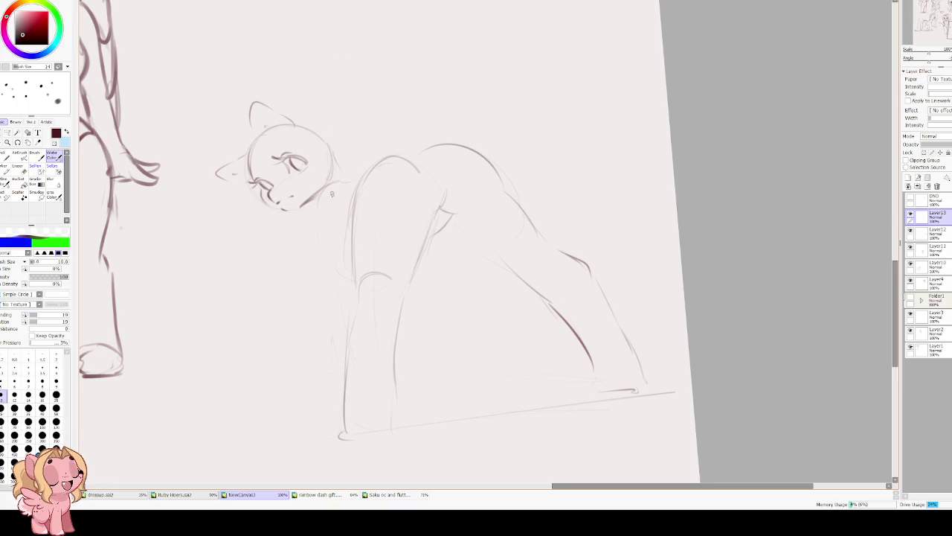
{"action": "left_click_drag", "start_coordinate": [321, 192], "coordinate": [305, 253]}
{"action": "left_click_drag", "start_coordinate": [311, 218], "coordinate": [307, 257]}
{"action": "left_click_drag", "start_coordinate": [312, 304], "coordinate": [307, 413]}
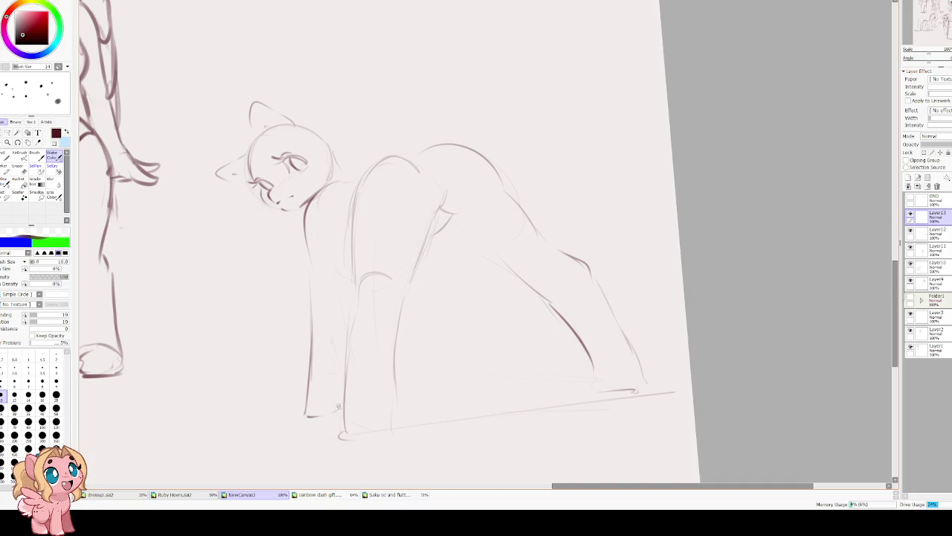
{"action": "key", "text": "ctrl+z"}
{"action": "key", "text": "ctrl+z"}
{"action": "key", "text": "ctrl+z"}
{"action": "left_click_drag", "start_coordinate": [315, 254], "coordinate": [322, 408]}
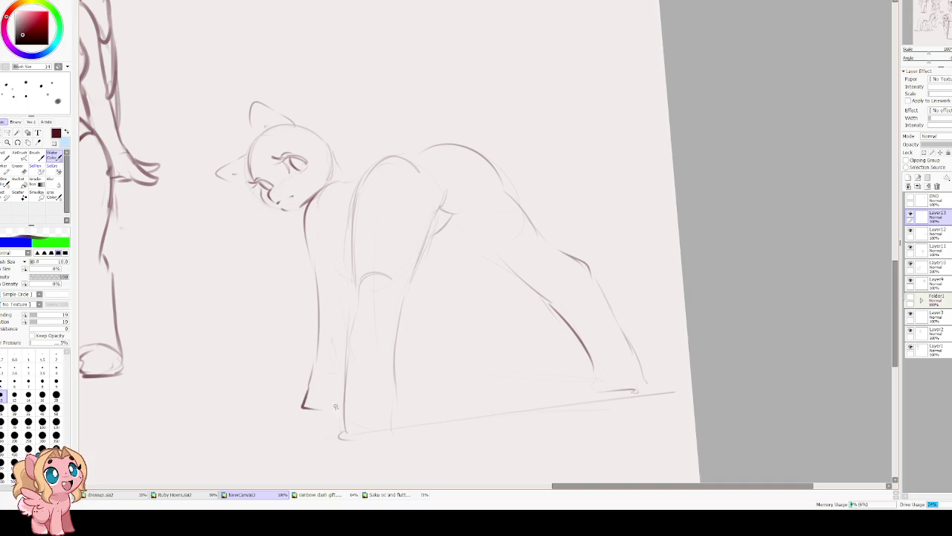
{"action": "key", "text": "Insert"}
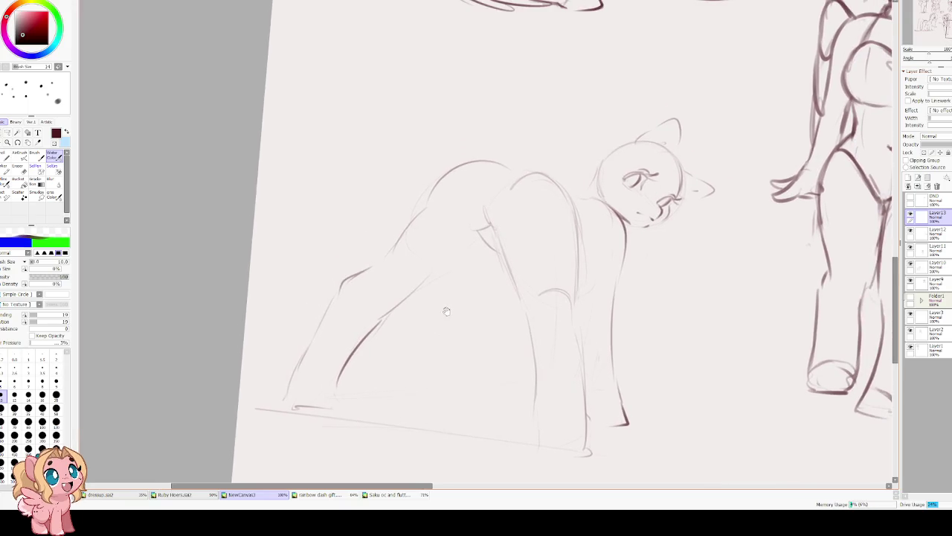
Add a hind leg stroke, erase the upper back curve, and darken the chest and back.
{"action": "left_click_drag", "start_coordinate": [396, 305], "coordinate": [449, 259]}
{"action": "key", "text": "Insert"}
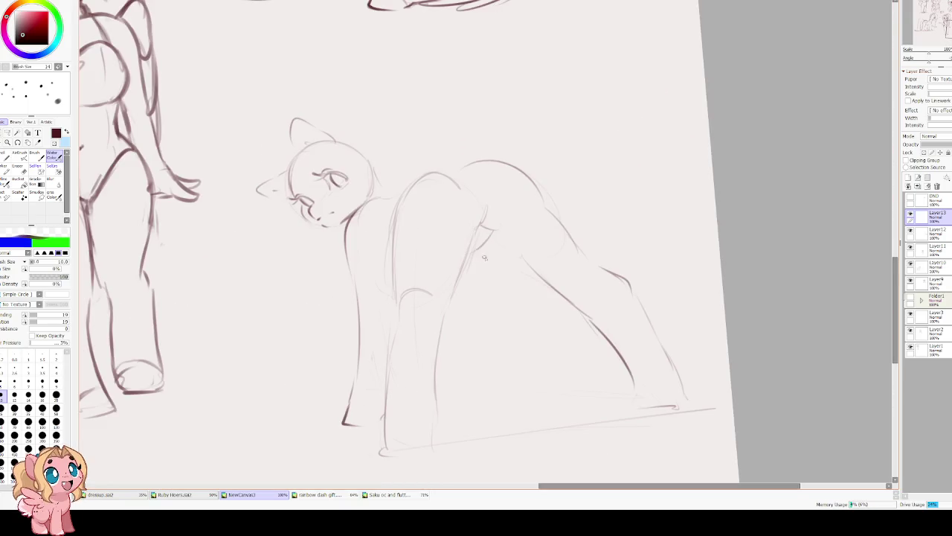
{"action": "scroll", "coordinate": [444, 173], "scroll_direction": "up", "scroll_amount": 2}
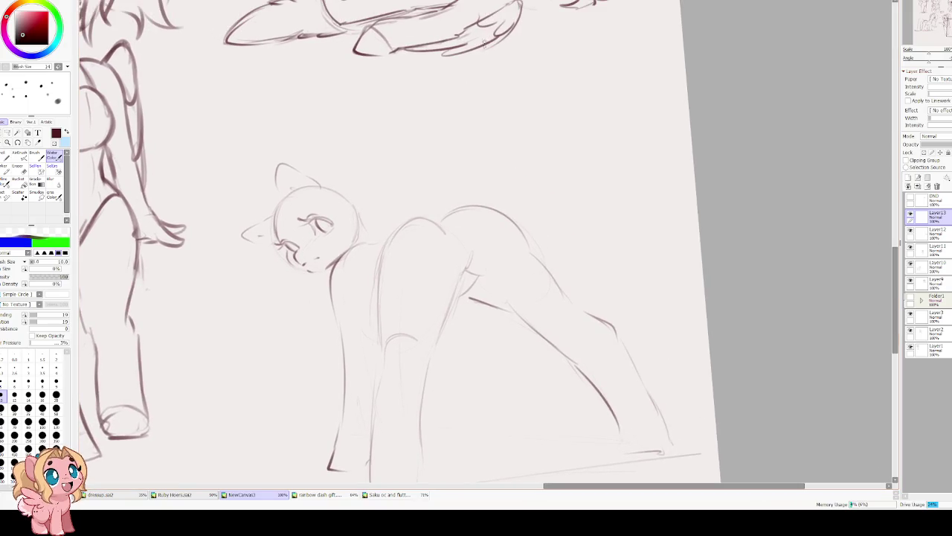
{"action": "key", "text": "e"}
{"action": "mouse_move", "coordinate": [447, 216]}
{"action": "left_mouse_down"}
{"action": "mouse_move", "coordinate": [491, 214]}
{"action": "mouse_move", "coordinate": [536, 258]}
{"action": "left_mouse_up"}
{"action": "key", "text": "e"}
{"action": "mouse_move", "coordinate": [433, 222]}
{"action": "left_mouse_down"}
{"action": "mouse_move", "coordinate": [398, 230]}
{"action": "mouse_move", "coordinate": [378, 275]}
{"action": "left_mouse_up"}
Strengthen the back line with short marks and check the pose in a mirrored view.
{"action": "key", "text": "e"}
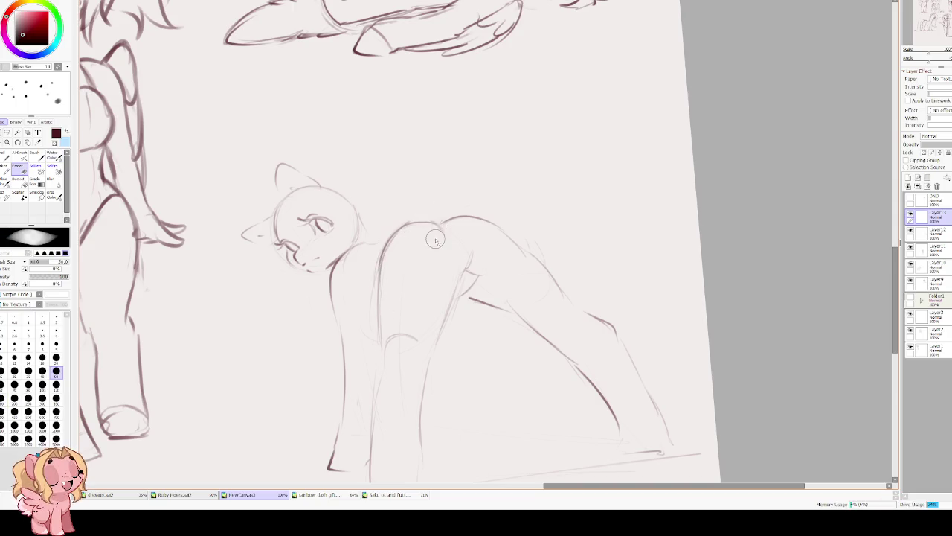
{"action": "key", "text": "e"}
{"action": "left_click_drag", "start_coordinate": [433, 221], "coordinate": [441, 224]}
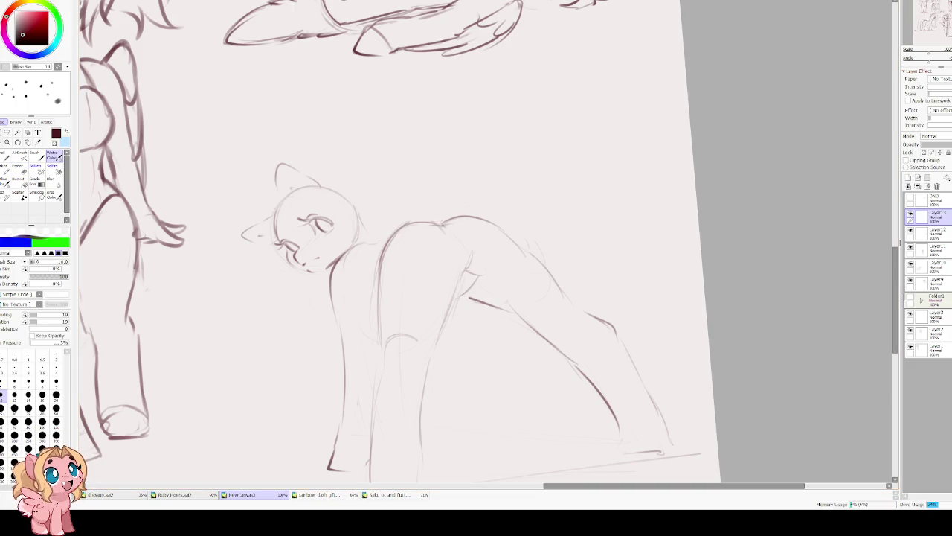
{"action": "mouse_move", "coordinate": [465, 245]}
{"action": "left_mouse_down"}
{"action": "mouse_move", "coordinate": [444, 228]}
{"action": "mouse_move", "coordinate": [458, 266]}
{"action": "left_mouse_up"}
{"action": "key", "text": "e"}
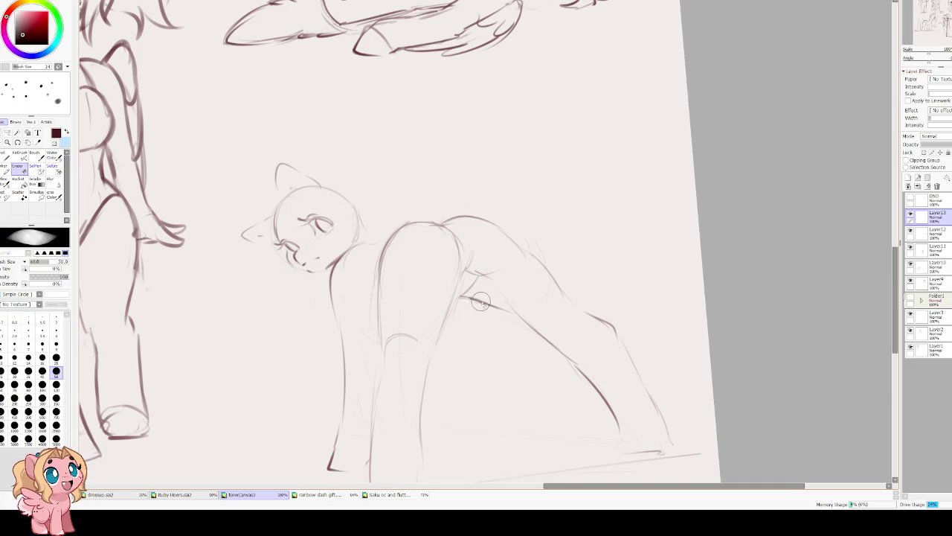
{"action": "key", "text": "h"}
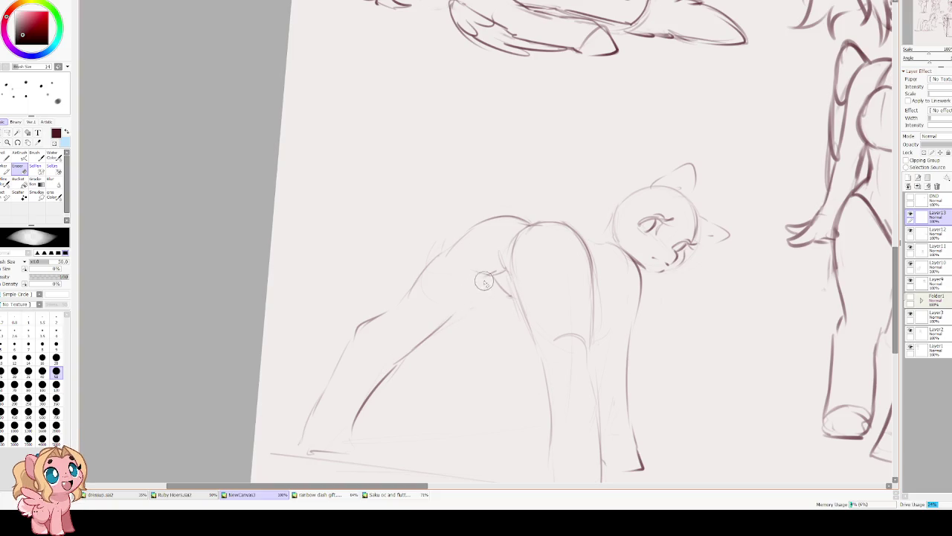
Erase part of the back and hip line and redraw the back curve toward the hind leg.
{"action": "key", "text": "e"}
{"action": "left_click_drag", "start_coordinate": [402, 357], "coordinate": [488, 278]}
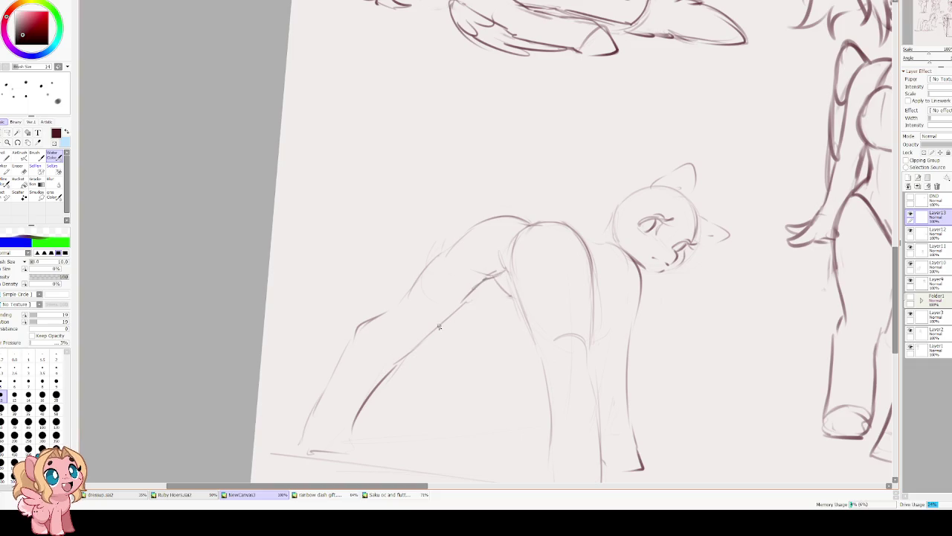
{"action": "key", "text": "h"}
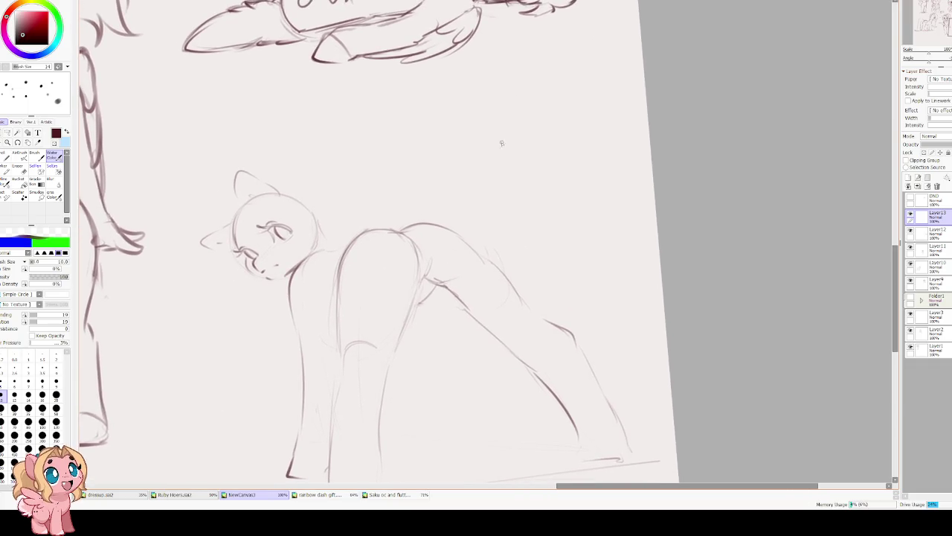
{"action": "key", "text": "e"}
{"action": "left_click_drag", "start_coordinate": [472, 247], "coordinate": [512, 296]}
{"action": "key", "text": "e"}
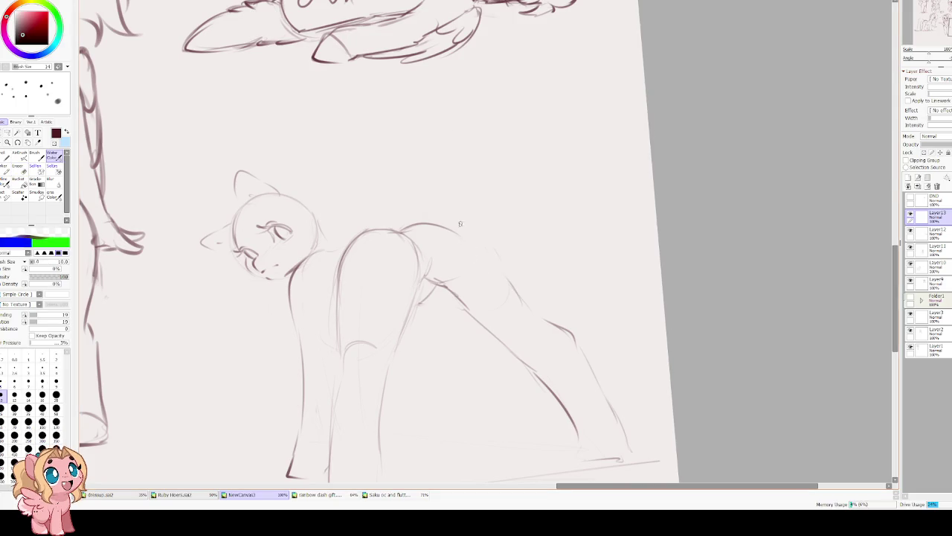
{"action": "left_click_drag", "start_coordinate": [443, 226], "coordinate": [518, 297]}
{"action": "key", "text": "ctrl+z"}
{"action": "left_click_drag", "start_coordinate": [479, 257], "coordinate": [543, 322]}
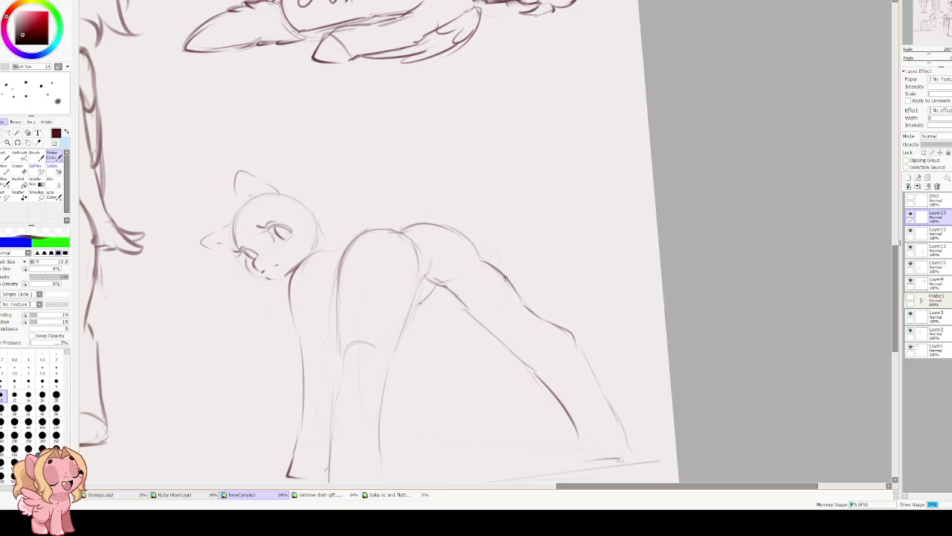
Sketch and darken the pony's thigh line.
{"action": "scroll", "coordinate": [461, 276], "scroll_direction": "down", "scroll_amount": 2}
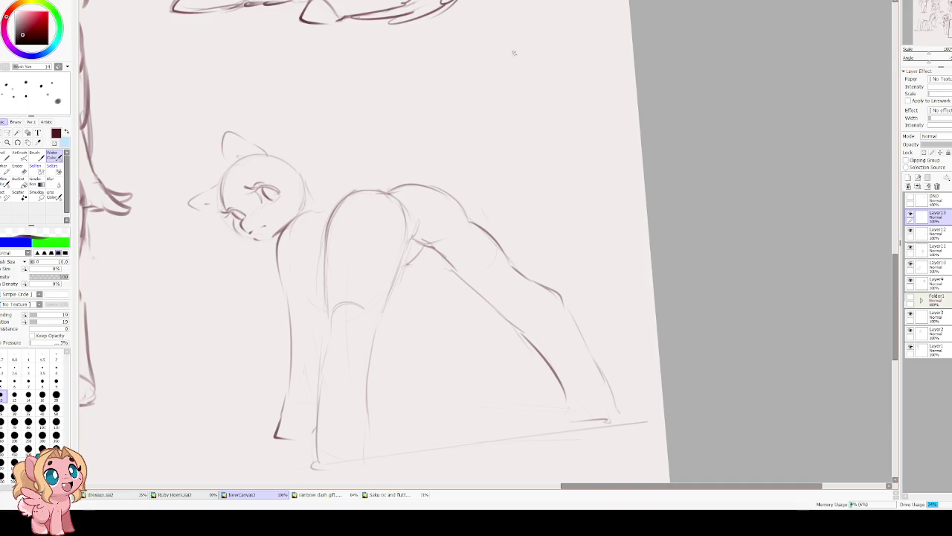
{"action": "scroll", "coordinate": [459, 140], "scroll_direction": "down", "scroll_amount": 2}
{"action": "scroll", "coordinate": [419, 204], "scroll_direction": "up", "scroll_amount": 4}
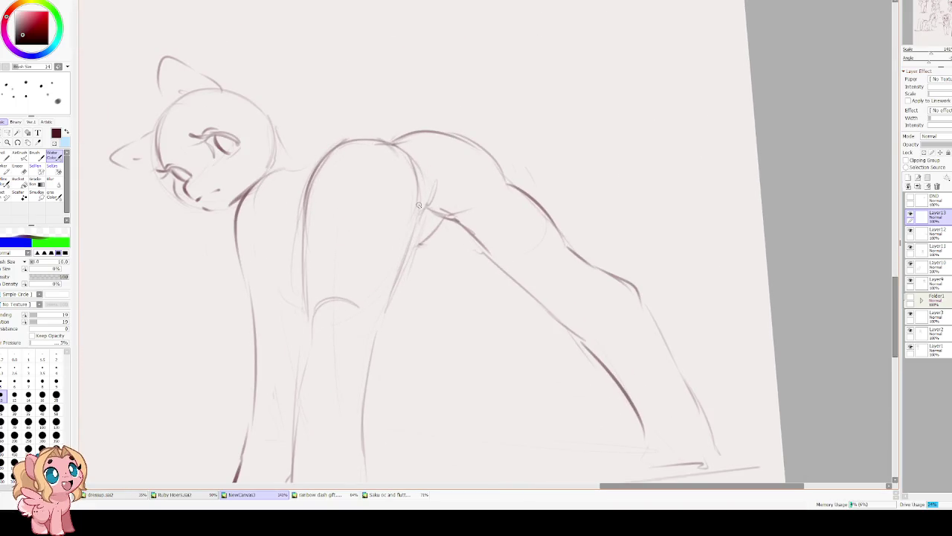
{"action": "left_click_drag", "start_coordinate": [436, 180], "coordinate": [428, 210]}
{"action": "left_click_drag", "start_coordinate": [321, 158], "coordinate": [306, 225]}
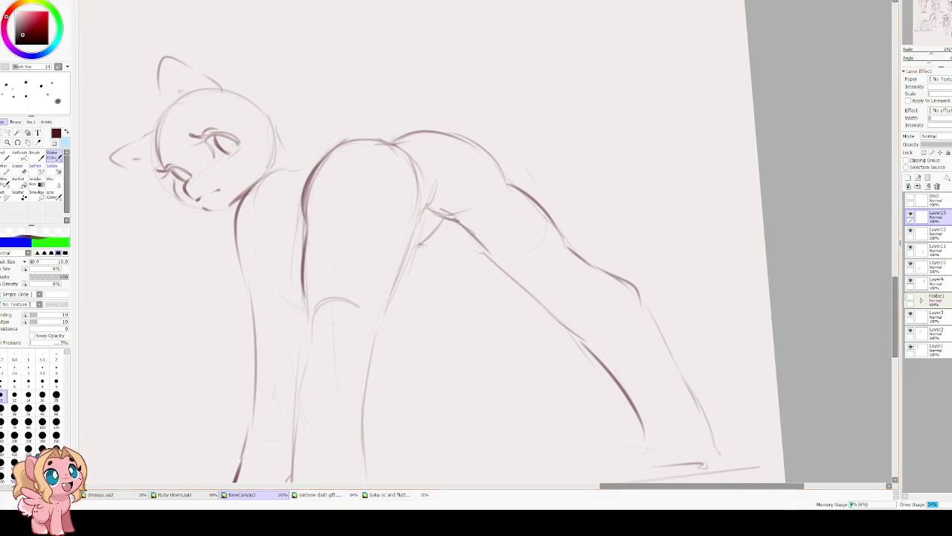
{"action": "key", "text": "h"}
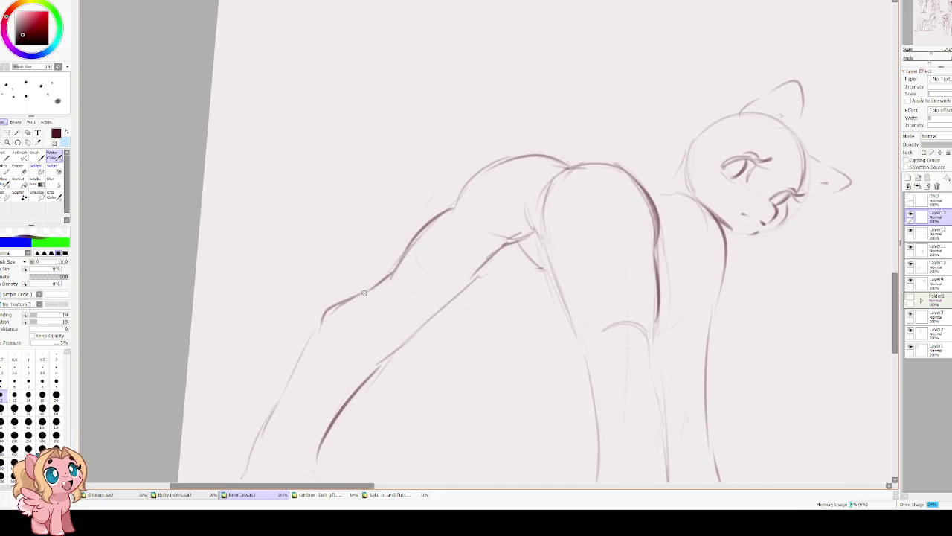
Redraw the hind leg down to its hoof, including the hoof's bottom edge.
{"action": "mouse_move", "coordinate": [314, 332]}
{"action": "left_mouse_down"}
{"action": "mouse_move", "coordinate": [360, 244]}
{"action": "mouse_move", "coordinate": [296, 349]}
{"action": "left_mouse_up"}
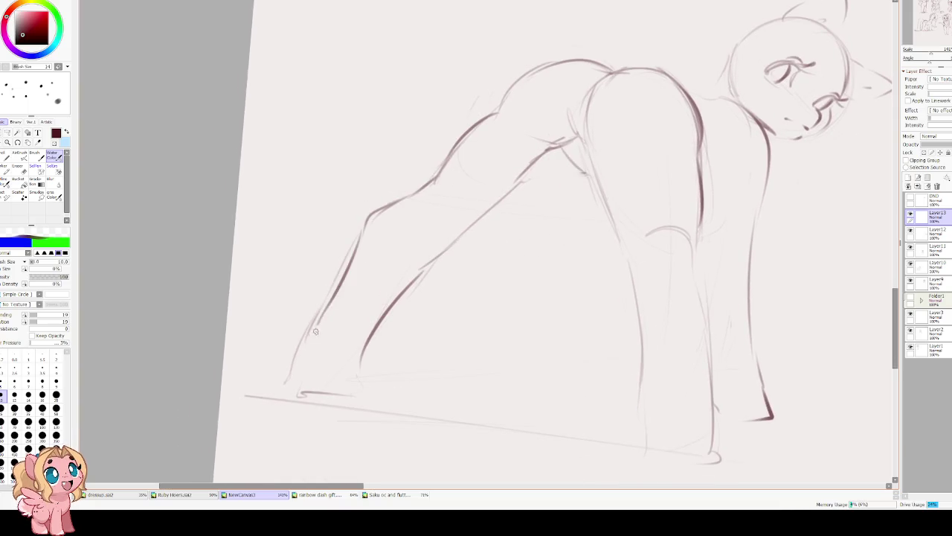
{"action": "key", "text": "ctrl+z"}
{"action": "mouse_move", "coordinate": [360, 235]}
{"action": "left_mouse_down"}
{"action": "mouse_move", "coordinate": [301, 350]}
{"action": "mouse_move", "coordinate": [296, 380]}
{"action": "left_mouse_up"}
{"action": "left_click_drag", "start_coordinate": [369, 332], "coordinate": [349, 387]}
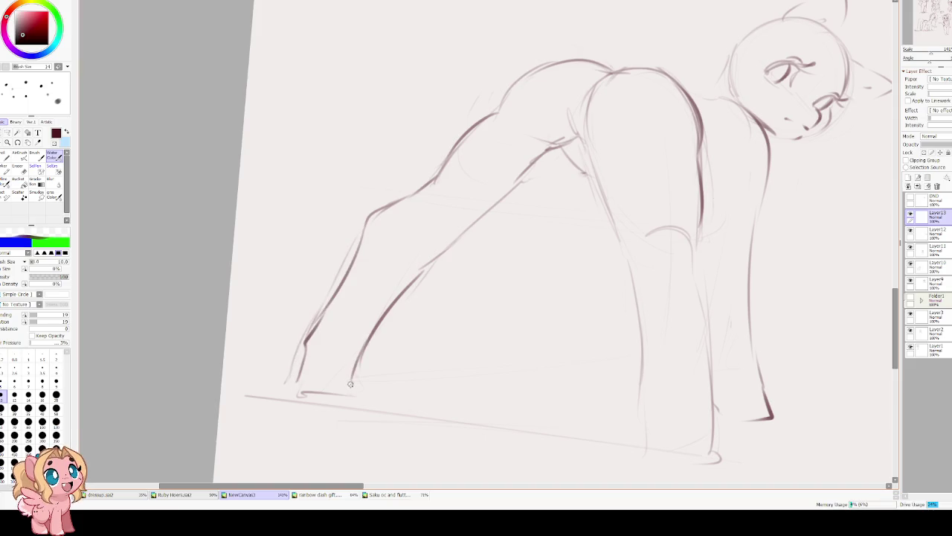
{"action": "mouse_move", "coordinate": [370, 337]}
{"action": "left_mouse_down"}
{"action": "mouse_move", "coordinate": [353, 385]}
{"action": "mouse_move", "coordinate": [290, 371]}
{"action": "left_mouse_up"}
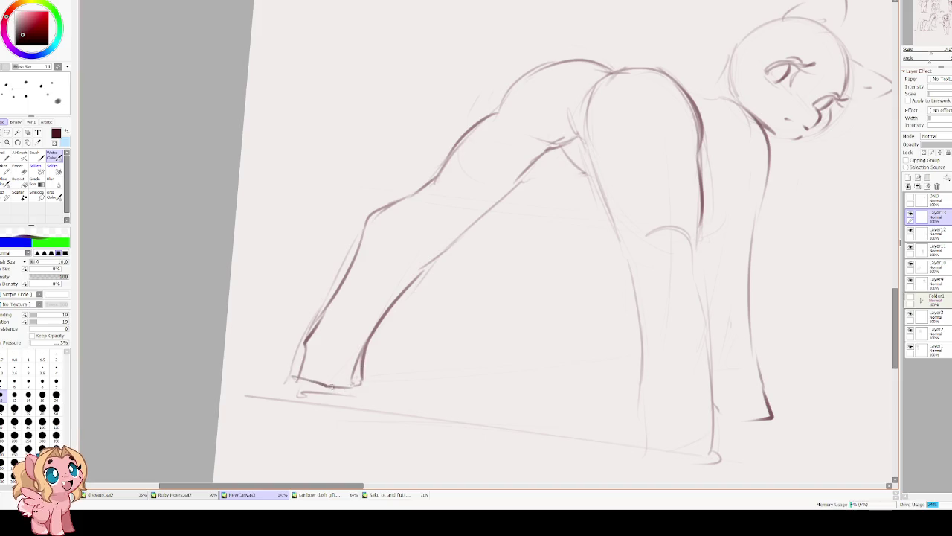
{"action": "mouse_move", "coordinate": [362, 353]}
{"action": "left_mouse_down"}
{"action": "mouse_move", "coordinate": [343, 384]}
{"action": "mouse_move", "coordinate": [325, 382]}
{"action": "left_mouse_up"}
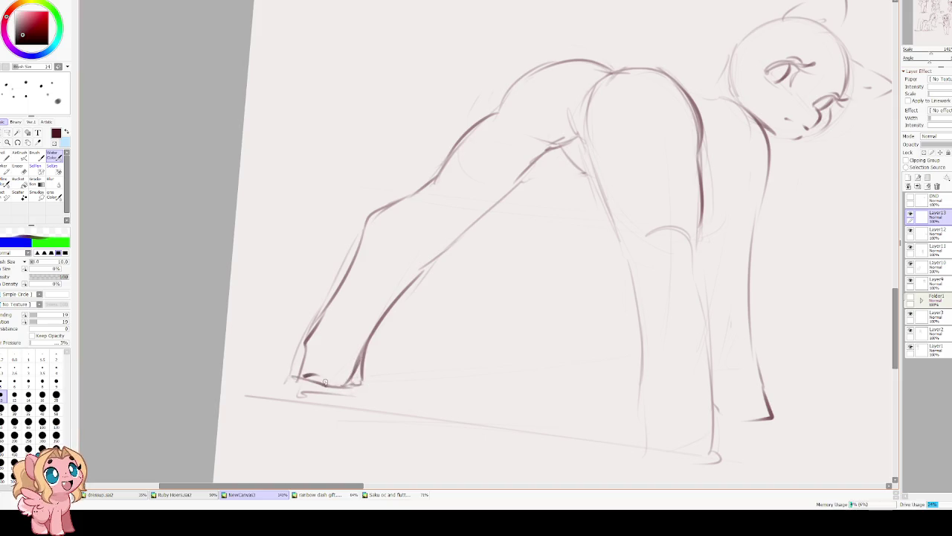
{"action": "key", "text": "h"}
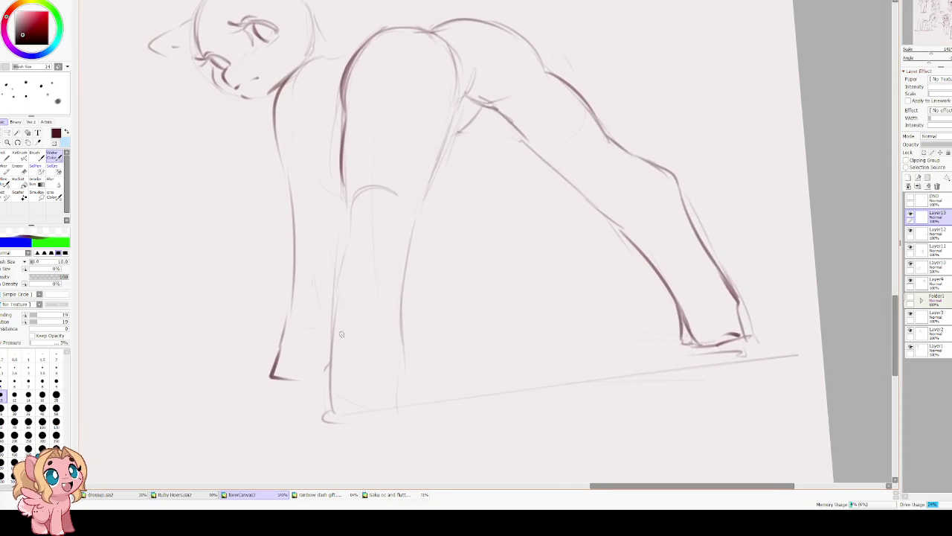
Re-trace both front legs in darker lines down to their hooves.
{"action": "mouse_move", "coordinate": [348, 214]}
{"action": "left_mouse_down"}
{"action": "mouse_move", "coordinate": [324, 395]}
{"action": "mouse_move", "coordinate": [395, 406]}
{"action": "left_mouse_up"}
{"action": "mouse_move", "coordinate": [414, 223]}
{"action": "left_mouse_down"}
{"action": "mouse_move", "coordinate": [398, 380]}
{"action": "mouse_move", "coordinate": [406, 402]}
{"action": "mouse_move", "coordinate": [353, 409]}
{"action": "left_mouse_up"}
{"action": "left_click_drag", "start_coordinate": [392, 374], "coordinate": [395, 399]}
{"action": "mouse_move", "coordinate": [330, 393]}
{"action": "left_mouse_down"}
{"action": "mouse_move", "coordinate": [350, 408]}
{"action": "mouse_move", "coordinate": [384, 400]}
{"action": "left_mouse_up"}
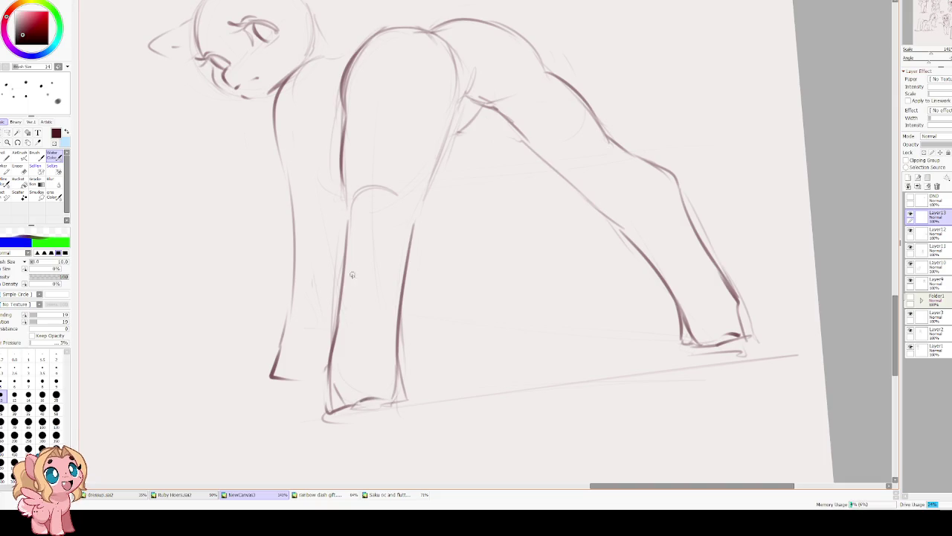
{"action": "left_click_drag", "start_coordinate": [419, 155], "coordinate": [374, 253]}
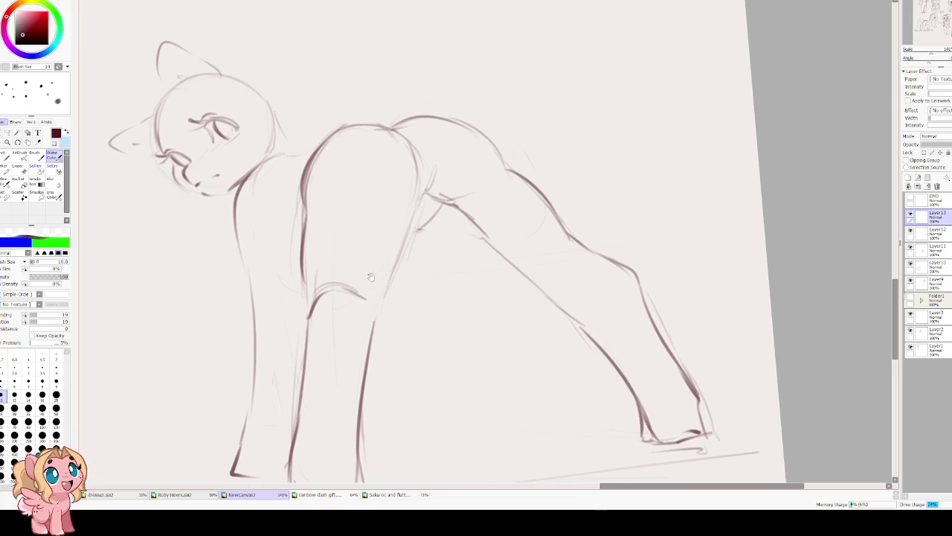
{"action": "left_click_drag", "start_coordinate": [378, 309], "coordinate": [378, 288]}
{"action": "left_click_drag", "start_coordinate": [372, 328], "coordinate": [414, 203]}
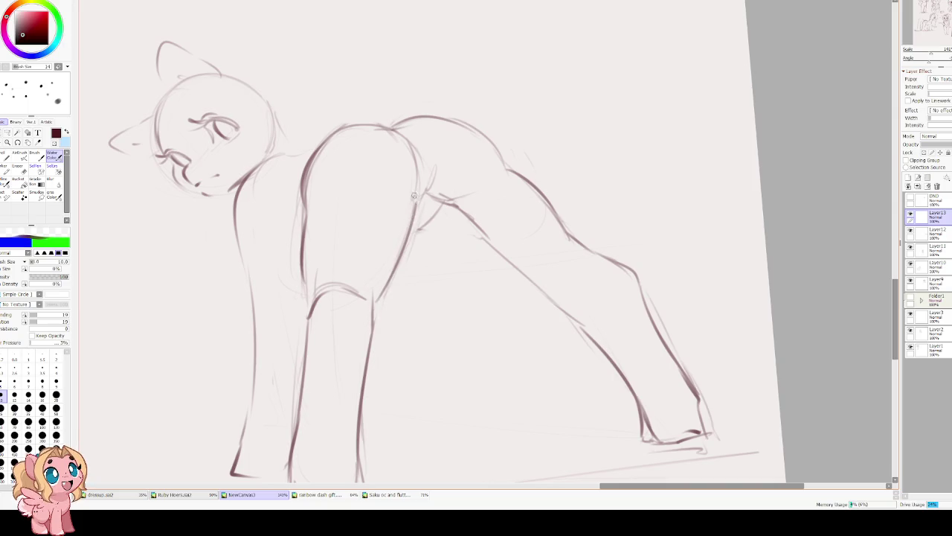
Sketch the tail rising above the hips.
{"action": "scroll", "coordinate": [425, 69], "scroll_direction": "up", "scroll_amount": 3}
{"action": "mouse_move", "coordinate": [378, 238]}
{"action": "left_mouse_down"}
{"action": "mouse_move", "coordinate": [405, 242]}
{"action": "mouse_move", "coordinate": [427, 136]}
{"action": "mouse_move", "coordinate": [449, 128]}
{"action": "left_mouse_up"}
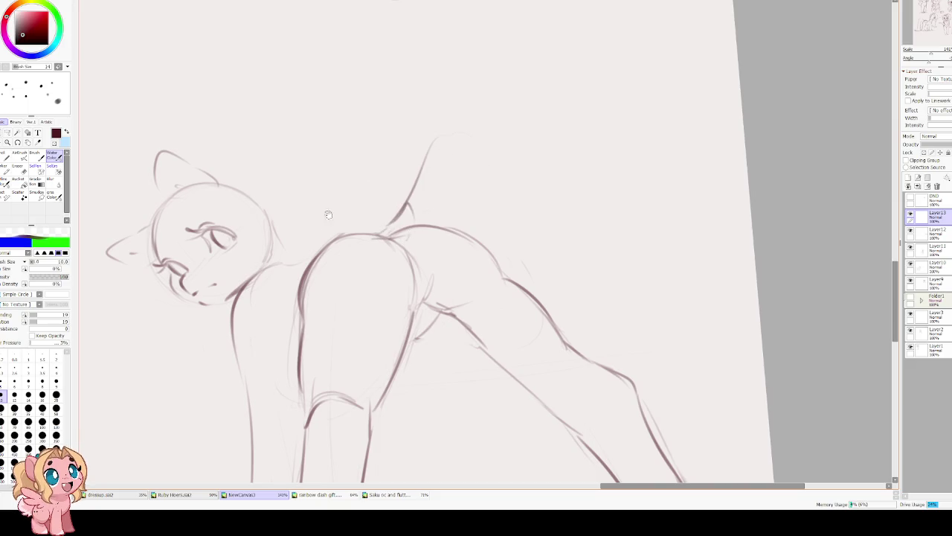
{"action": "scroll", "coordinate": [276, 278], "scroll_direction": "down", "scroll_amount": 1}
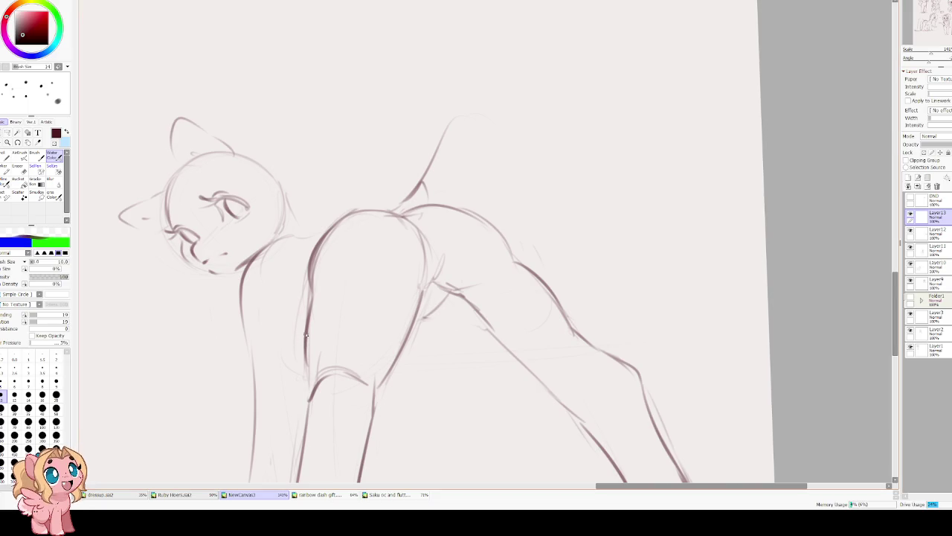
{"action": "left_click_drag", "start_coordinate": [299, 349], "coordinate": [285, 343]}
{"action": "scroll", "coordinate": [253, 276], "scroll_direction": "down", "scroll_amount": 1}
{"action": "scroll", "coordinate": [297, 253], "scroll_direction": "down", "scroll_amount": 3}
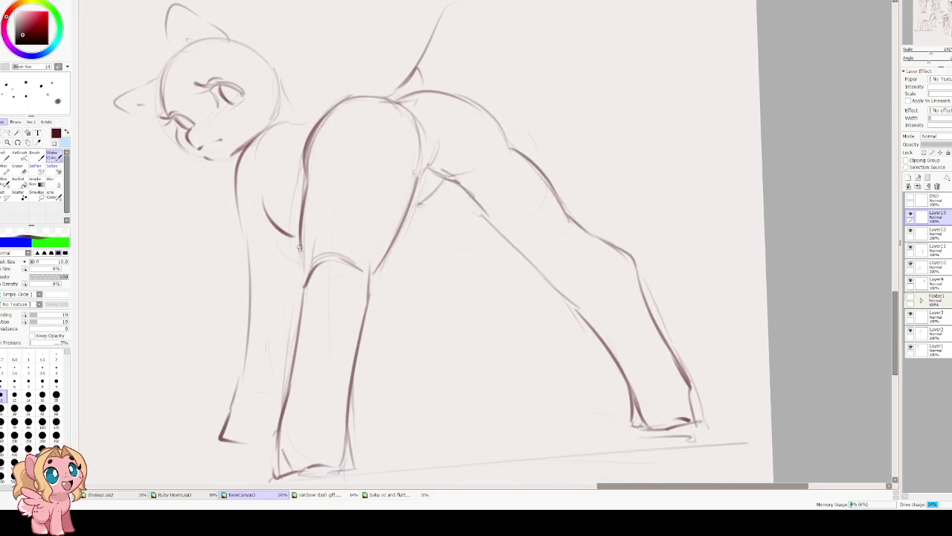
{"action": "scroll", "coordinate": [290, 116], "scroll_direction": "down", "scroll_amount": 2}
Erase the old faint leg line and redraw it as a longer front leg.
{"action": "key", "text": "e"}
{"action": "mouse_move", "coordinate": [245, 286]}
{"action": "left_mouse_down"}
{"action": "mouse_move", "coordinate": [230, 304]}
{"action": "mouse_move", "coordinate": [232, 290]}
{"action": "left_mouse_up"}
{"action": "left_click_drag", "start_coordinate": [234, 201], "coordinate": [234, 186]}
{"action": "key", "text": "b"}
{"action": "left_click_drag", "start_coordinate": [240, 141], "coordinate": [253, 297]}
{"action": "key", "text": "ctrl+z"}
{"action": "mouse_move", "coordinate": [239, 142]}
{"action": "left_mouse_down"}
{"action": "mouse_move", "coordinate": [246, 270]}
{"action": "mouse_move", "coordinate": [234, 364]}
{"action": "mouse_move", "coordinate": [277, 352]}
{"action": "left_mouse_up"}
{"action": "left_click_drag", "start_coordinate": [288, 187], "coordinate": [285, 317]}
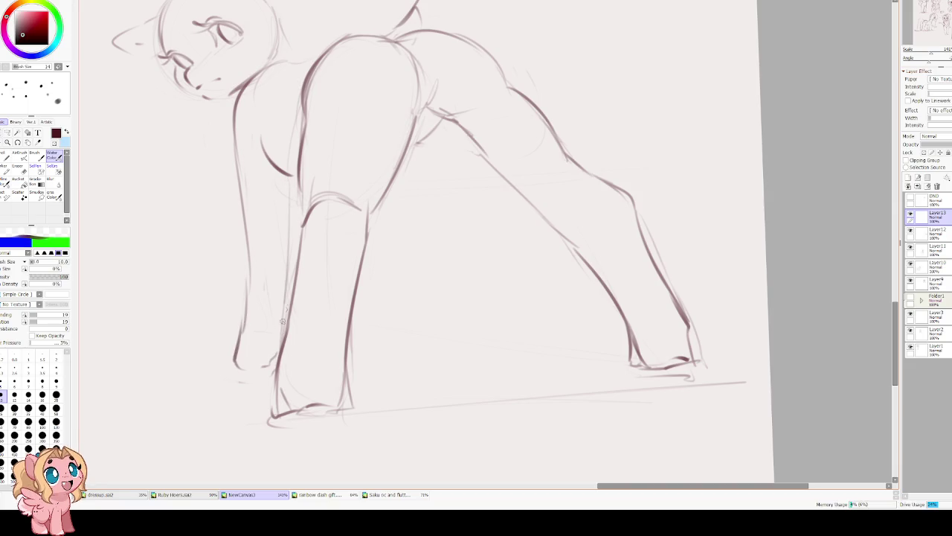
Refine the inner front leg stroke and extend the neck line.
{"action": "mouse_move", "coordinate": [370, 265]}
{"action": "left_mouse_down"}
{"action": "mouse_move", "coordinate": [349, 321]}
{"action": "mouse_move", "coordinate": [341, 406]}
{"action": "left_mouse_up"}
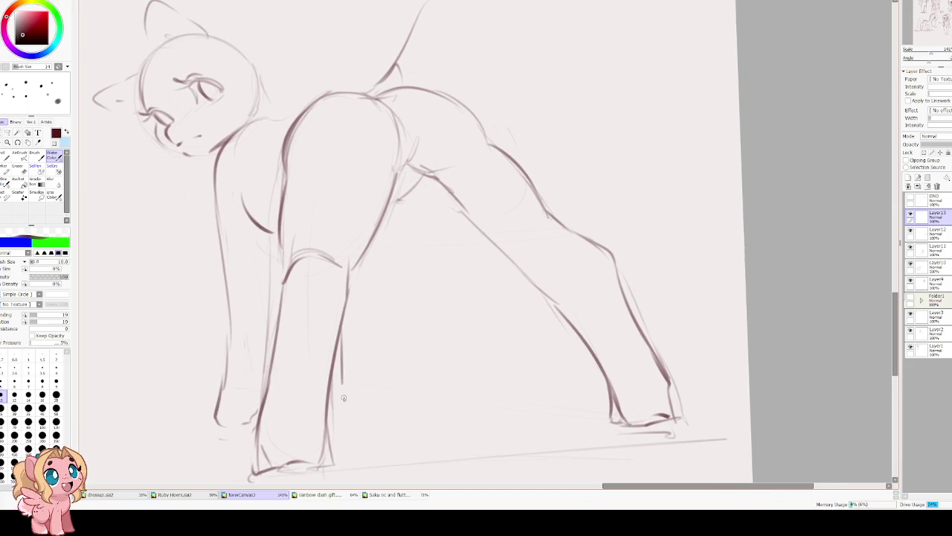
{"action": "key", "text": "ctrl+z"}
{"action": "left_click_drag", "start_coordinate": [347, 326], "coordinate": [354, 403]}
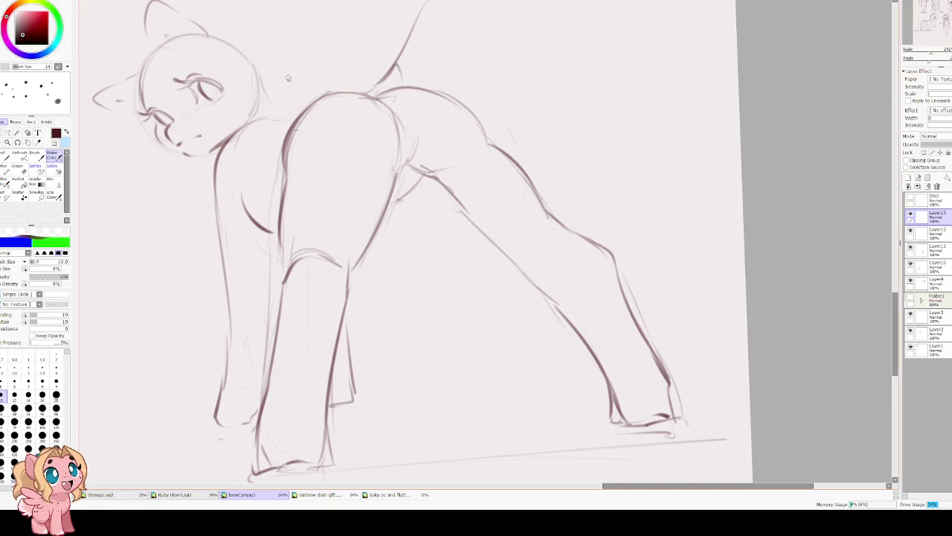
{"action": "scroll", "coordinate": [272, 363], "scroll_direction": "up", "scroll_amount": 2}
{"action": "scroll", "coordinate": [273, 362], "scroll_direction": "up", "scroll_amount": 2}
{"action": "mouse_move", "coordinate": [258, 270]}
{"action": "left_mouse_down"}
{"action": "mouse_move", "coordinate": [305, 262]}
{"action": "mouse_move", "coordinate": [285, 260]}
{"action": "left_mouse_up"}
{"action": "left_click_drag", "start_coordinate": [179, 236], "coordinate": [273, 249]}
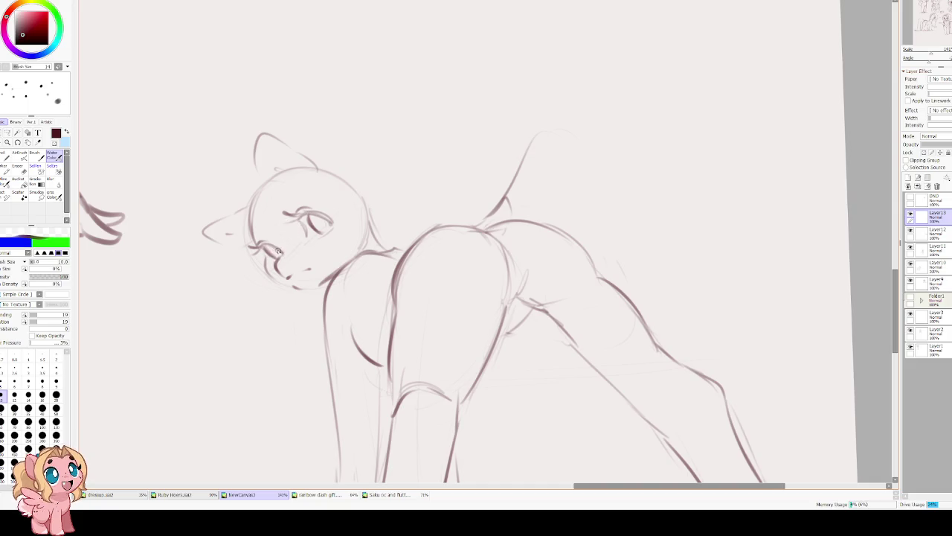
Darken and soften the pupils of both eyes.
{"action": "left_click_drag", "start_coordinate": [318, 218], "coordinate": [319, 220]}
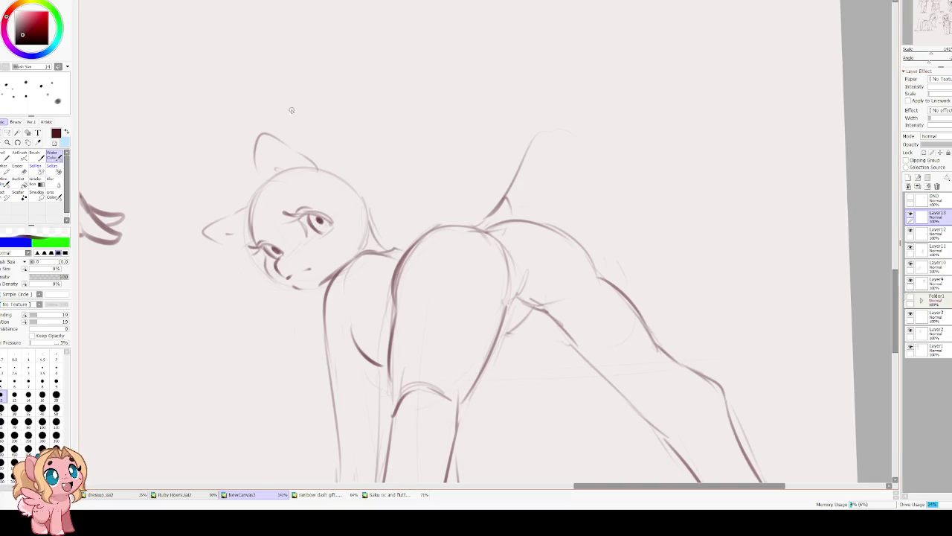
{"action": "key", "text": "End"}
{"action": "scroll", "coordinate": [249, 197], "scroll_direction": "up", "scroll_amount": 2}
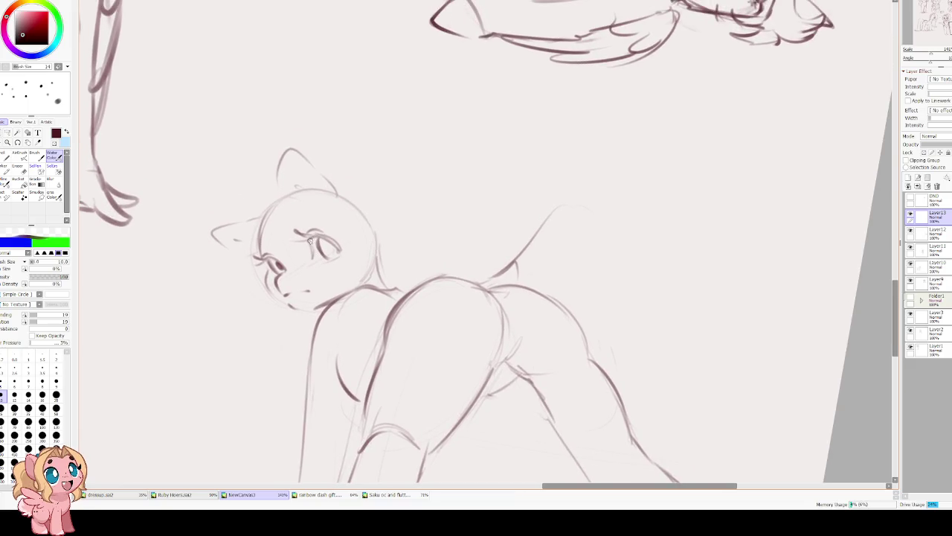
{"action": "left_click_drag", "start_coordinate": [318, 240], "coordinate": [327, 245]}
{"action": "left_click_drag", "start_coordinate": [287, 258], "coordinate": [275, 265]}
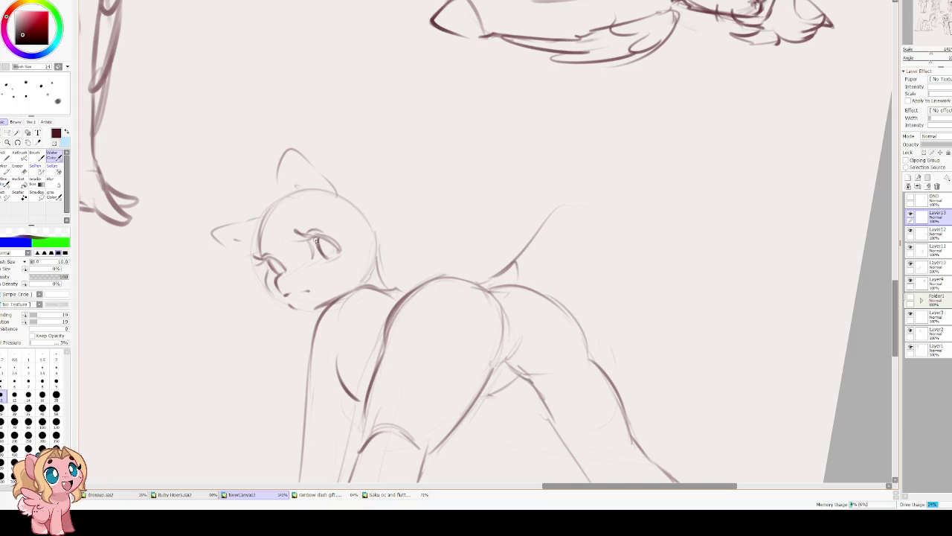
{"action": "key", "text": "e"}
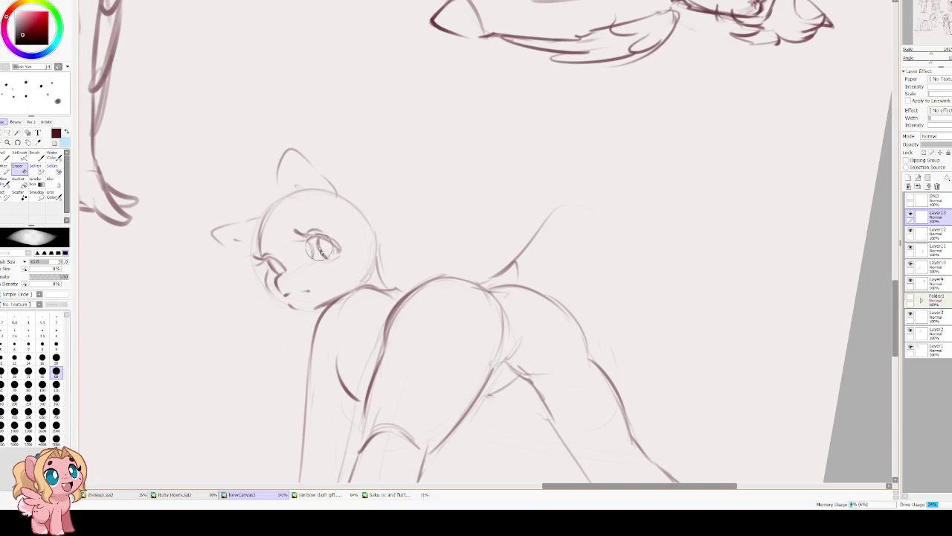
{"action": "key", "text": "c"}
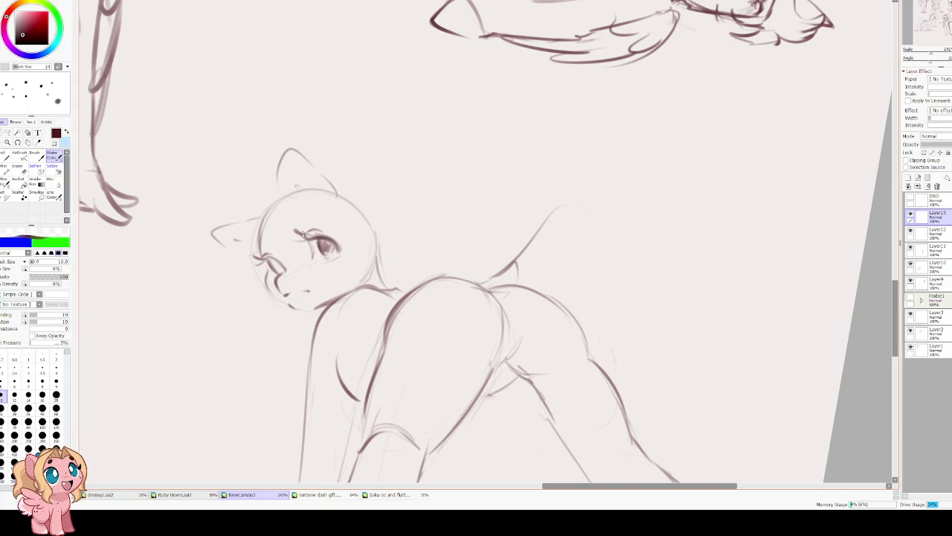
Add eyelashes, darker pupils, a left eyebrow and the chin line.
{"action": "mouse_move", "coordinate": [315, 237]}
{"action": "left_mouse_down"}
{"action": "mouse_move", "coordinate": [302, 230]}
{"action": "mouse_move", "coordinate": [316, 227]}
{"action": "left_mouse_up"}
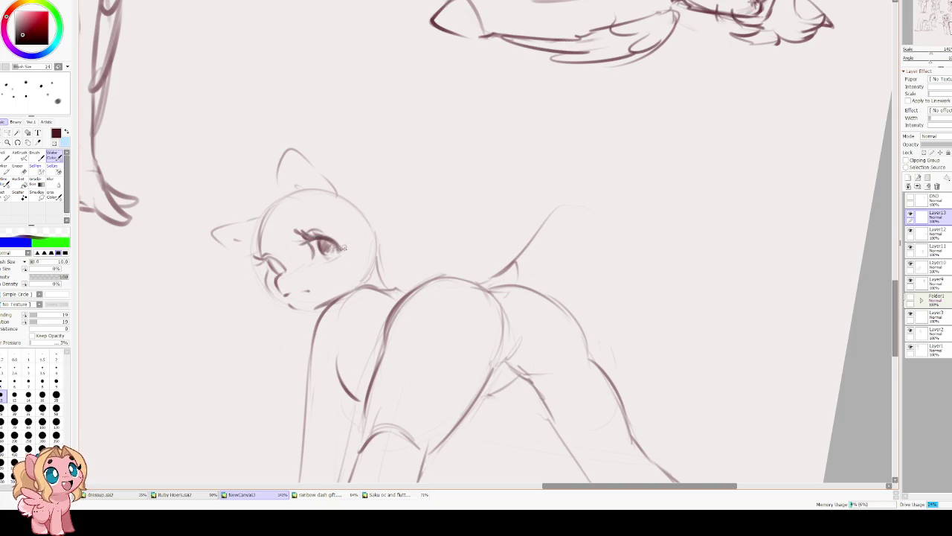
{"action": "mouse_move", "coordinate": [265, 266]}
{"action": "left_mouse_down"}
{"action": "mouse_move", "coordinate": [276, 256]}
{"action": "mouse_move", "coordinate": [257, 257]}
{"action": "mouse_move", "coordinate": [280, 266]}
{"action": "left_mouse_up"}
{"action": "left_click_drag", "start_coordinate": [326, 246], "coordinate": [324, 245]}
{"action": "left_click_drag", "start_coordinate": [280, 266], "coordinate": [276, 263]}
{"action": "mouse_move", "coordinate": [269, 235]}
{"action": "left_mouse_down"}
{"action": "mouse_move", "coordinate": [259, 243]}
{"action": "mouse_move", "coordinate": [313, 218]}
{"action": "left_mouse_up"}
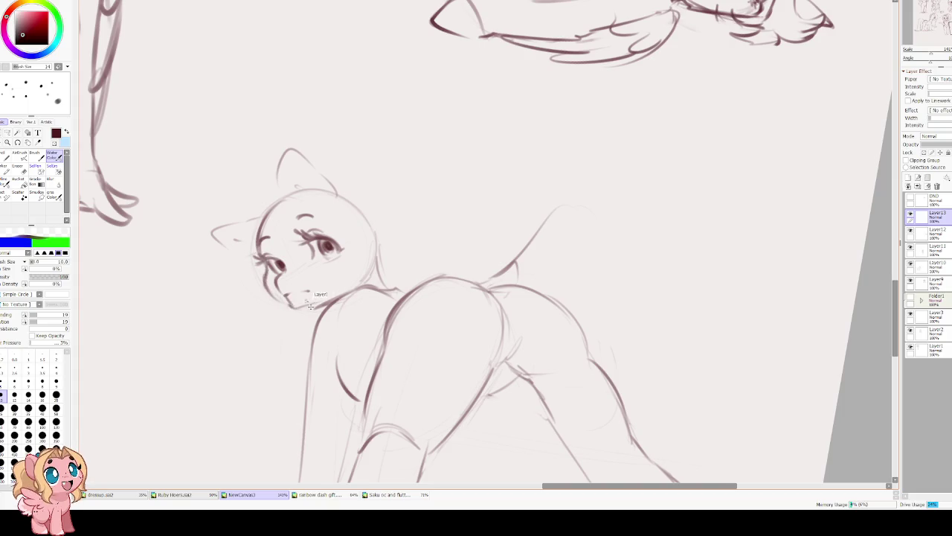
{"action": "left_click_drag", "start_coordinate": [286, 297], "coordinate": [298, 306]}
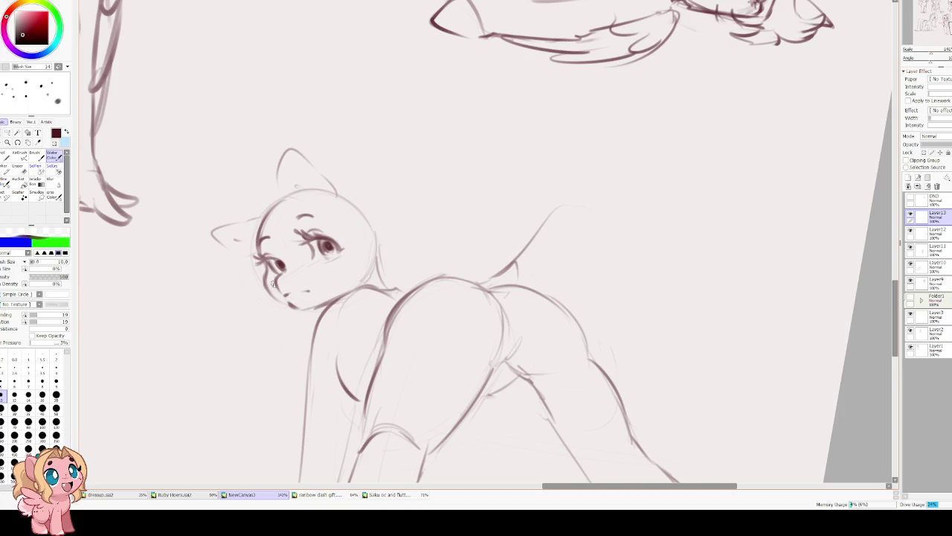
Mirror the view and darken the left outline of the pony's head.
{"action": "key", "text": "h"}
{"action": "scroll", "coordinate": [465, 253], "scroll_direction": "right", "scroll_amount": 3}
{"action": "left_click_drag", "start_coordinate": [482, 216], "coordinate": [460, 264]}
Sketch the first mane strokes down from the pony's cheek along its left side.
{"action": "key", "text": "h"}
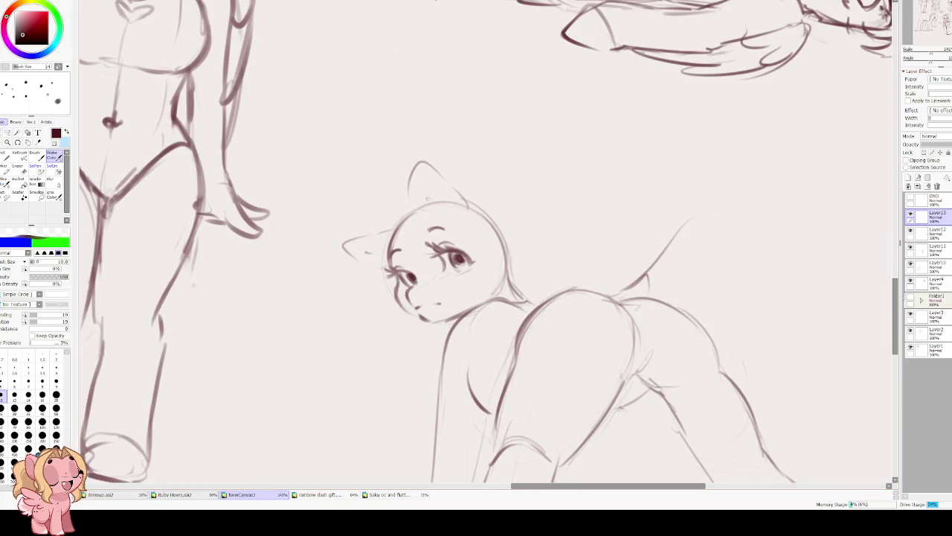
{"action": "scroll", "coordinate": [416, 253], "scroll_direction": "left", "scroll_amount": 1}
{"action": "mouse_move", "coordinate": [365, 248]}
{"action": "left_mouse_down"}
{"action": "mouse_move", "coordinate": [362, 432]}
{"action": "mouse_move", "coordinate": [354, 309]}
{"action": "mouse_move", "coordinate": [345, 392]}
{"action": "mouse_move", "coordinate": [337, 238]}
{"action": "mouse_move", "coordinate": [324, 403]}
{"action": "mouse_move", "coordinate": [273, 402]}
{"action": "mouse_move", "coordinate": [349, 408]}
{"action": "mouse_move", "coordinate": [386, 200]}
{"action": "left_mouse_up"}
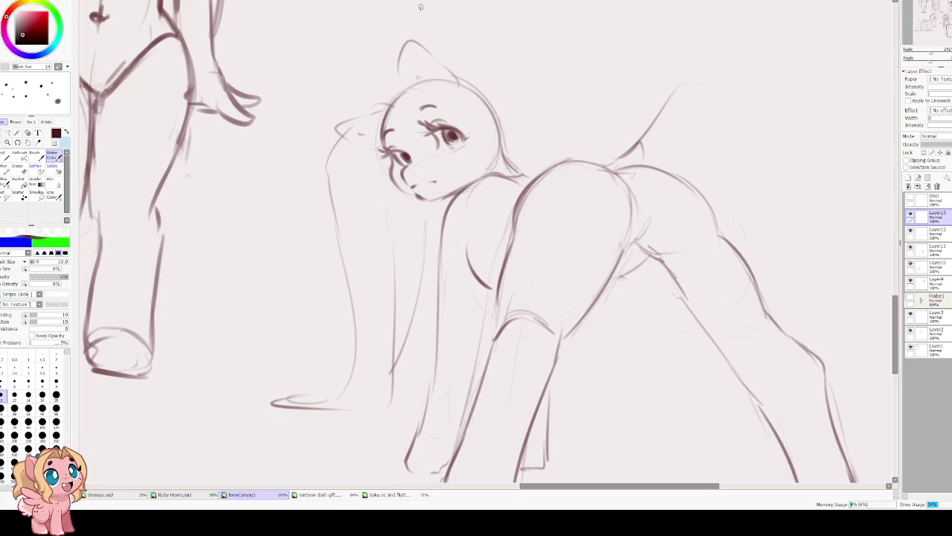
{"action": "left_click_drag", "start_coordinate": [357, 130], "coordinate": [344, 223]}
{"action": "mouse_move", "coordinate": [377, 186]}
{"action": "left_mouse_down"}
{"action": "mouse_move", "coordinate": [294, 218]}
{"action": "mouse_move", "coordinate": [308, 340]}
{"action": "left_mouse_up"}
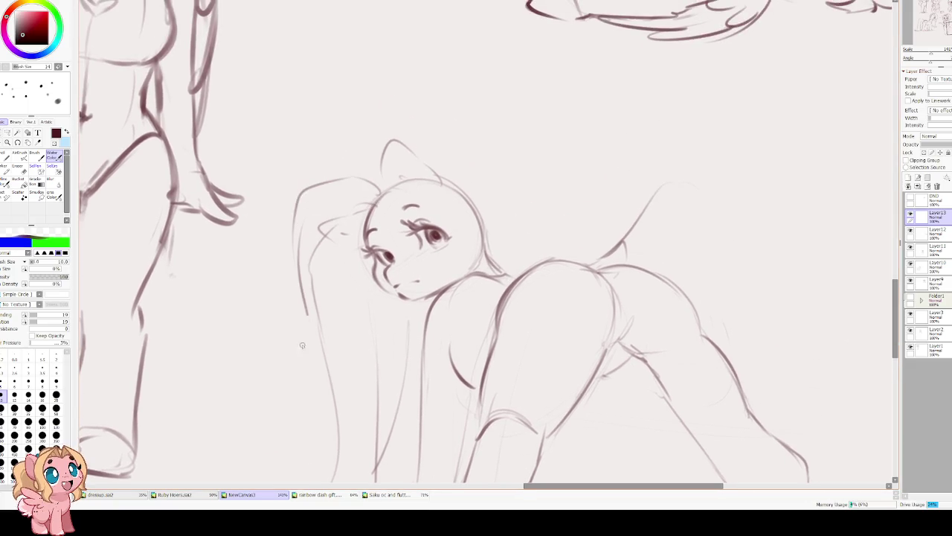
{"action": "left_click_drag", "start_coordinate": [306, 307], "coordinate": [281, 406]}
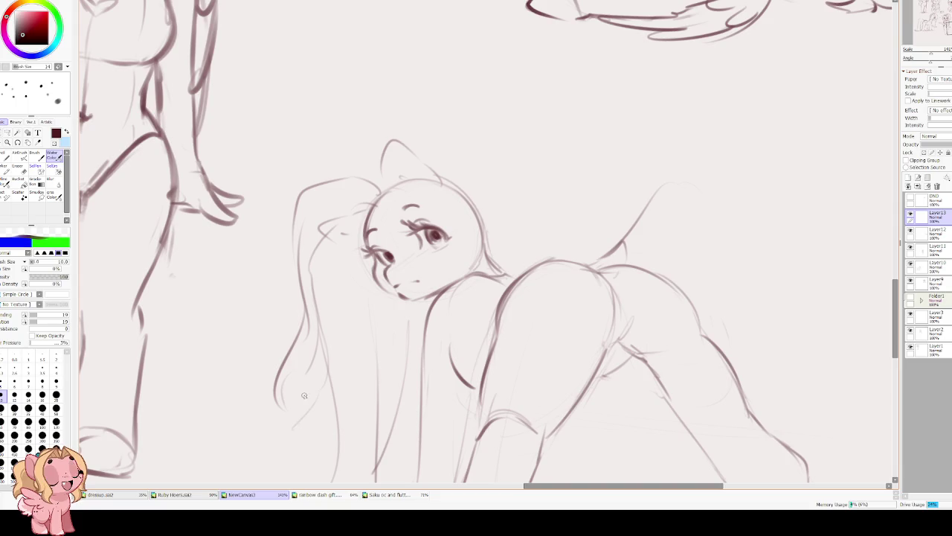
{"action": "key", "text": "ctrl+z"}
Redo the mane strands down the left side, curving them toward the ground.
{"action": "left_click_drag", "start_coordinate": [307, 299], "coordinate": [295, 430]}
{"action": "left_click_drag", "start_coordinate": [332, 368], "coordinate": [293, 430]}
{"action": "left_click_drag", "start_coordinate": [333, 348], "coordinate": [316, 431]}
{"action": "key", "text": "ctrl+z"}
{"action": "key", "text": "ctrl+z"}
{"action": "key", "text": "ctrl+z"}
{"action": "key", "text": "e"}
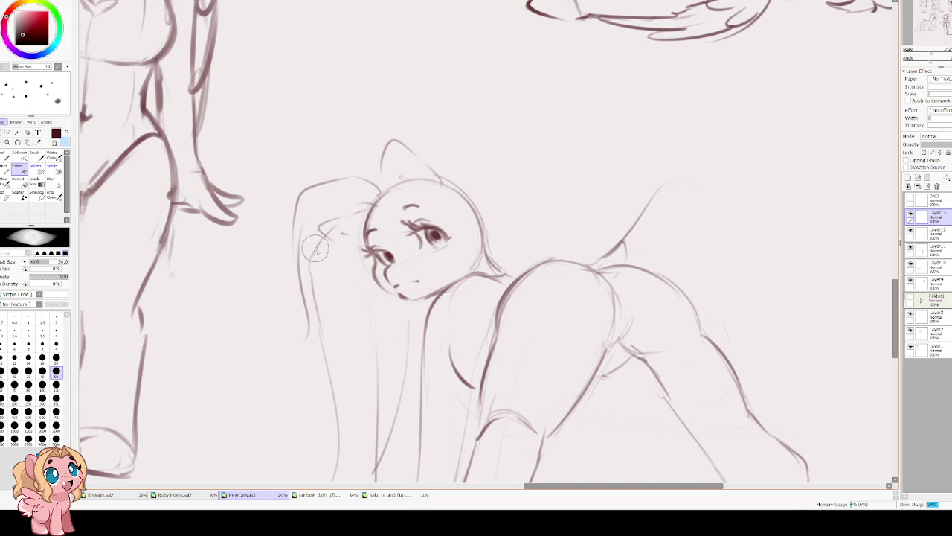
{"action": "key", "text": "c"}
{"action": "mouse_move", "coordinate": [302, 274]}
{"action": "left_mouse_down"}
{"action": "mouse_move", "coordinate": [309, 341]}
{"action": "mouse_move", "coordinate": [271, 364]}
{"action": "left_mouse_up"}
{"action": "left_click_drag", "start_coordinate": [312, 347], "coordinate": [281, 369]}
Add more hair strands along the mane's left side and near its ends.
{"action": "left_click_drag", "start_coordinate": [315, 336], "coordinate": [320, 436]}
{"action": "mouse_move", "coordinate": [327, 382]}
{"action": "left_mouse_down"}
{"action": "mouse_move", "coordinate": [331, 456]}
{"action": "mouse_move", "coordinate": [342, 441]}
{"action": "mouse_move", "coordinate": [342, 318]}
{"action": "left_mouse_up"}
{"action": "mouse_move", "coordinate": [343, 363]}
{"action": "left_mouse_down"}
{"action": "mouse_move", "coordinate": [314, 397]}
{"action": "mouse_move", "coordinate": [286, 406]}
{"action": "left_mouse_up"}
{"action": "left_click_drag", "start_coordinate": [373, 399], "coordinate": [383, 287]}
{"action": "left_click_drag", "start_coordinate": [391, 253], "coordinate": [381, 286]}
{"action": "left_click_drag", "start_coordinate": [392, 219], "coordinate": [386, 253]}
{"action": "key", "text": "ctrl+z"}
Draw a long strand down the mane and a curved hair stroke over the head.
{"action": "left_click_drag", "start_coordinate": [394, 328], "coordinate": [407, 367]}
{"action": "mouse_move", "coordinate": [411, 250]}
{"action": "left_mouse_down"}
{"action": "mouse_move", "coordinate": [411, 334]}
{"action": "mouse_move", "coordinate": [370, 417]}
{"action": "left_mouse_up"}
{"action": "key", "text": "ctrl+z"}
{"action": "key", "text": "ctrl+z"}
{"action": "left_click_drag", "start_coordinate": [417, 326], "coordinate": [418, 227]}
{"action": "scroll", "coordinate": [418, 226], "scroll_direction": "up", "scroll_amount": 5}
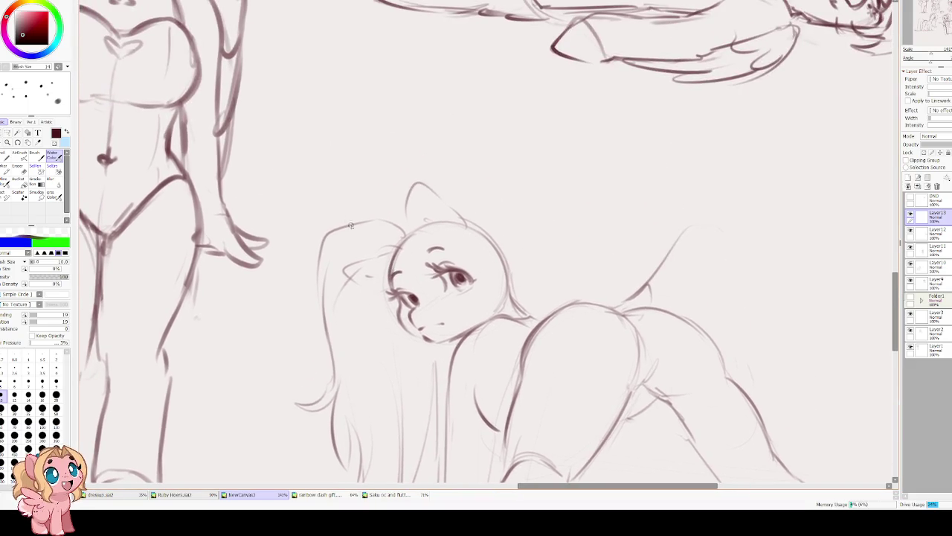
{"action": "left_click_drag", "start_coordinate": [339, 223], "coordinate": [402, 213]}
In the mirrored view, sketch the mane over the head and down the face's side.
{"action": "key", "text": "h"}
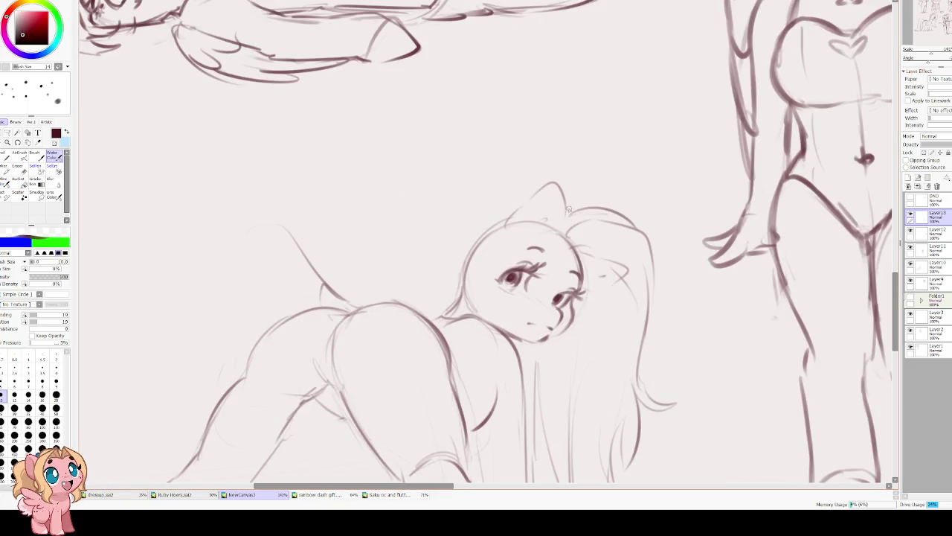
{"action": "mouse_move", "coordinate": [521, 194]}
{"action": "left_mouse_down"}
{"action": "mouse_move", "coordinate": [487, 230]}
{"action": "mouse_move", "coordinate": [476, 227]}
{"action": "mouse_move", "coordinate": [458, 260]}
{"action": "mouse_move", "coordinate": [463, 299]}
{"action": "left_mouse_up"}
{"action": "key", "text": "ctrl+z"}
{"action": "key", "text": "ctrl+z"}
{"action": "key", "text": "ctrl+z"}
{"action": "left_click_drag", "start_coordinate": [513, 210], "coordinate": [488, 234]}
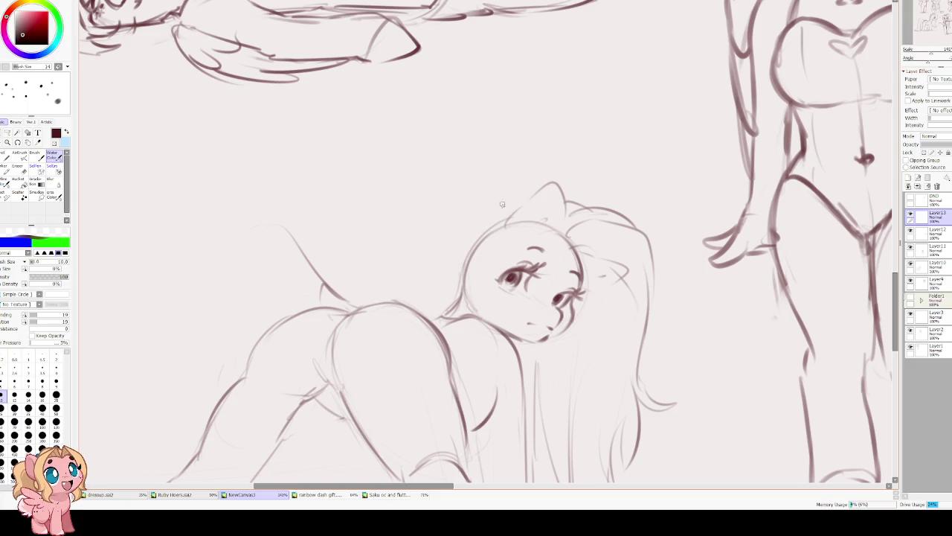
{"action": "mouse_move", "coordinate": [518, 192]}
{"action": "left_mouse_down"}
{"action": "mouse_move", "coordinate": [460, 300]}
{"action": "mouse_move", "coordinate": [439, 311]}
{"action": "left_mouse_up"}
{"action": "mouse_move", "coordinate": [487, 220]}
{"action": "left_mouse_down"}
{"action": "mouse_move", "coordinate": [435, 250]}
{"action": "mouse_move", "coordinate": [427, 311]}
{"action": "left_mouse_up"}
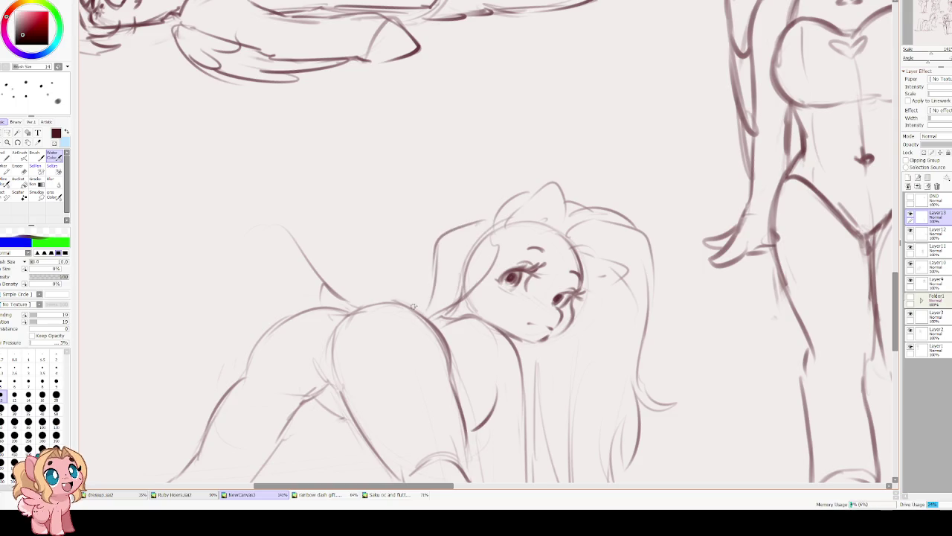
{"action": "key", "text": "h"}
Add front leg lines with a ground line under the hoof, plus a chin line.
{"action": "left_click_drag", "start_coordinate": [549, 344], "coordinate": [536, 408]}
{"action": "left_click_drag", "start_coordinate": [550, 439], "coordinate": [579, 440]}
{"action": "left_click_drag", "start_coordinate": [537, 400], "coordinate": [530, 431]}
{"action": "left_click_drag", "start_coordinate": [553, 32], "coordinate": [516, 106]}
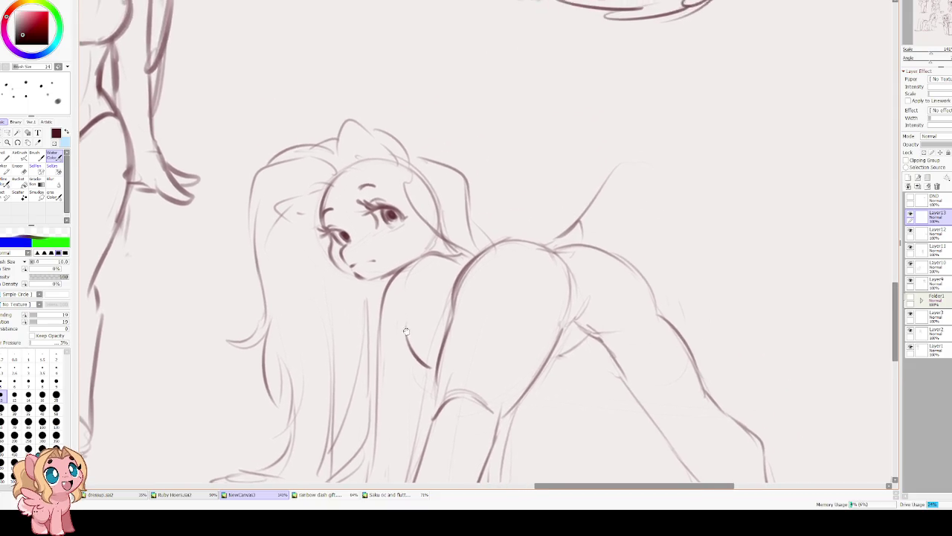
{"action": "left_click_drag", "start_coordinate": [402, 232], "coordinate": [411, 311]}
Sketch the wing above the pony's back and erase to touch up the eye.
{"action": "mouse_move", "coordinate": [460, 247]}
{"action": "left_mouse_down"}
{"action": "mouse_move", "coordinate": [500, 220]}
{"action": "mouse_move", "coordinate": [524, 235]}
{"action": "left_mouse_up"}
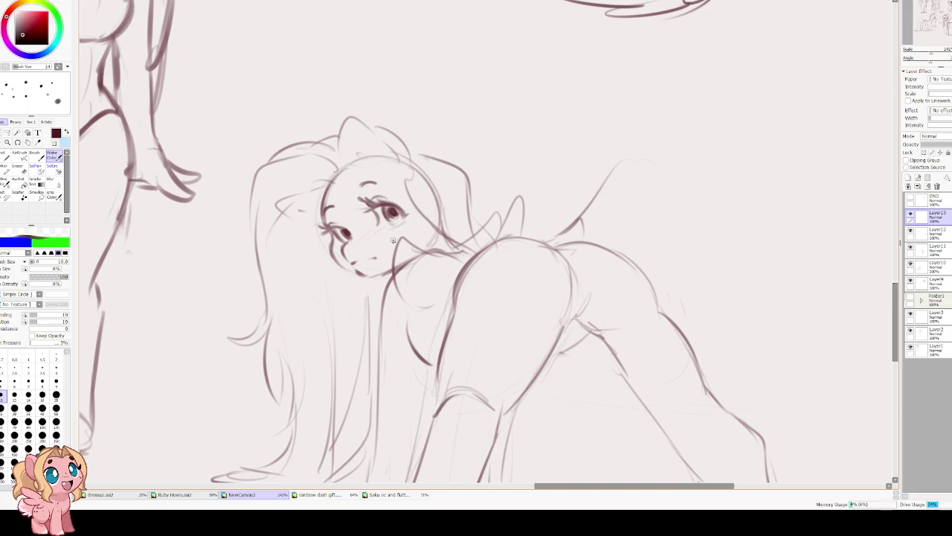
{"action": "left_click_drag", "start_coordinate": [392, 231], "coordinate": [402, 277]}
{"action": "key", "text": "e"}
{"action": "key", "text": "e"}
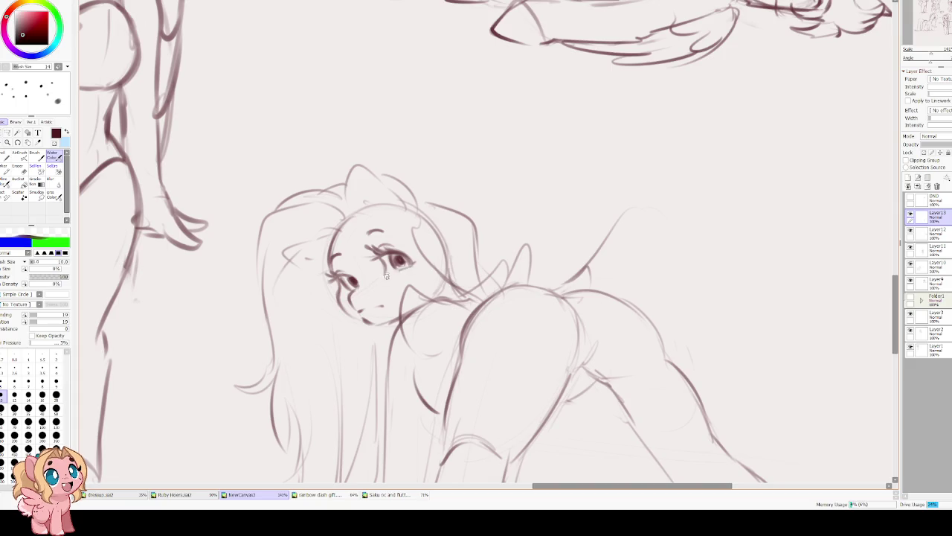
{"action": "left_click_drag", "start_coordinate": [355, 278], "coordinate": [340, 276]}
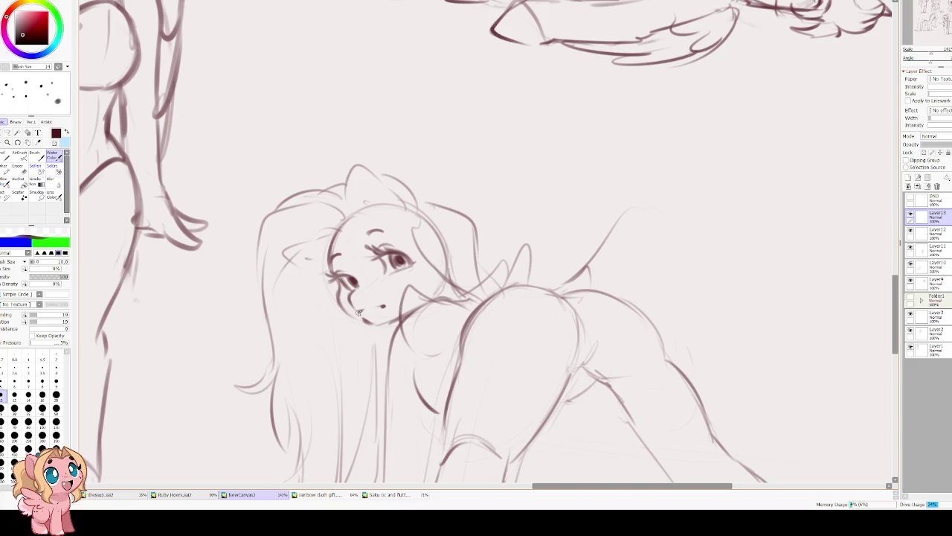
{"action": "scroll", "coordinate": [312, 295], "scroll_direction": "up", "scroll_amount": 1}
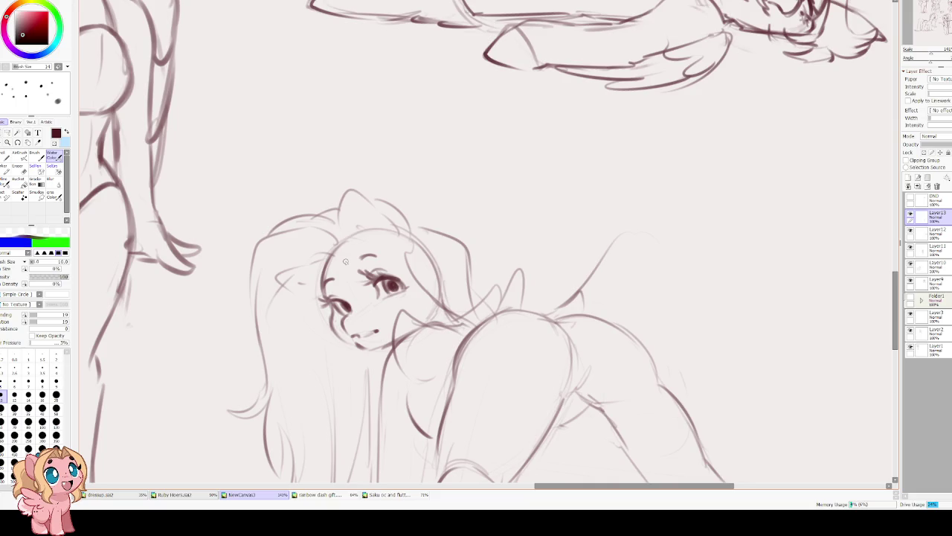
Sketch the first tail strokes from the pony's back, erasing the upper one.
{"action": "scroll", "coordinate": [345, 261], "scroll_direction": "down", "scroll_amount": 5}
{"action": "scroll", "coordinate": [343, 273], "scroll_direction": "up", "scroll_amount": 2}
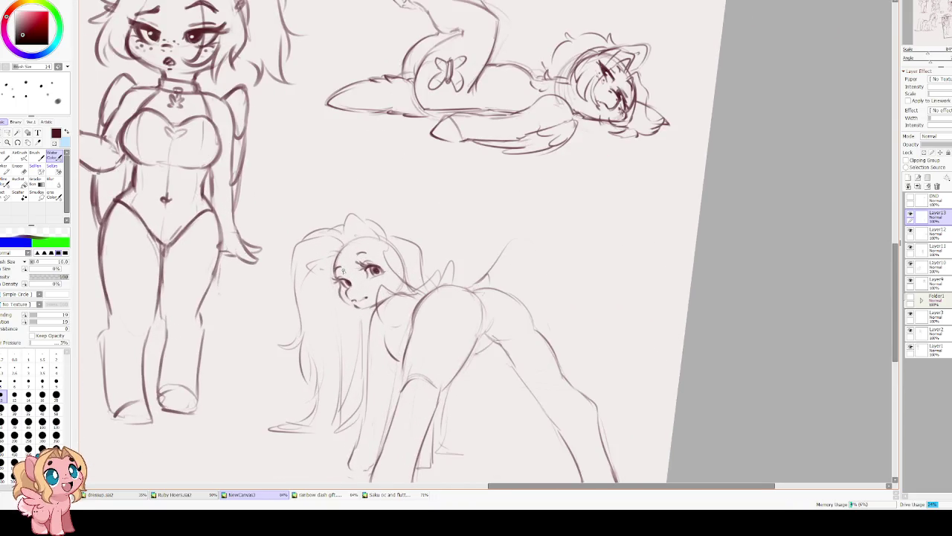
{"action": "scroll", "coordinate": [343, 272], "scroll_direction": "up", "scroll_amount": 1}
{"action": "scroll", "coordinate": [341, 272], "scroll_direction": "down", "scroll_amount": 1}
{"action": "scroll", "coordinate": [494, 197], "scroll_direction": "up", "scroll_amount": 1}
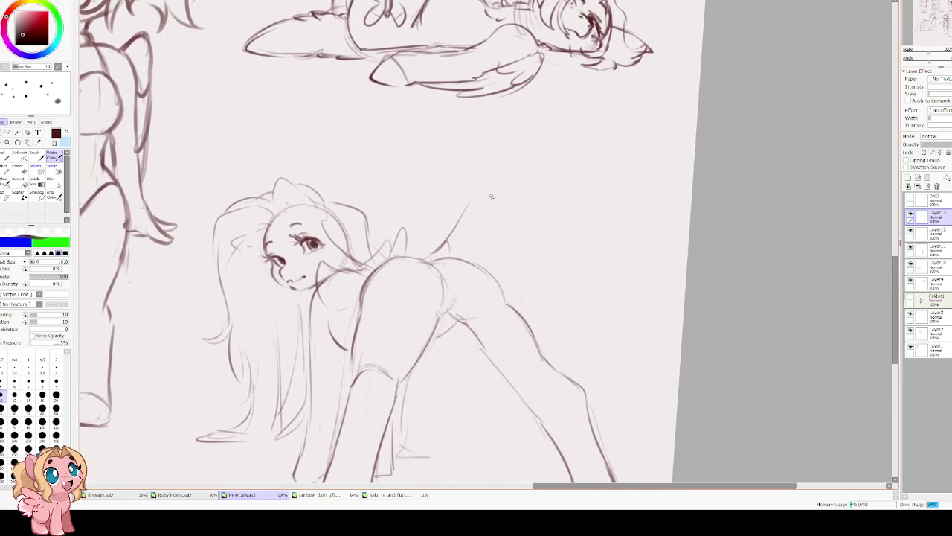
{"action": "mouse_move", "coordinate": [449, 235]}
{"action": "left_mouse_down"}
{"action": "mouse_move", "coordinate": [485, 211]}
{"action": "mouse_move", "coordinate": [471, 206]}
{"action": "mouse_move", "coordinate": [454, 224]}
{"action": "mouse_move", "coordinate": [499, 275]}
{"action": "left_mouse_up"}
{"action": "key", "text": "e"}
{"action": "key", "text": "e"}
{"action": "mouse_move", "coordinate": [429, 260]}
{"action": "left_mouse_down"}
{"action": "mouse_move", "coordinate": [468, 244]}
{"action": "mouse_move", "coordinate": [520, 290]}
{"action": "left_mouse_up"}
Try a tail arcing from the back in the mirrored view, then undo it.
{"action": "key", "text": "h"}
{"action": "left_click", "coordinate": [451, 195], "text": "ctrl+shift"}
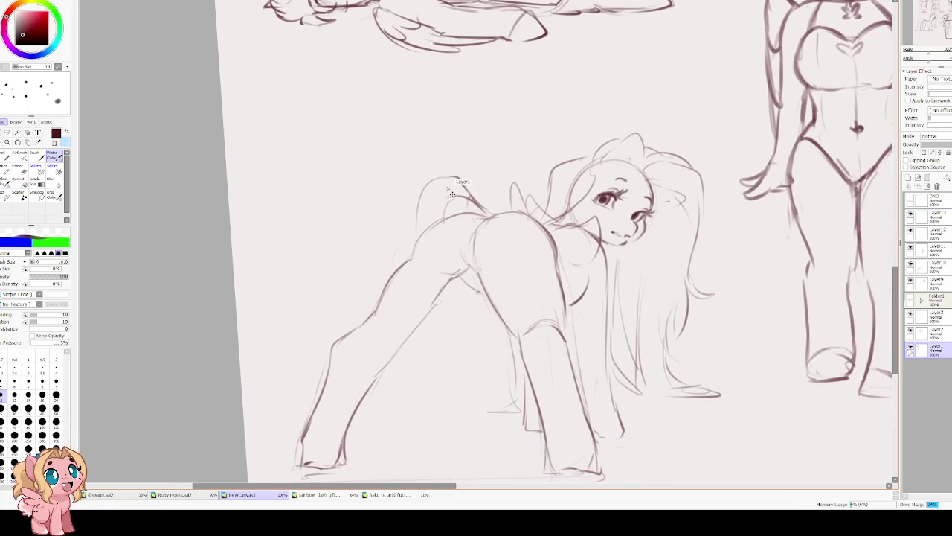
{"action": "left_click_drag", "start_coordinate": [447, 179], "coordinate": [397, 240]}
{"action": "key", "text": "h"}
{"action": "key", "text": "ctrl+z"}
{"action": "key", "text": "h"}
{"action": "left_click", "coordinate": [449, 209], "text": "ctrl+shift"}
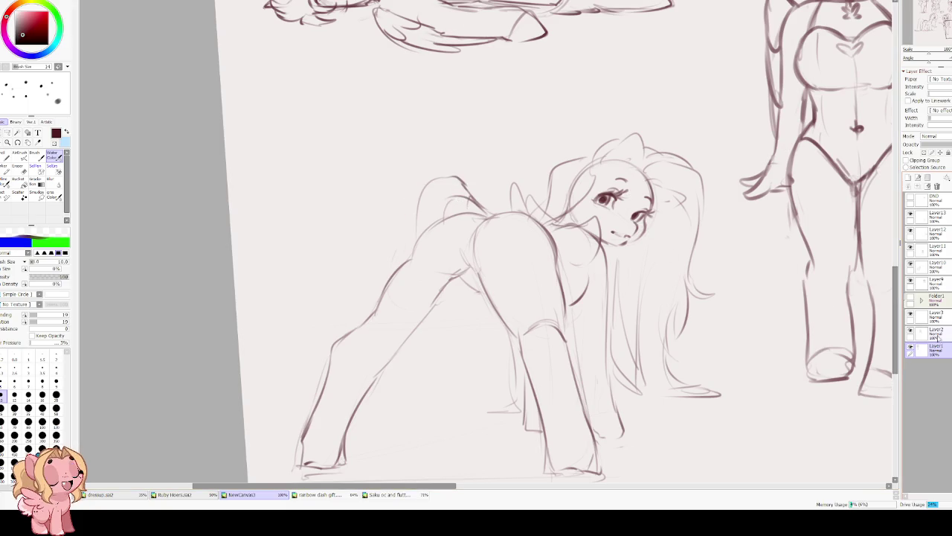
{"action": "key", "text": "h"}
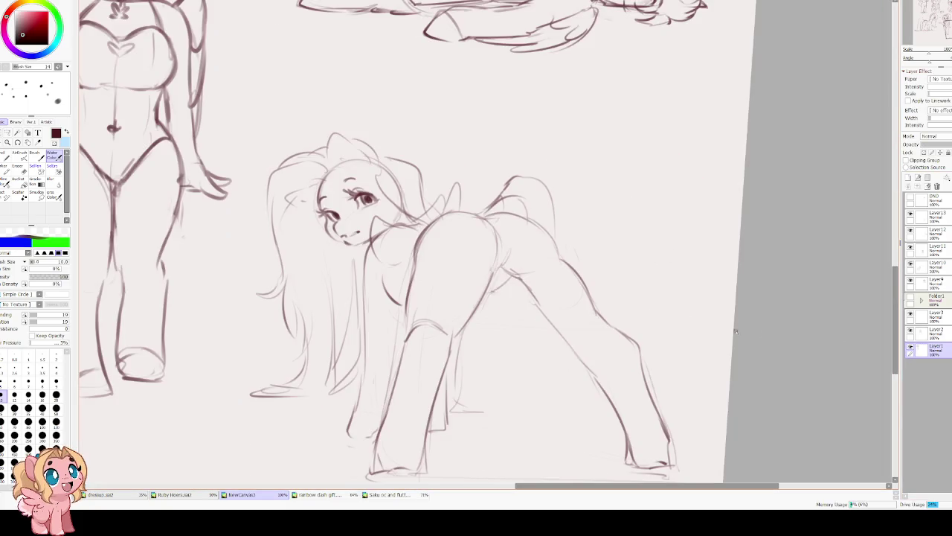
{"action": "scroll", "coordinate": [448, 190], "scroll_direction": "down", "scroll_amount": 2}
{"action": "scroll", "coordinate": [443, 194], "scroll_direction": "down", "scroll_amount": 1}
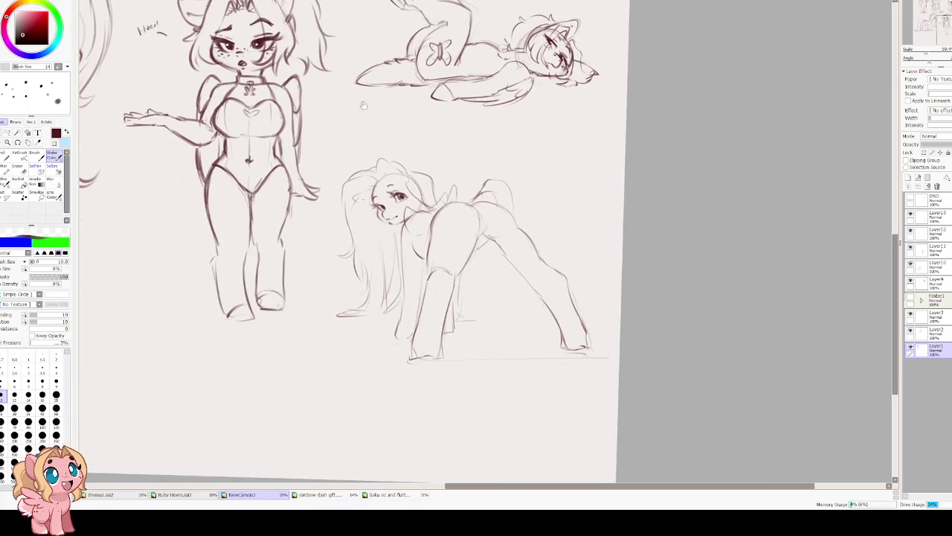
{"action": "scroll", "coordinate": [432, 198], "scroll_direction": "up", "scroll_amount": 1}
On Layer13, erase part of the thigh contour and draw a long tail curving down.
{"action": "left_click", "coordinate": [936, 216]}
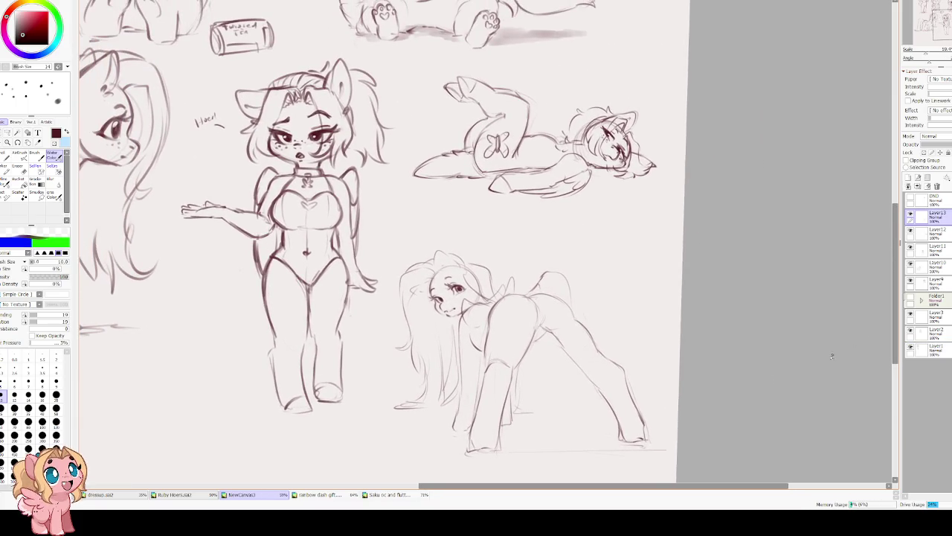
{"action": "scroll", "coordinate": [636, 372], "scroll_direction": "up", "scroll_amount": 3}
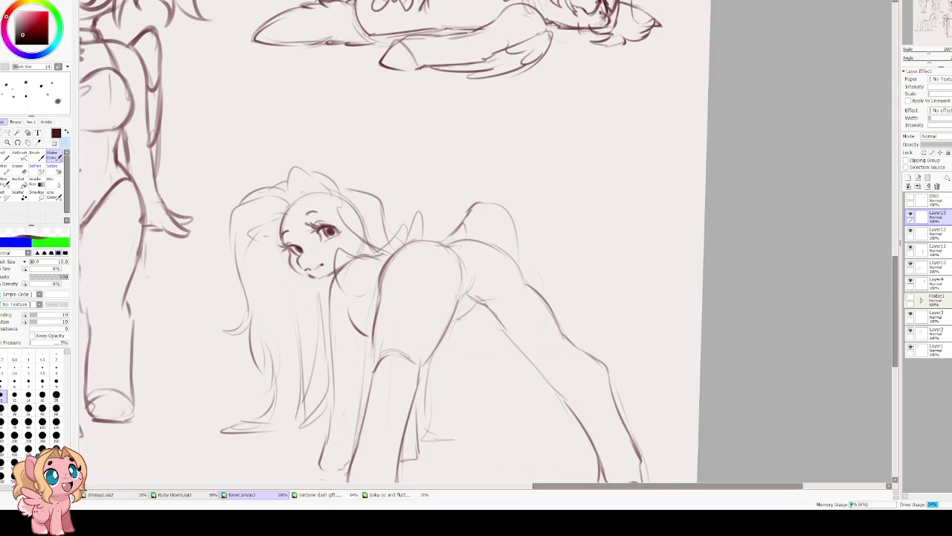
{"action": "key", "text": "e"}
{"action": "mouse_move", "coordinate": [512, 223]}
{"action": "left_mouse_down"}
{"action": "mouse_move", "coordinate": [526, 261]}
{"action": "mouse_move", "coordinate": [473, 205]}
{"action": "left_mouse_up"}
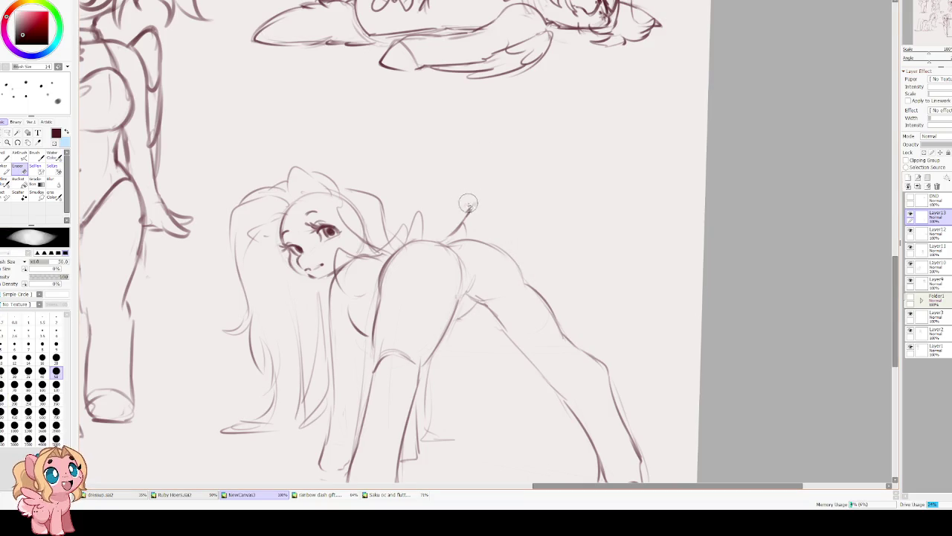
{"action": "key", "text": "b"}
{"action": "mouse_move", "coordinate": [447, 238]}
{"action": "left_mouse_down"}
{"action": "mouse_move", "coordinate": [488, 218]}
{"action": "mouse_move", "coordinate": [532, 255]}
{"action": "left_mouse_up"}
{"action": "key", "text": "ctrl+z"}
{"action": "left_click_drag", "start_coordinate": [469, 203], "coordinate": [545, 305]}
Sketch the far leg line, an inner leg line and the ground line under the hooves.
{"action": "left_click_drag", "start_coordinate": [536, 382], "coordinate": [521, 318]}
{"action": "mouse_move", "coordinate": [523, 282]}
{"action": "left_mouse_down"}
{"action": "mouse_move", "coordinate": [552, 373]}
{"action": "mouse_move", "coordinate": [461, 379]}
{"action": "left_mouse_up"}
{"action": "mouse_move", "coordinate": [458, 220]}
{"action": "left_mouse_down"}
{"action": "mouse_move", "coordinate": [467, 370]}
{"action": "mouse_move", "coordinate": [432, 375]}
{"action": "left_mouse_up"}
Free-transform the sketch layer to move the pony up about 75 px.
{"action": "scroll", "coordinate": [471, 177], "scroll_direction": "up", "scroll_amount": 3}
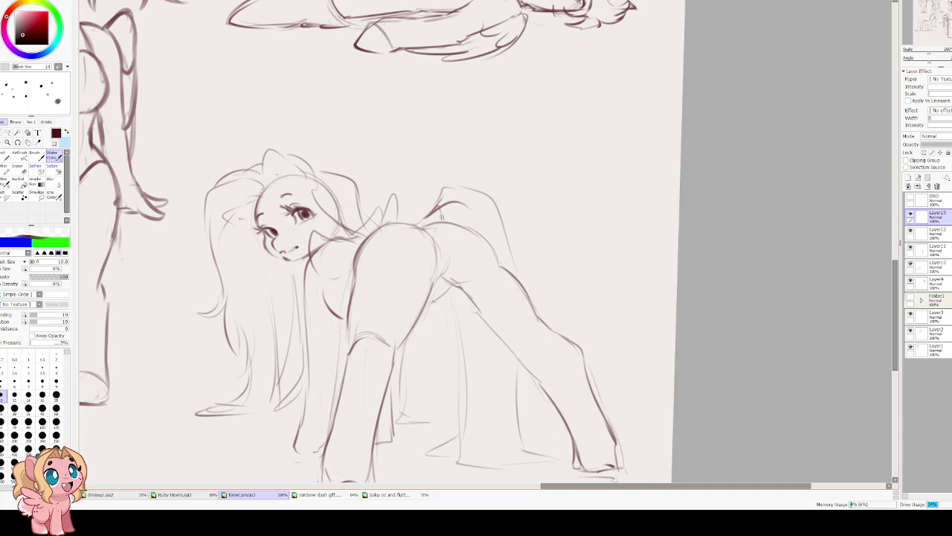
{"action": "scroll", "coordinate": [439, 233], "scroll_direction": "up", "scroll_amount": 1}
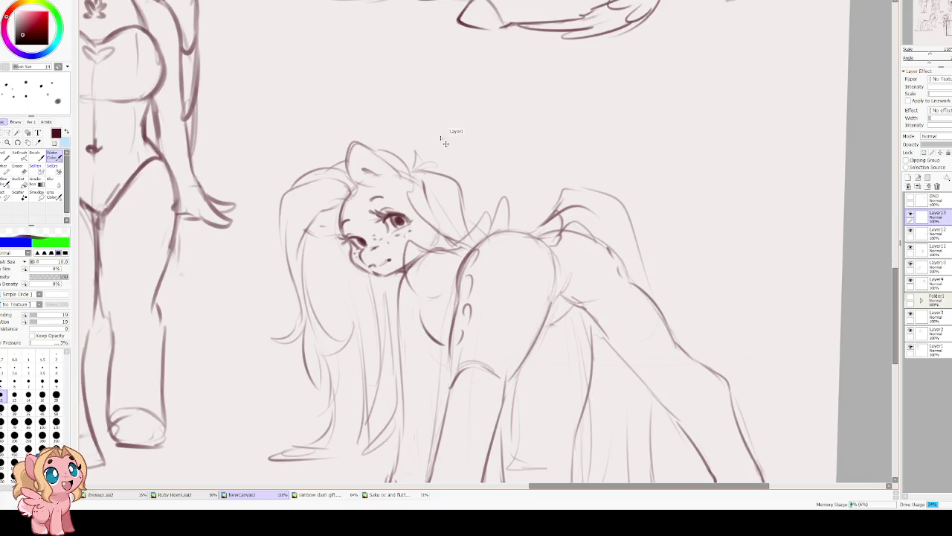
{"action": "key", "text": "ctrl+t"}
{"action": "mouse_move", "coordinate": [497, 357]}
{"action": "left_mouse_down"}
{"action": "mouse_move", "coordinate": [492, 307]}
{"action": "mouse_move", "coordinate": [505, 287]}
{"action": "left_mouse_up"}
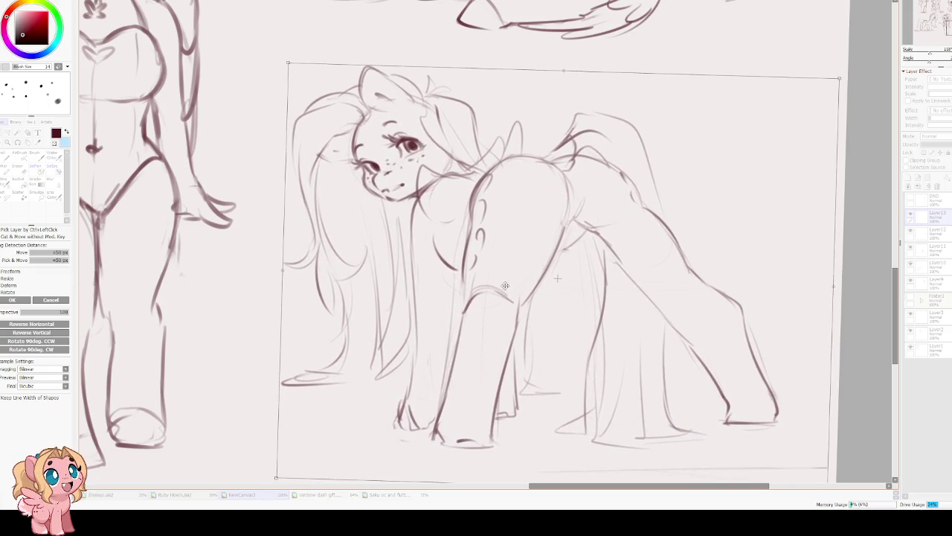
{"action": "key", "text": "Return"}
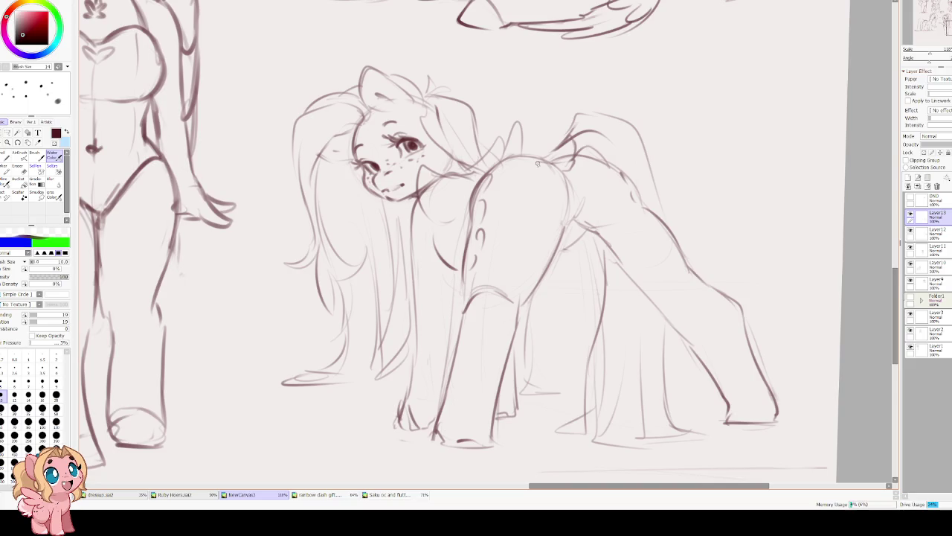
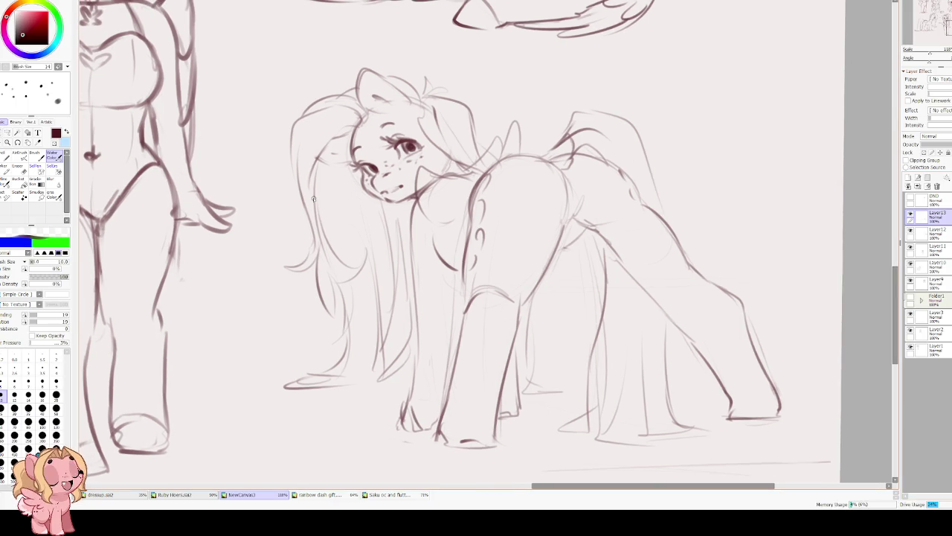
Redraw the bent-over pony's neck and shoulder lines with the Water Color brush.
{"action": "scroll", "coordinate": [298, 193], "scroll_direction": "down", "scroll_amount": 2}
{"action": "scroll", "coordinate": [316, 207], "scroll_direction": "down", "scroll_amount": 2}
{"action": "scroll", "coordinate": [355, 196], "scroll_direction": "up", "scroll_amount": 2}
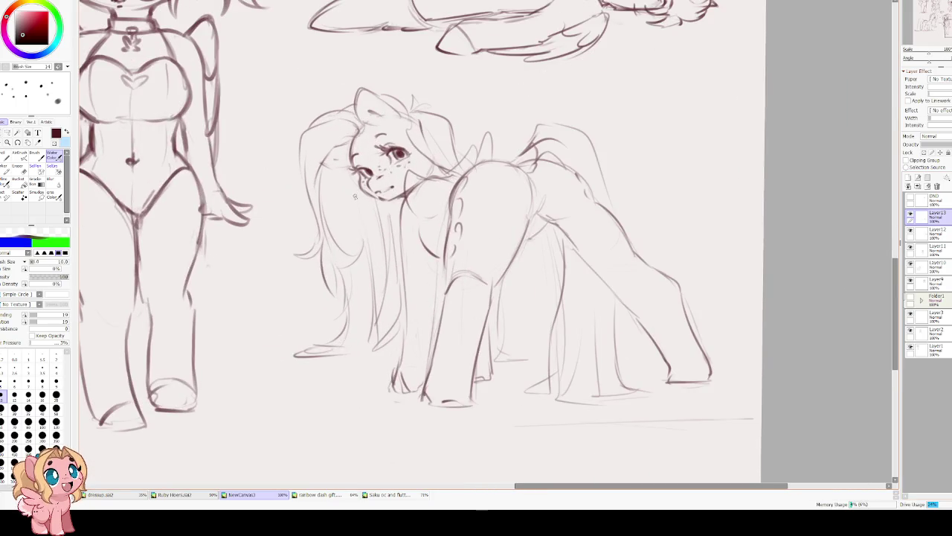
{"action": "scroll", "coordinate": [355, 196], "scroll_direction": "up", "scroll_amount": 3}
{"action": "key", "text": "e"}
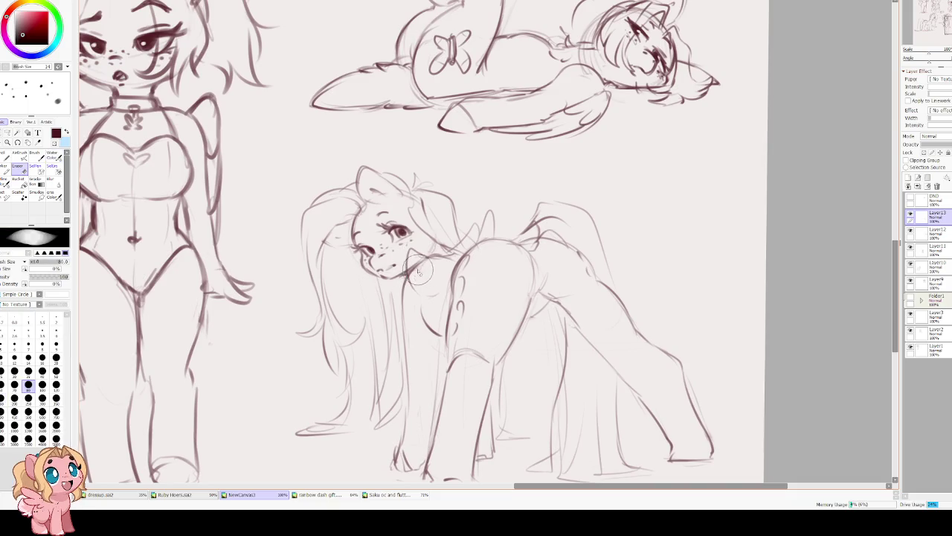
{"action": "key", "text": "c"}
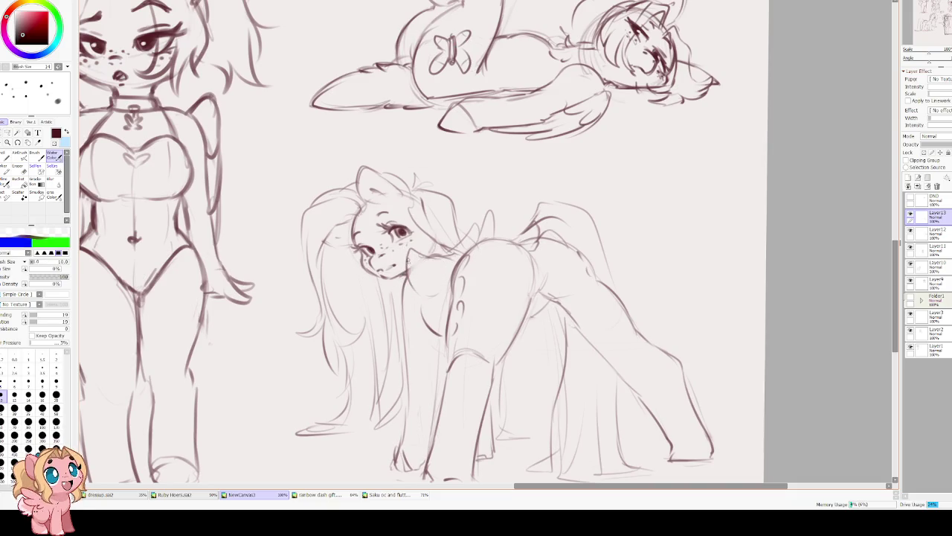
{"action": "mouse_move", "coordinate": [411, 255]}
{"action": "left_mouse_down"}
{"action": "mouse_move", "coordinate": [418, 290]}
{"action": "mouse_move", "coordinate": [446, 300]}
{"action": "left_mouse_up"}
{"action": "left_click_drag", "start_coordinate": [465, 237], "coordinate": [434, 272]}
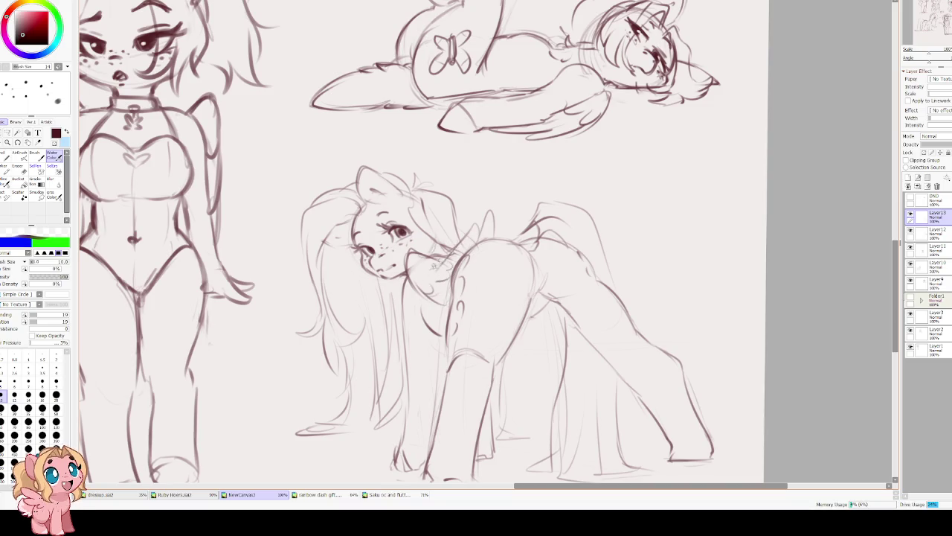
Add strokes along the pony's rump and back, then add a new layer beside it.
{"action": "mouse_move", "coordinate": [574, 226]}
{"action": "left_mouse_down"}
{"action": "mouse_move", "coordinate": [585, 248]}
{"action": "mouse_move", "coordinate": [726, 203]}
{"action": "left_mouse_up"}
{"action": "mouse_move", "coordinate": [573, 173]}
{"action": "left_mouse_down"}
{"action": "mouse_move", "coordinate": [454, 253]}
{"action": "mouse_move", "coordinate": [529, 231]}
{"action": "mouse_move", "coordinate": [523, 240]}
{"action": "mouse_move", "coordinate": [552, 227]}
{"action": "mouse_move", "coordinate": [556, 240]}
{"action": "mouse_move", "coordinate": [574, 223]}
{"action": "mouse_move", "coordinate": [670, 213]}
{"action": "left_mouse_up"}
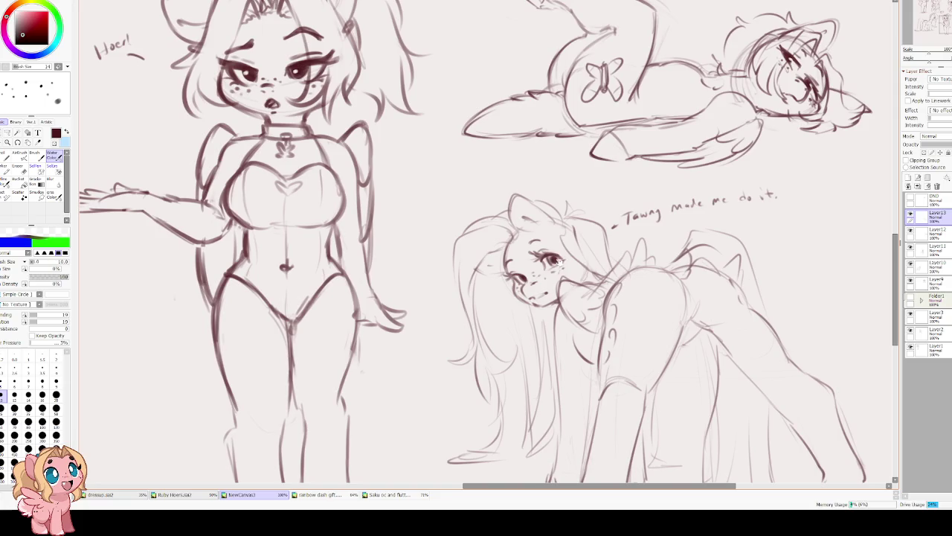
{"action": "left_click_drag", "start_coordinate": [525, 277], "coordinate": [194, 241]}
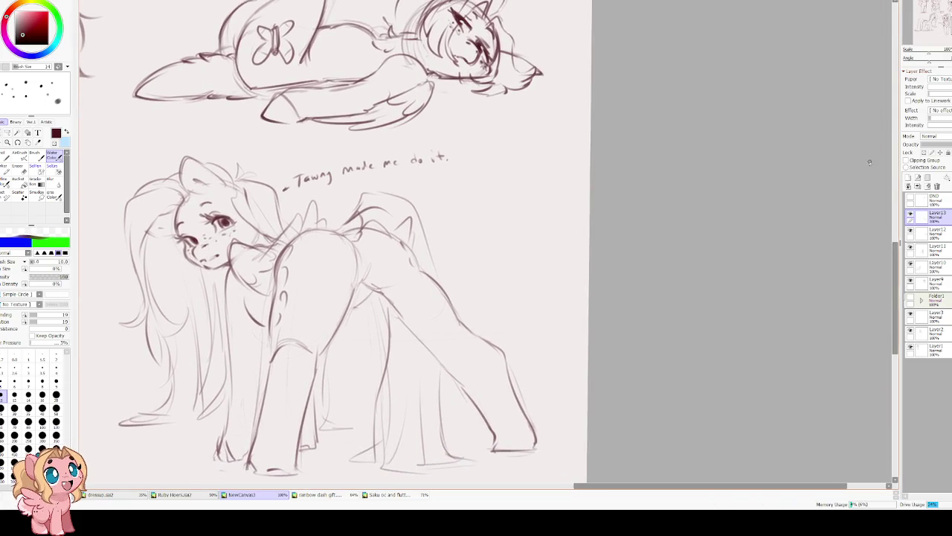
{"action": "left_click", "coordinate": [908, 178]}
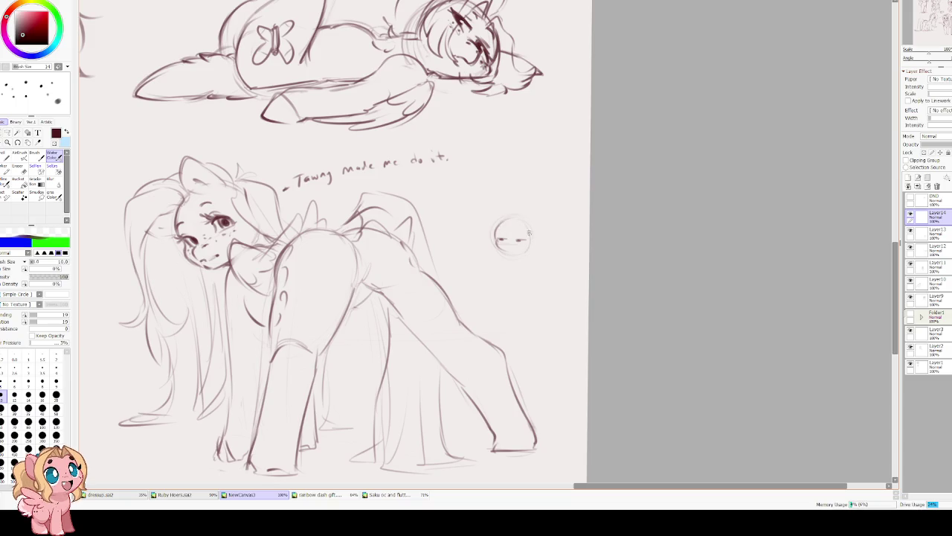
Sketch the small figure's head, horn and chest curve, undoing the rejected leg and body strokes.
{"action": "left_click_drag", "start_coordinate": [502, 223], "coordinate": [480, 236]}
{"action": "left_click_drag", "start_coordinate": [514, 213], "coordinate": [508, 227]}
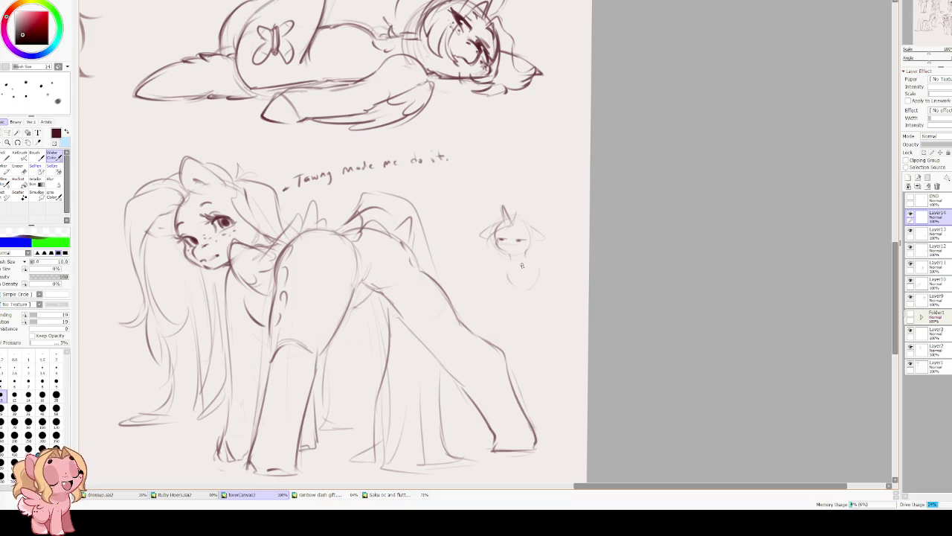
{"action": "mouse_move", "coordinate": [505, 285]}
{"action": "left_mouse_down"}
{"action": "mouse_move", "coordinate": [497, 324]}
{"action": "mouse_move", "coordinate": [513, 307]}
{"action": "left_mouse_up"}
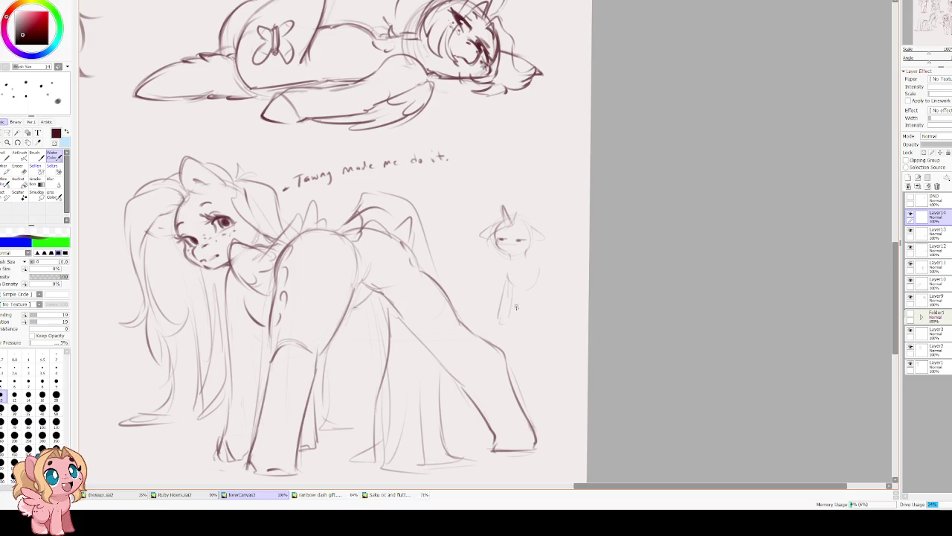
{"action": "key", "text": "ctrl+z"}
{"action": "key", "text": "ctrl+z"}
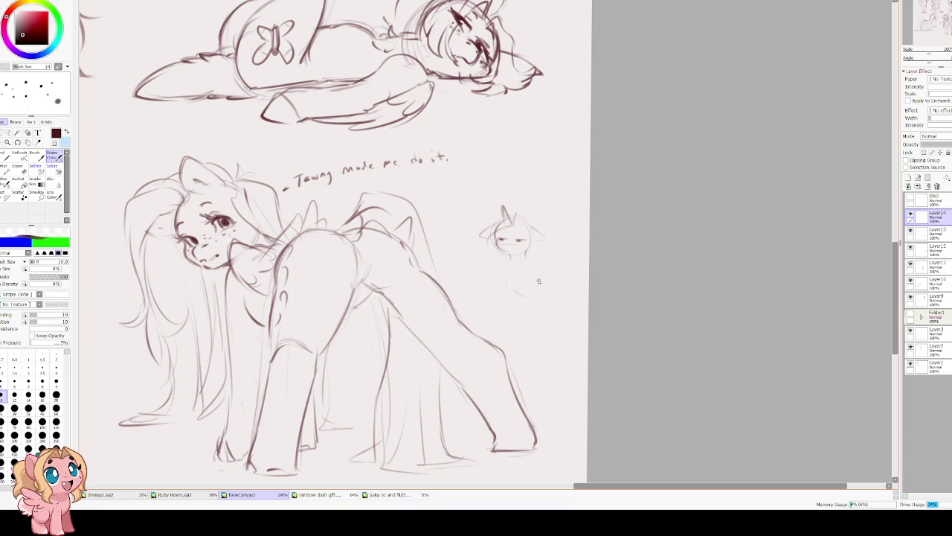
{"action": "left_click_drag", "start_coordinate": [508, 272], "coordinate": [529, 287]}
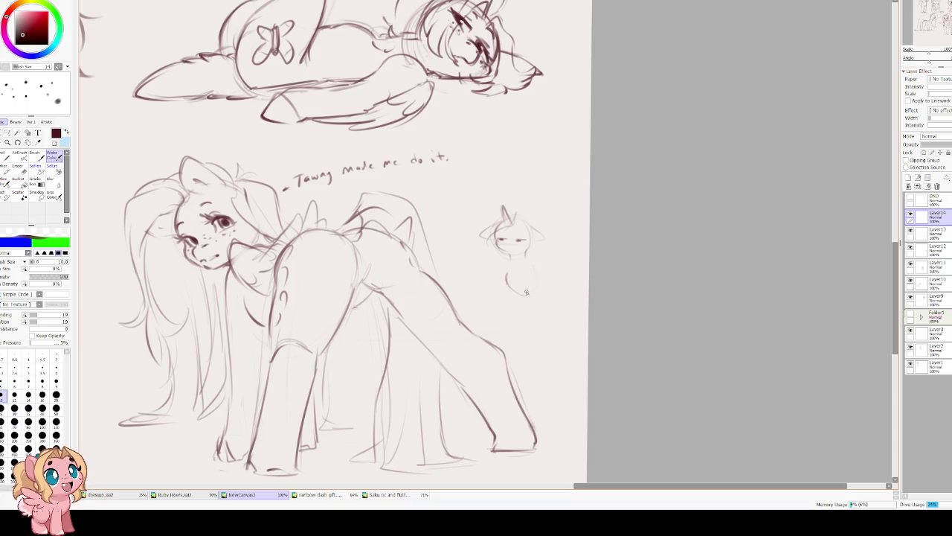
{"action": "left_click_drag", "start_coordinate": [533, 251], "coordinate": [541, 276]}
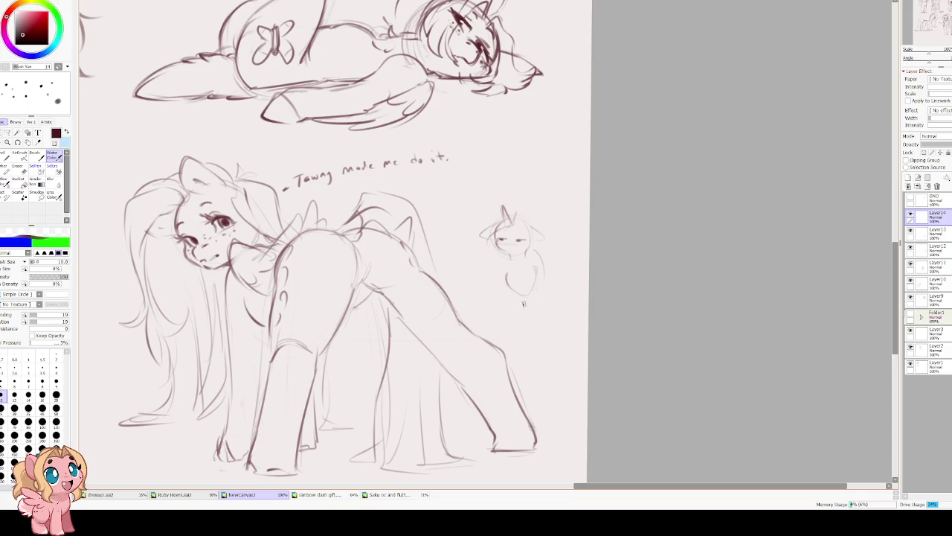
{"action": "key", "text": "ctrl+z"}
{"action": "key", "text": "ctrl+z"}
{"action": "left_click_drag", "start_coordinate": [509, 278], "coordinate": [506, 292]}
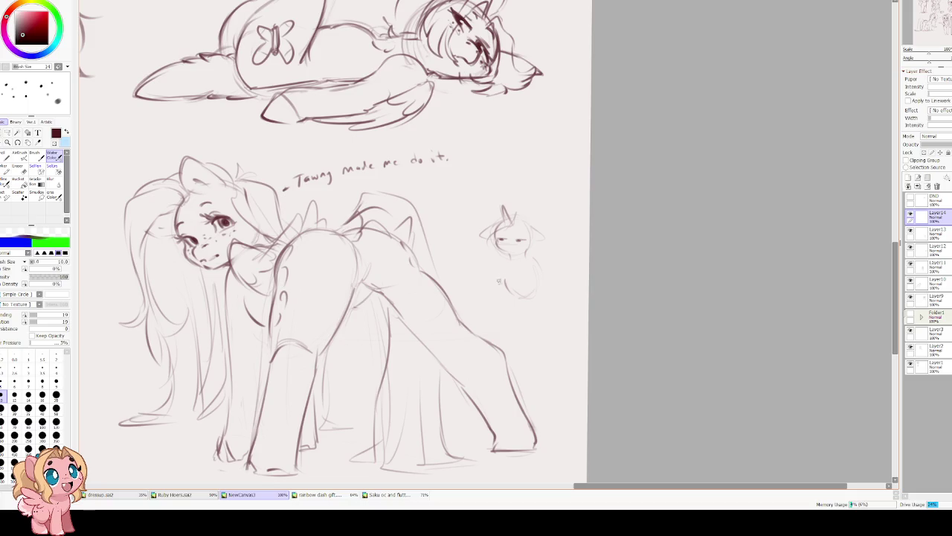
Draw the unicorn's leg, right side and chest, plus closed eyes and left mane strands.
{"action": "scroll", "coordinate": [498, 283], "scroll_direction": "down", "scroll_amount": 1}
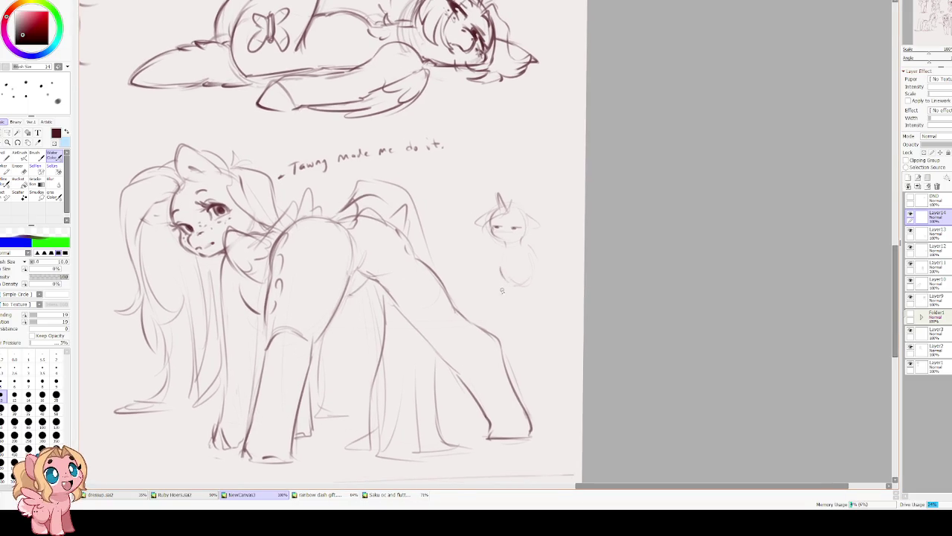
{"action": "left_click_drag", "start_coordinate": [501, 272], "coordinate": [499, 323]}
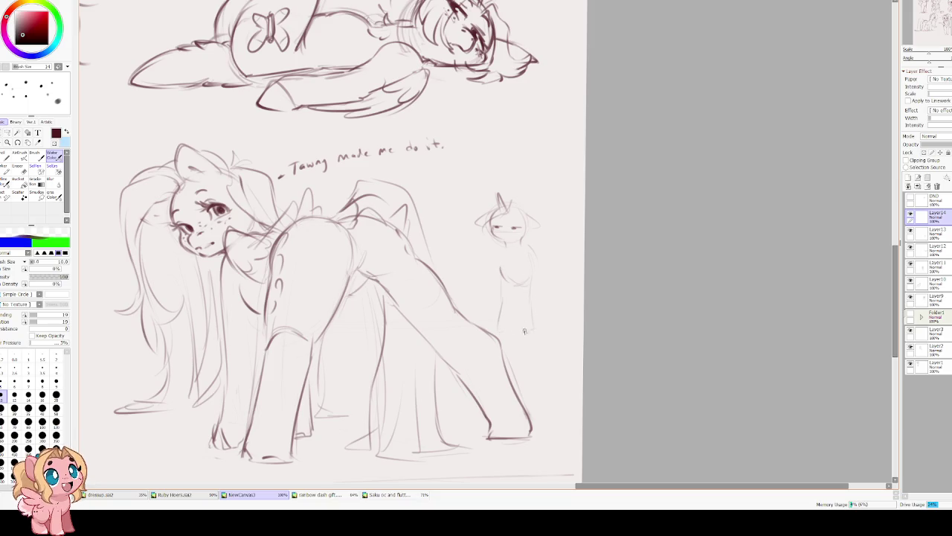
{"action": "left_click_drag", "start_coordinate": [531, 244], "coordinate": [540, 282]}
{"action": "left_click_drag", "start_coordinate": [534, 236], "coordinate": [553, 255]}
{"action": "left_click_drag", "start_coordinate": [543, 240], "coordinate": [529, 275]}
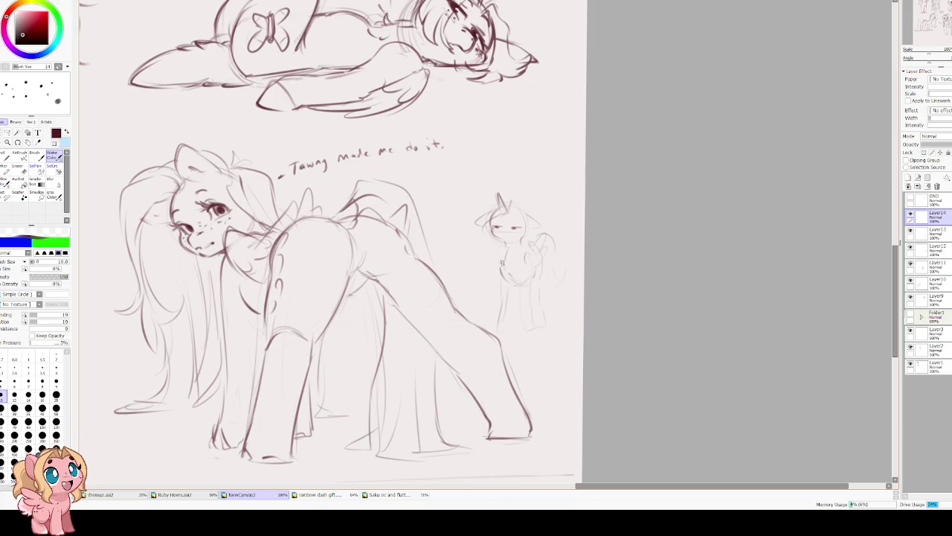
{"action": "mouse_move", "coordinate": [501, 237]}
{"action": "left_mouse_down"}
{"action": "mouse_move", "coordinate": [513, 236]}
{"action": "mouse_move", "coordinate": [491, 231]}
{"action": "left_mouse_up"}
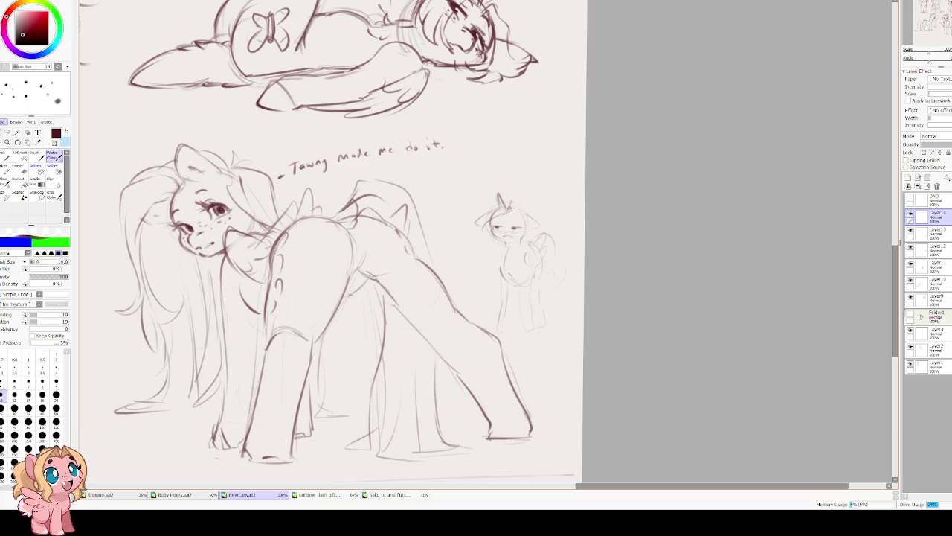
{"action": "mouse_move", "coordinate": [483, 228]}
{"action": "left_mouse_down"}
{"action": "mouse_move", "coordinate": [480, 260]}
{"action": "mouse_move", "coordinate": [487, 257]}
{"action": "left_mouse_up"}
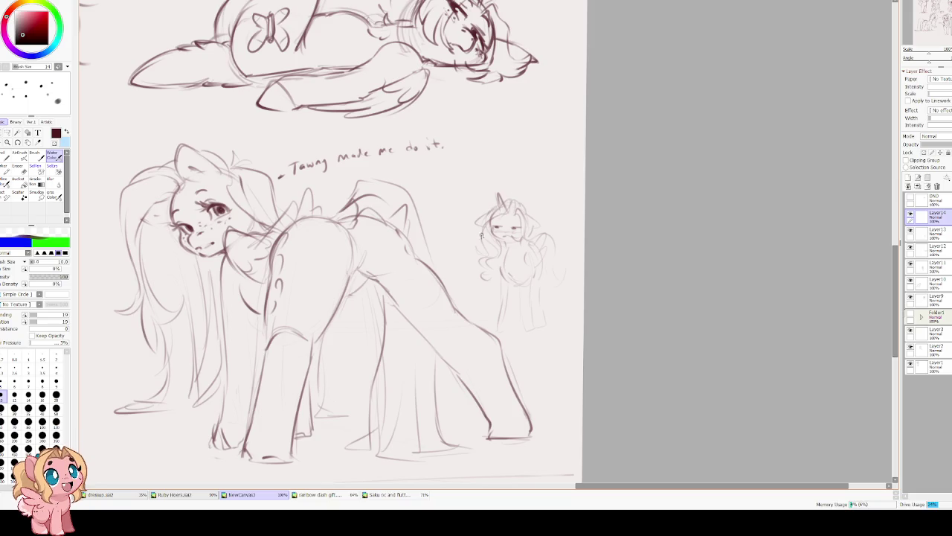
Refine the unicorn's head and handwrite the name 'Tawny' beside it.
{"action": "mouse_move", "coordinate": [513, 192]}
{"action": "left_mouse_down"}
{"action": "mouse_move", "coordinate": [501, 178]}
{"action": "mouse_move", "coordinate": [503, 191]}
{"action": "left_mouse_up"}
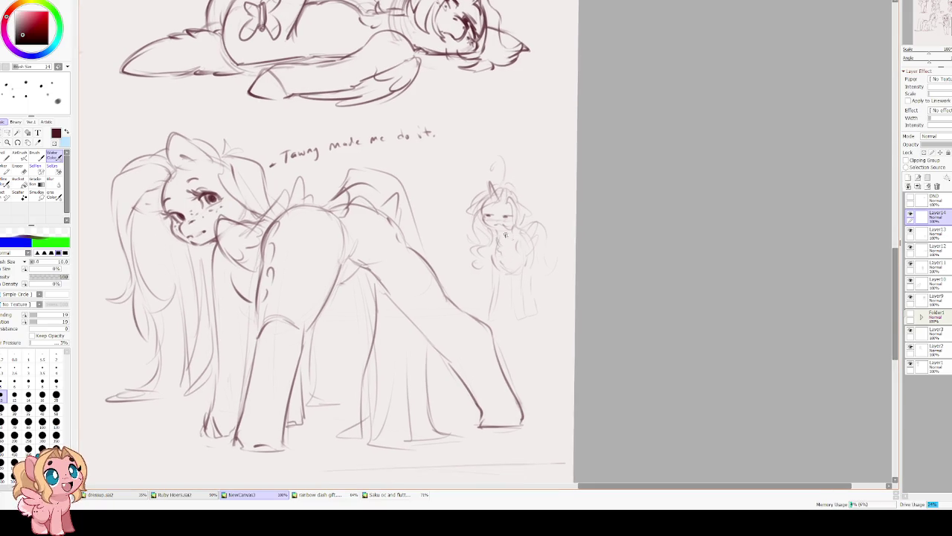
{"action": "left_click_drag", "start_coordinate": [494, 205], "coordinate": [500, 201]}
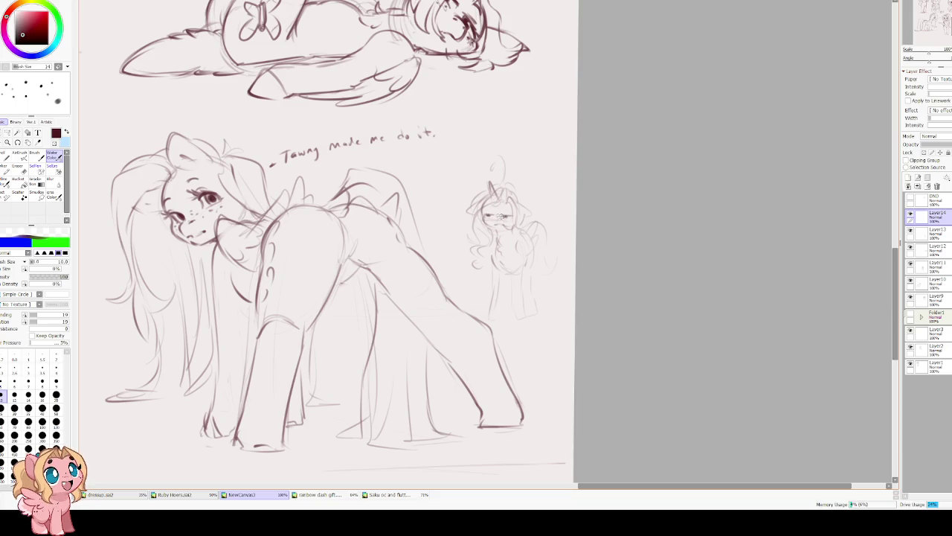
{"action": "left_click_drag", "start_coordinate": [504, 217], "coordinate": [602, 173]}
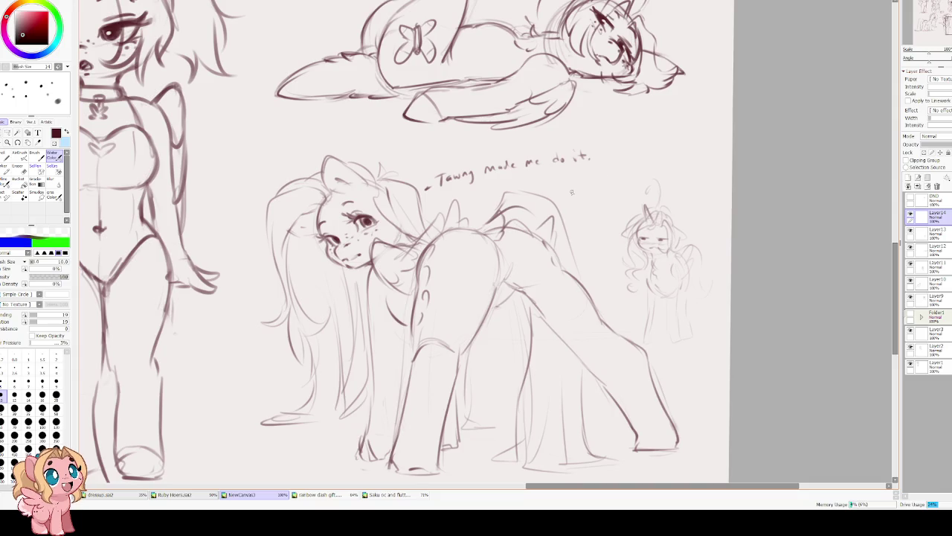
{"action": "left_click_drag", "start_coordinate": [601, 216], "coordinate": [634, 207]}
{"action": "left_click_drag", "start_coordinate": [569, 143], "coordinate": [737, 128]}
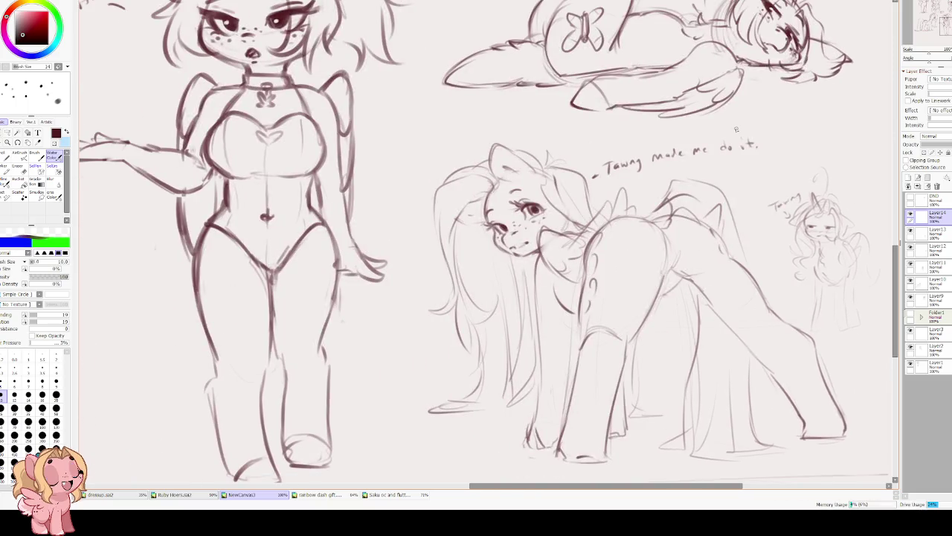
{"action": "left_click_drag", "start_coordinate": [680, 158], "coordinate": [774, 134]}
{"action": "left_click_drag", "start_coordinate": [599, 193], "coordinate": [714, 85]}
Select the top layer and add a new layer for the next pony.
{"action": "scroll", "coordinate": [625, 216], "scroll_direction": "down", "scroll_amount": 4}
{"action": "scroll", "coordinate": [625, 215], "scroll_direction": "up", "scroll_amount": 1}
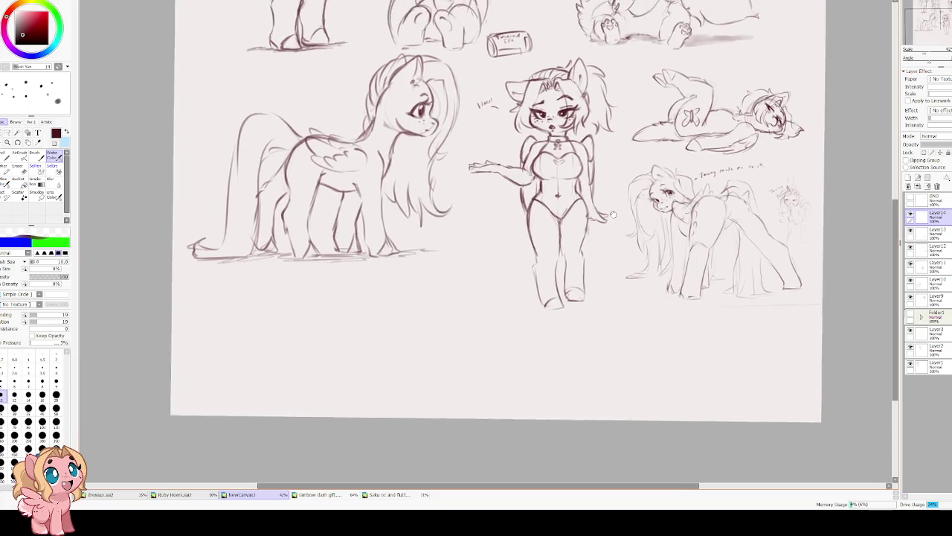
{"action": "scroll", "coordinate": [626, 216], "scroll_direction": "up", "scroll_amount": 1}
{"action": "scroll", "coordinate": [625, 216], "scroll_direction": "up", "scroll_amount": 1}
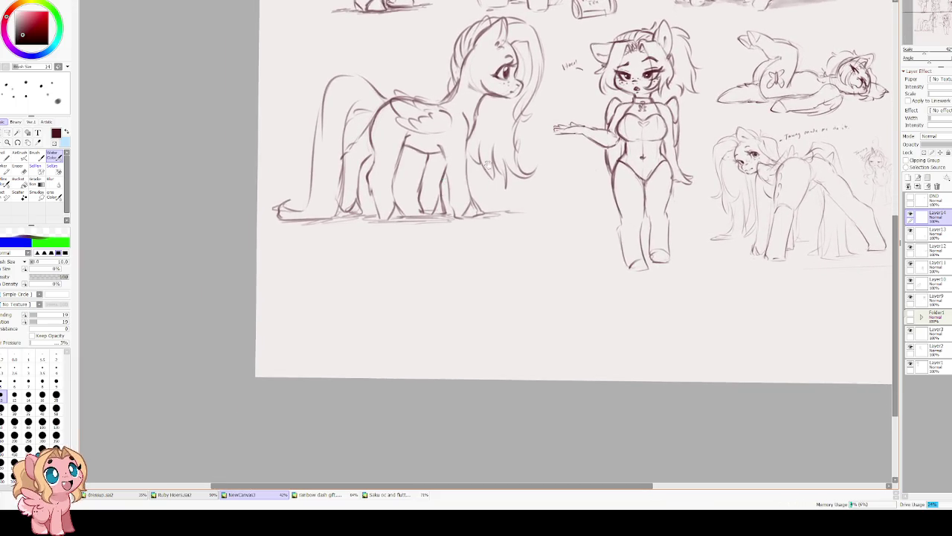
{"action": "scroll", "coordinate": [441, 245], "scroll_direction": "up", "scroll_amount": 1}
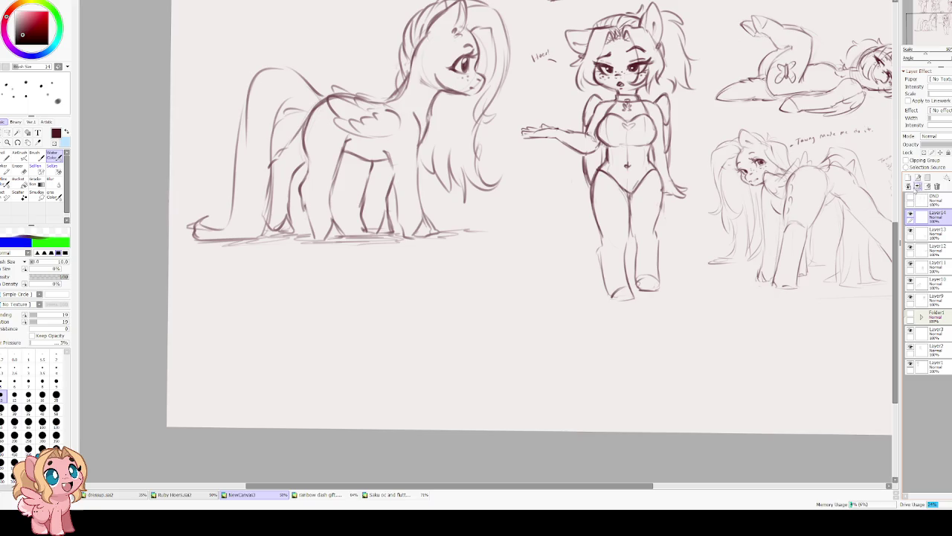
{"action": "left_click", "coordinate": [943, 202]}
{"action": "left_click", "coordinate": [918, 179]}
{"action": "mouse_move", "coordinate": [453, 253]}
{"action": "left_mouse_down"}
{"action": "mouse_move", "coordinate": [400, 237]}
{"action": "mouse_move", "coordinate": [388, 287]}
{"action": "left_mouse_up"}
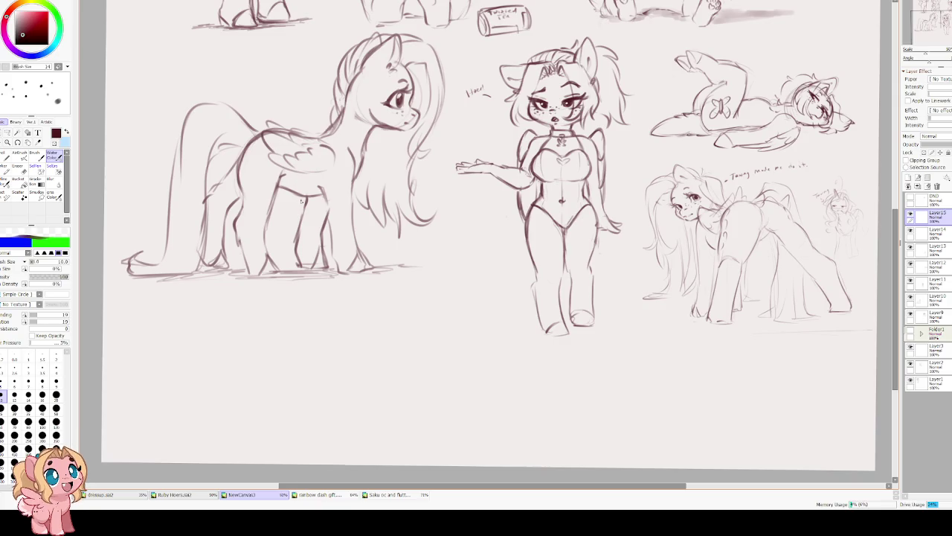
Zoom out to view all the pony sketches and toggle a layer's visibility to check it.
{"action": "scroll", "coordinate": [319, 164], "scroll_direction": "down", "scroll_amount": 2}
{"action": "scroll", "coordinate": [295, 250], "scroll_direction": "down", "scroll_amount": 1}
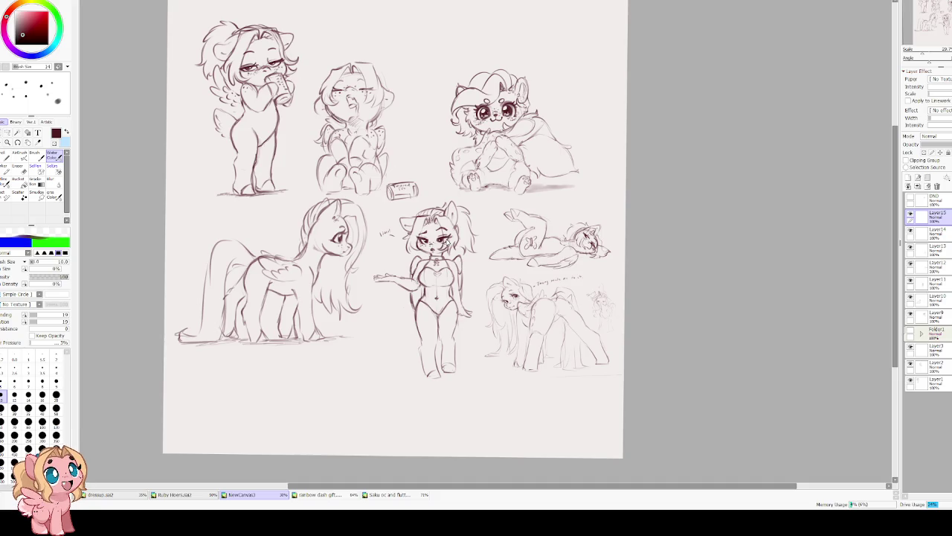
{"action": "scroll", "coordinate": [337, 372], "scroll_direction": "up", "scroll_amount": 2}
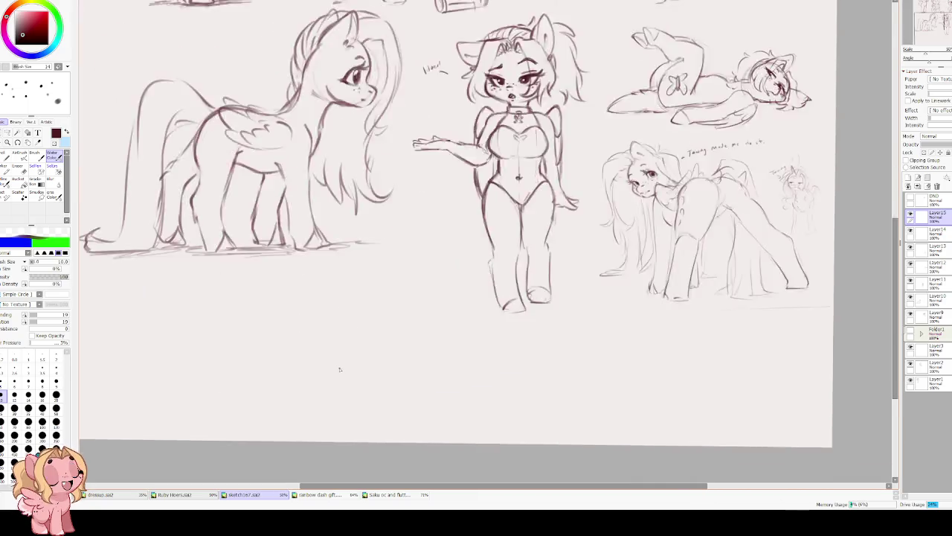
{"action": "scroll", "coordinate": [431, 249], "scroll_direction": "up", "scroll_amount": 1}
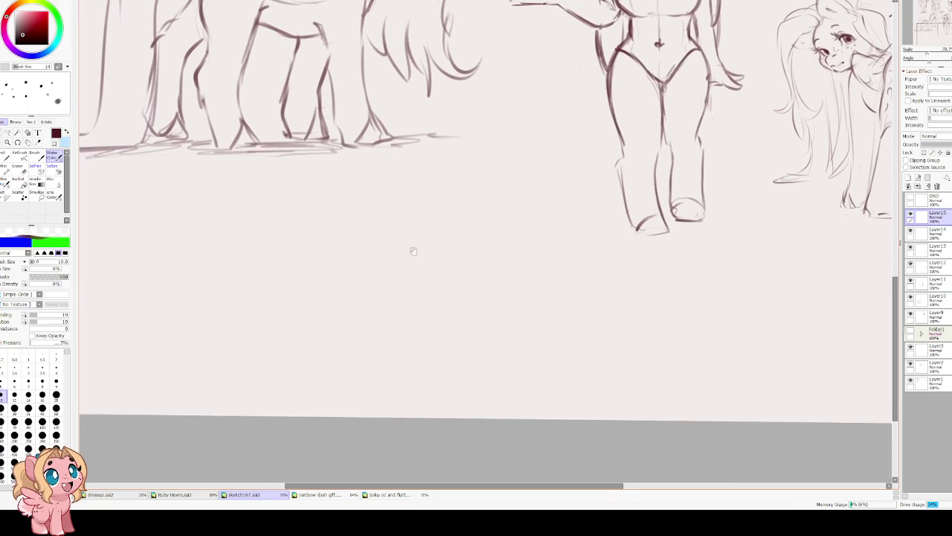
{"action": "scroll", "coordinate": [250, 231], "scroll_direction": "up", "scroll_amount": 1}
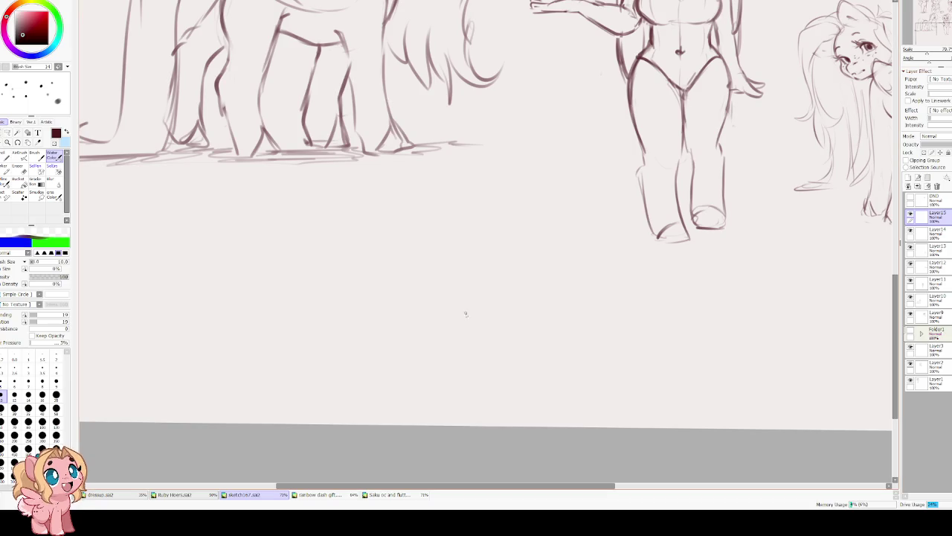
{"action": "scroll", "coordinate": [463, 310], "scroll_direction": "down", "scroll_amount": 2}
{"action": "scroll", "coordinate": [415, 262], "scroll_direction": "down", "scroll_amount": 1}
{"action": "scroll", "coordinate": [419, 204], "scroll_direction": "down", "scroll_amount": 1}
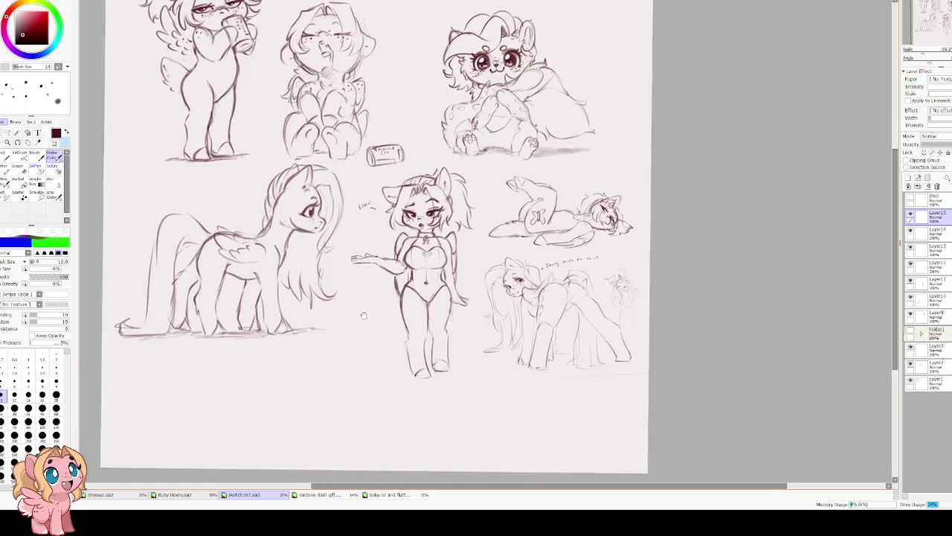
{"action": "scroll", "coordinate": [364, 312], "scroll_direction": "up", "scroll_amount": 3}
{"action": "scroll", "coordinate": [364, 312], "scroll_direction": "right", "scroll_amount": 3}
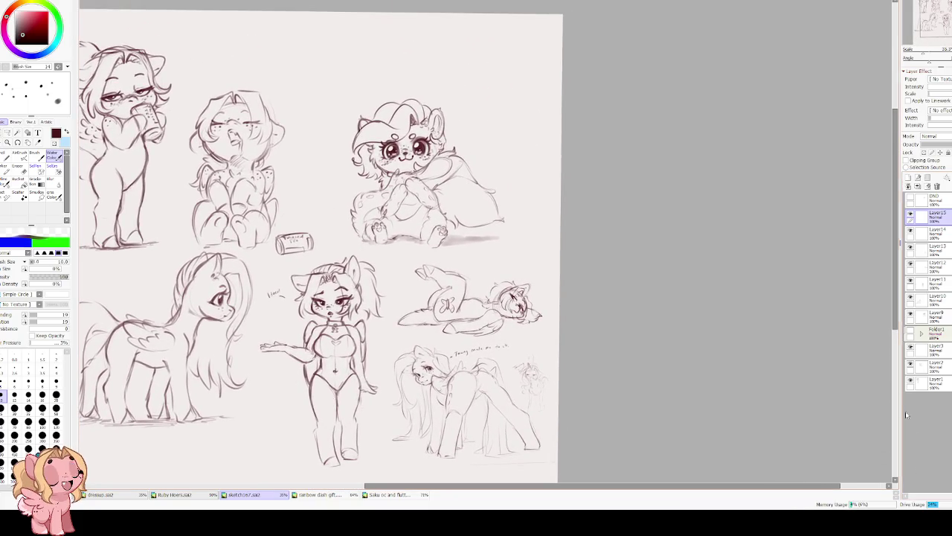
{"action": "left_click", "coordinate": [910, 380]}
{"action": "left_click", "coordinate": [910, 379]}
Check layer visibility, then select both top-left sketch layers and resize them.
{"action": "left_click", "coordinate": [911, 365]}
{"action": "left_click", "coordinate": [911, 365]}
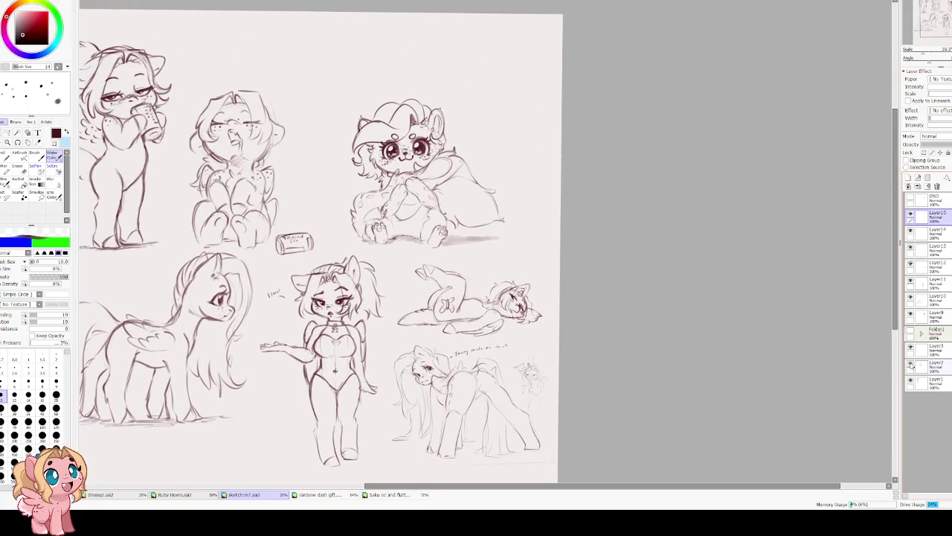
{"action": "left_click", "coordinate": [930, 383], "text": "ctrl"}
{"action": "left_click", "coordinate": [929, 367], "text": "ctrl"}
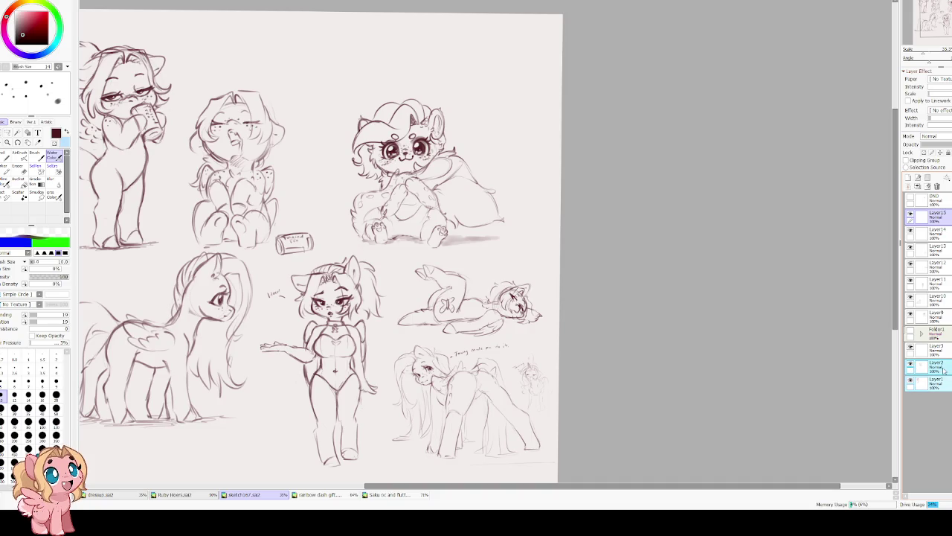
{"action": "key", "text": "ctrl+t"}
{"action": "scroll", "coordinate": [341, 197], "scroll_direction": "up", "scroll_amount": 1}
{"action": "scroll", "coordinate": [341, 197], "scroll_direction": "up", "scroll_amount": 1}
{"action": "mouse_move", "coordinate": [484, 187]}
{"action": "left_mouse_down"}
{"action": "mouse_move", "coordinate": [426, 223]}
{"action": "mouse_move", "coordinate": [484, 164]}
{"action": "left_mouse_up"}
{"action": "key", "text": "Return"}
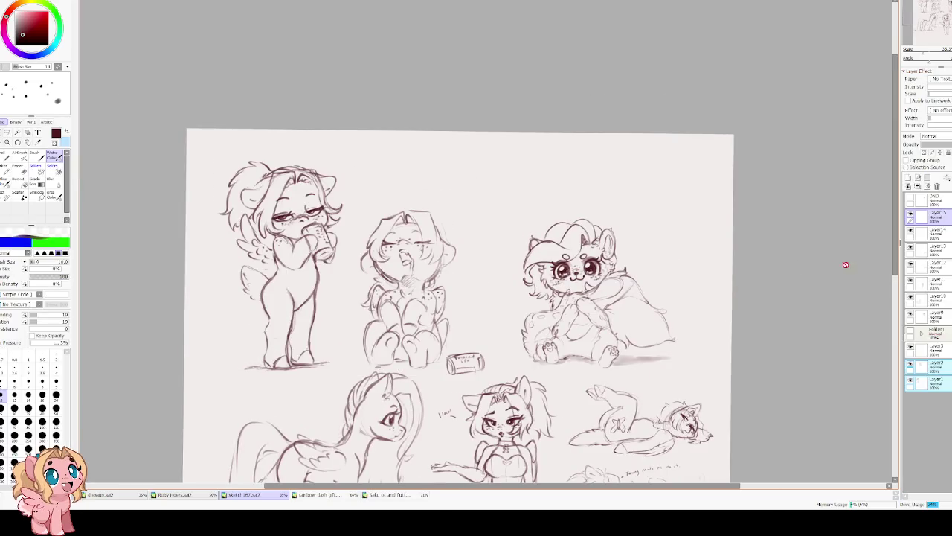
Merge Layer3 down and shrink the two top-left sketches into the top-left corner.
{"action": "left_click", "coordinate": [914, 351]}
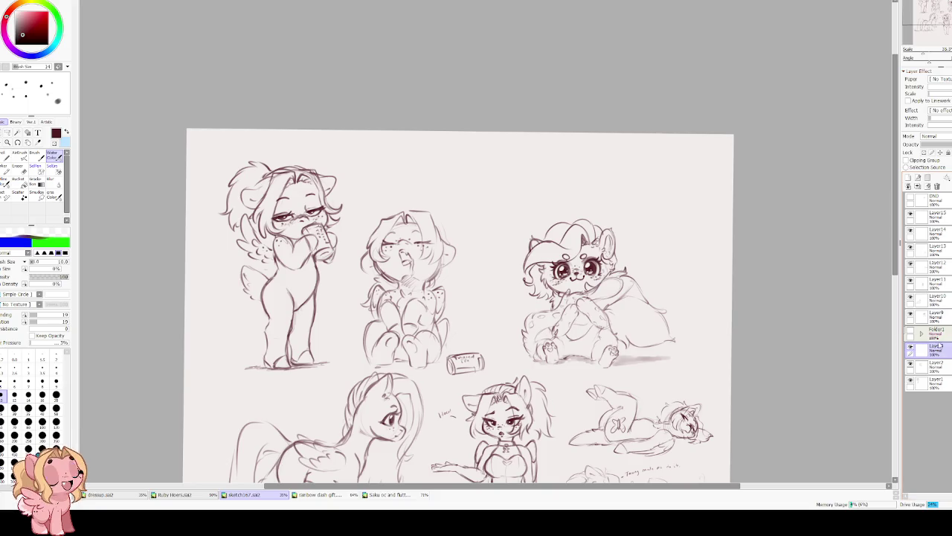
{"action": "left_click", "coordinate": [918, 186]}
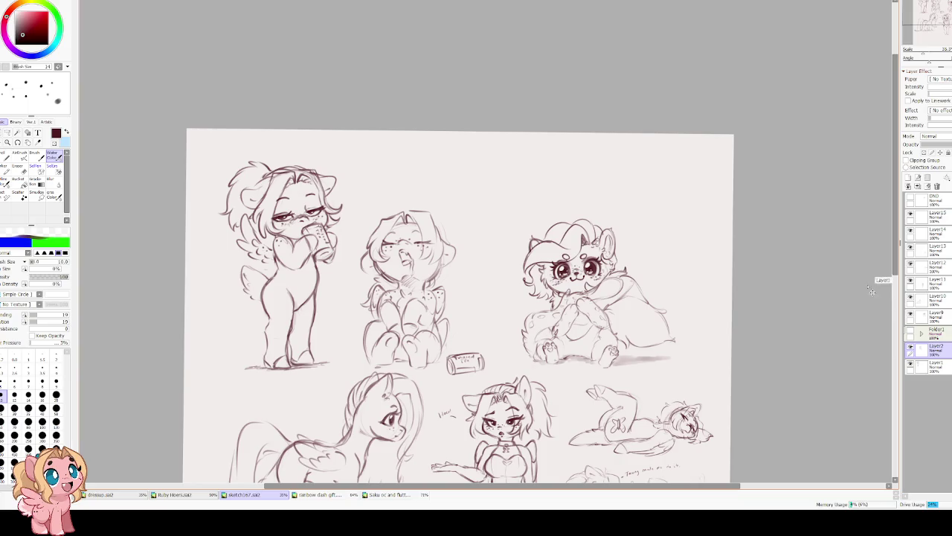
{"action": "key", "text": "ctrl+t"}
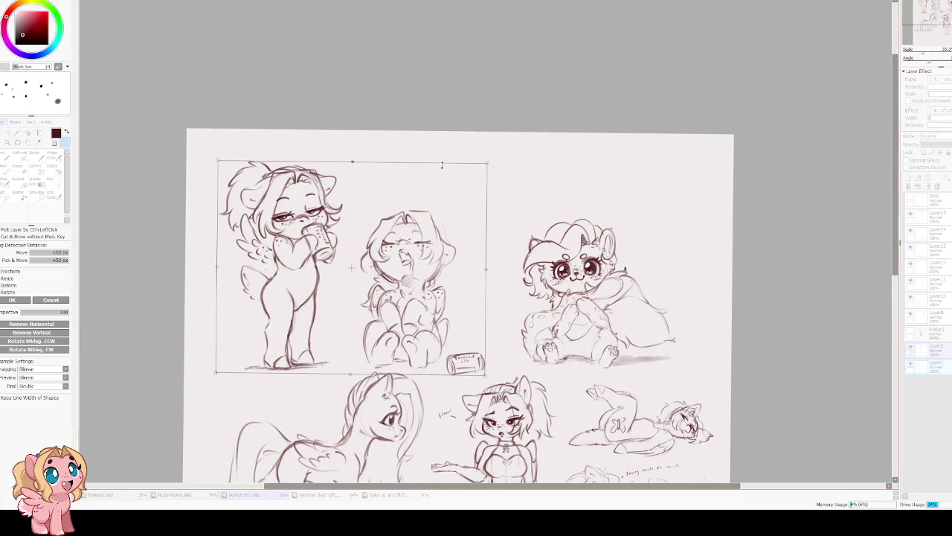
{"action": "left_click_drag", "start_coordinate": [487, 162], "coordinate": [408, 231]}
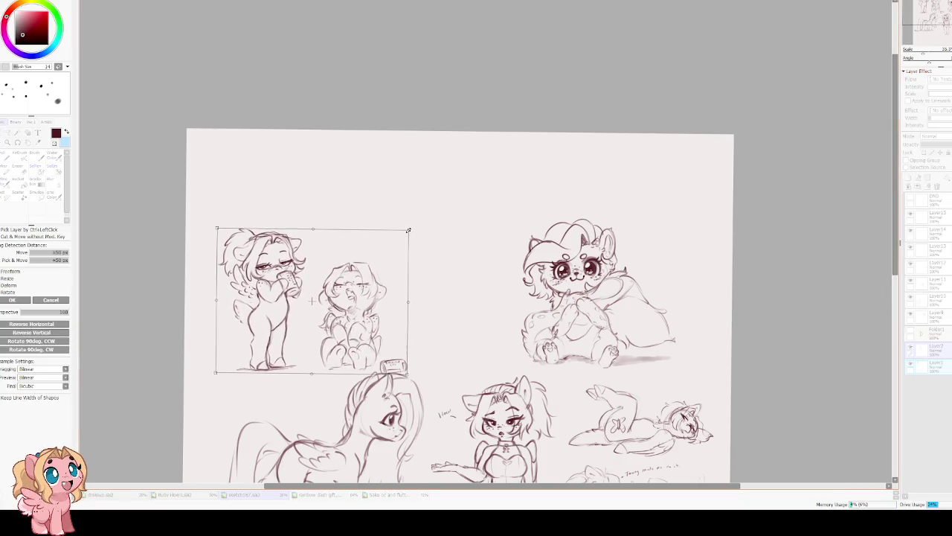
{"action": "left_click_drag", "start_coordinate": [320, 298], "coordinate": [303, 203]}
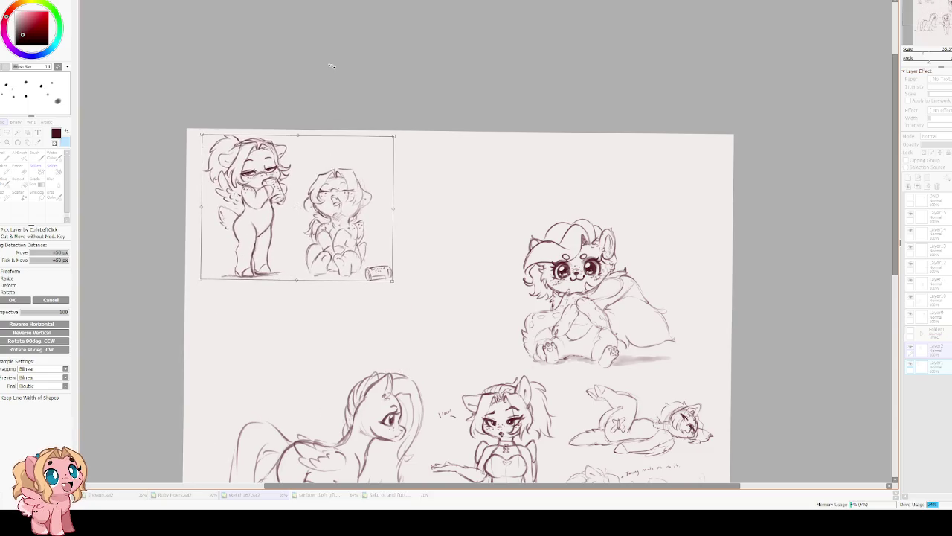
{"action": "key", "text": "Return"}
Move the sitting pony up and left and shrink it slightly.
{"action": "scroll", "coordinate": [344, 168], "scroll_direction": "up", "scroll_amount": 2}
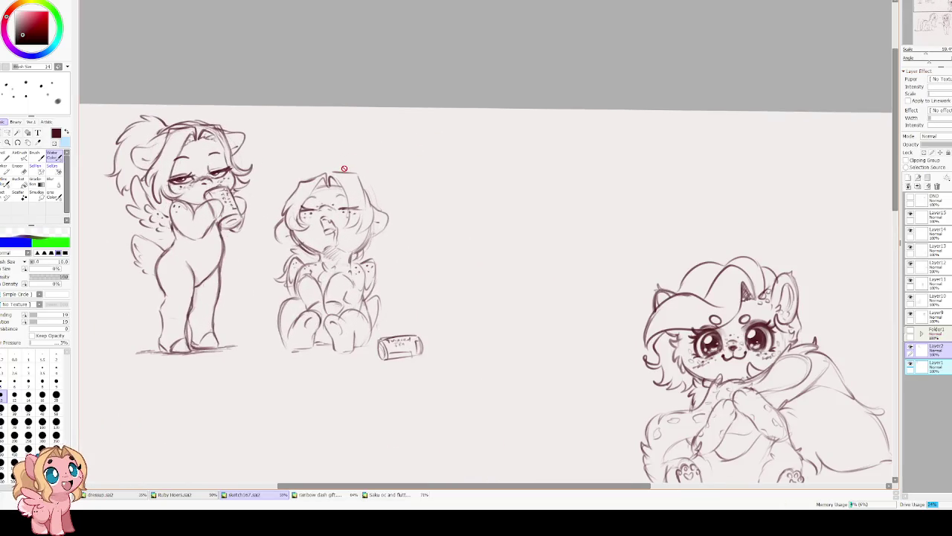
{"action": "scroll", "coordinate": [344, 168], "scroll_direction": "down", "scroll_amount": 5}
{"action": "scroll", "coordinate": [447, 234], "scroll_direction": "down", "scroll_amount": 1}
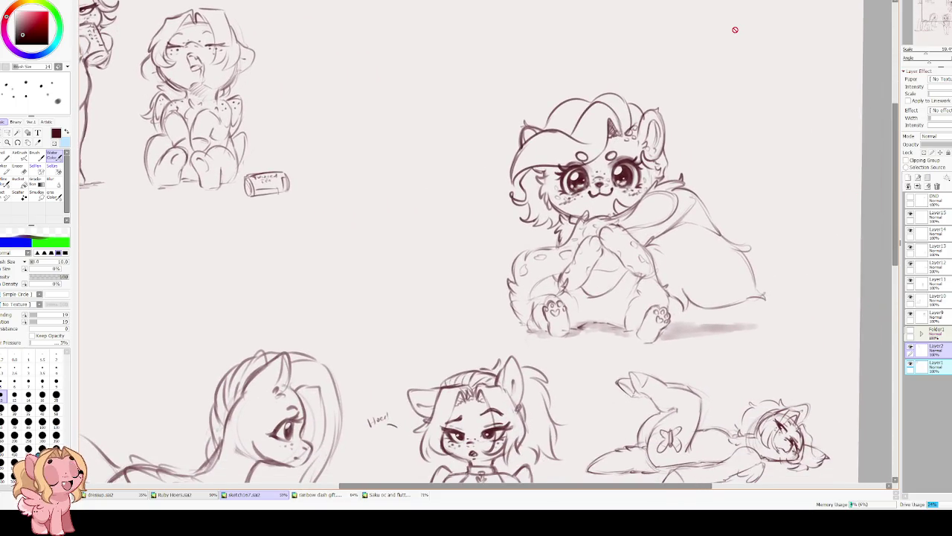
{"action": "left_click", "coordinate": [917, 316]}
{"action": "key", "text": "ctrl+t"}
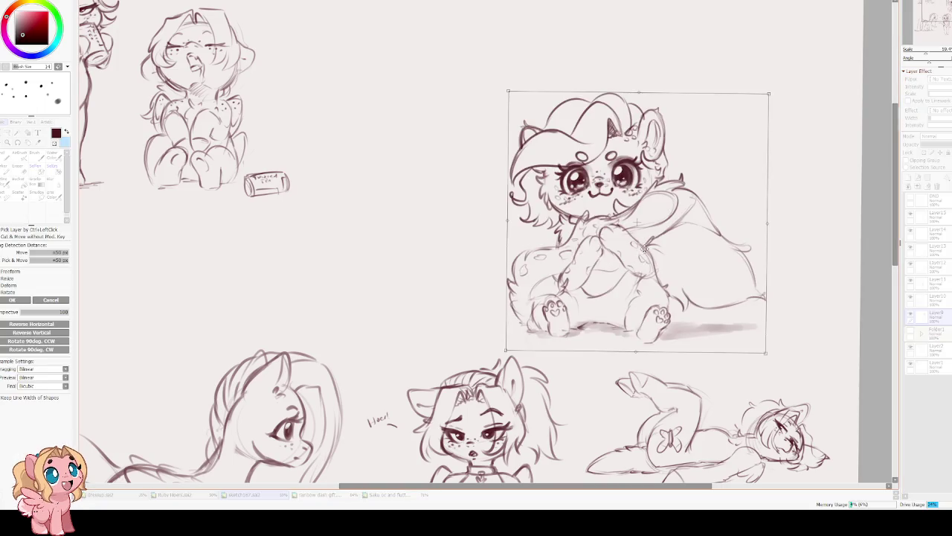
{"action": "left_click_drag", "start_coordinate": [643, 247], "coordinate": [494, 96]}
{"action": "scroll", "coordinate": [495, 95], "scroll_direction": "up", "scroll_amount": 3}
{"action": "left_click_drag", "start_coordinate": [584, 75], "coordinate": [558, 94]}
{"action": "key", "text": "Return"}
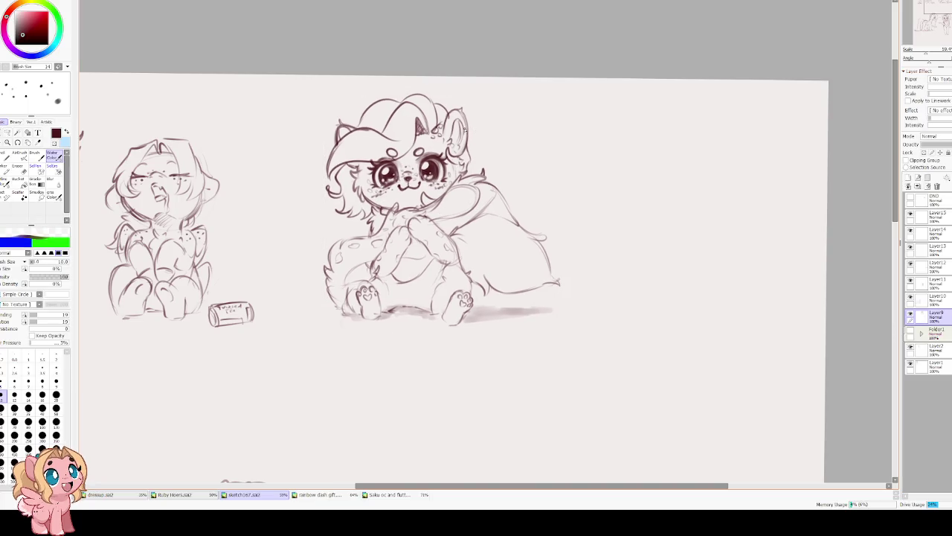
Select Layers 10–15 and shrink the lower sketch row, moving it up under the top row.
{"action": "scroll", "coordinate": [473, 130], "scroll_direction": "down", "scroll_amount": 3}
{"action": "scroll", "coordinate": [521, 223], "scroll_direction": "down", "scroll_amount": 2}
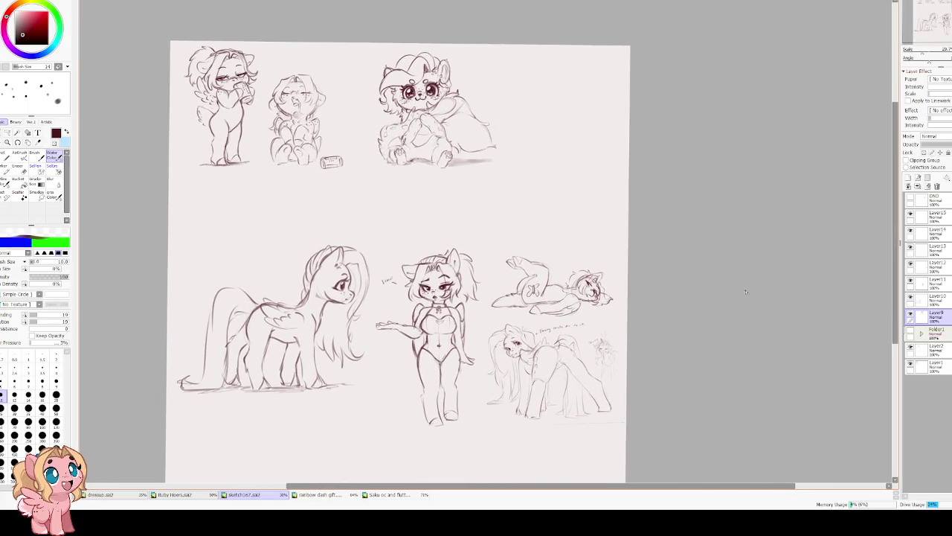
{"action": "left_click", "coordinate": [941, 296]}
{"action": "left_click", "coordinate": [945, 217], "text": "shift"}
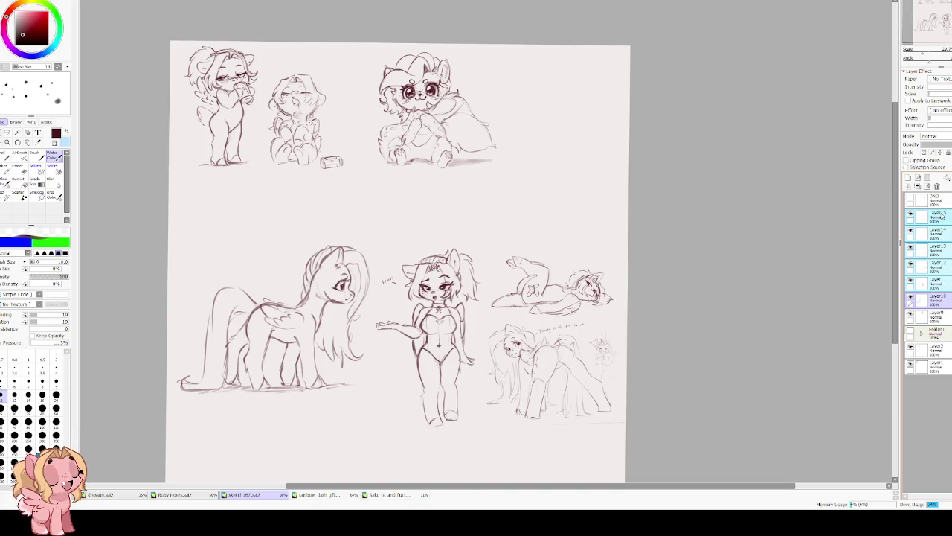
{"action": "key", "text": "ctrl+t"}
{"action": "left_click_drag", "start_coordinate": [623, 248], "coordinate": [581, 260]}
{"action": "left_click_drag", "start_coordinate": [446, 292], "coordinate": [449, 201]}
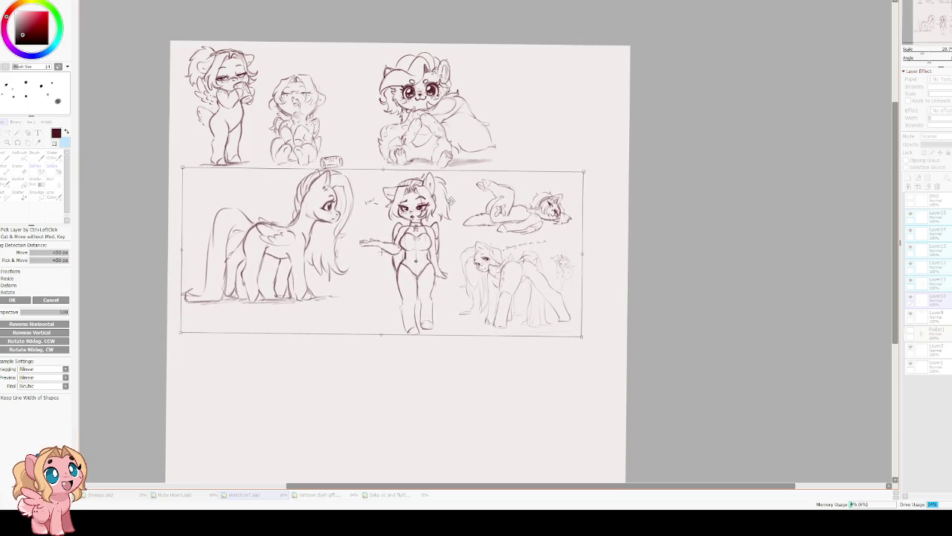
{"action": "key", "text": "Return"}
{"action": "scroll", "coordinate": [451, 178], "scroll_direction": "down", "scroll_amount": 1}
{"action": "scroll", "coordinate": [330, 369], "scroll_direction": "up", "scroll_amount": 3}
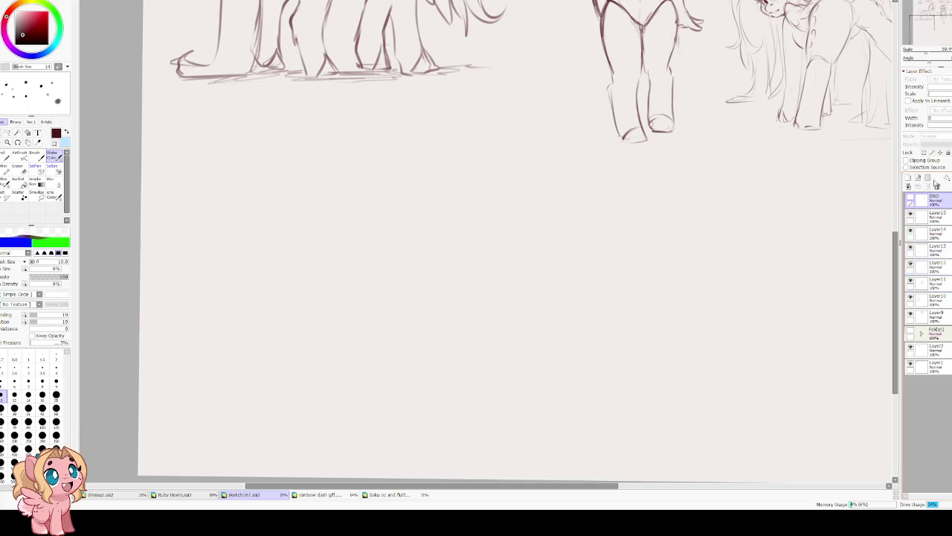
On a new layer with a larger brush, sketch the new pony's head arc in the blank lower area.
{"action": "left_click", "coordinate": [909, 179]}
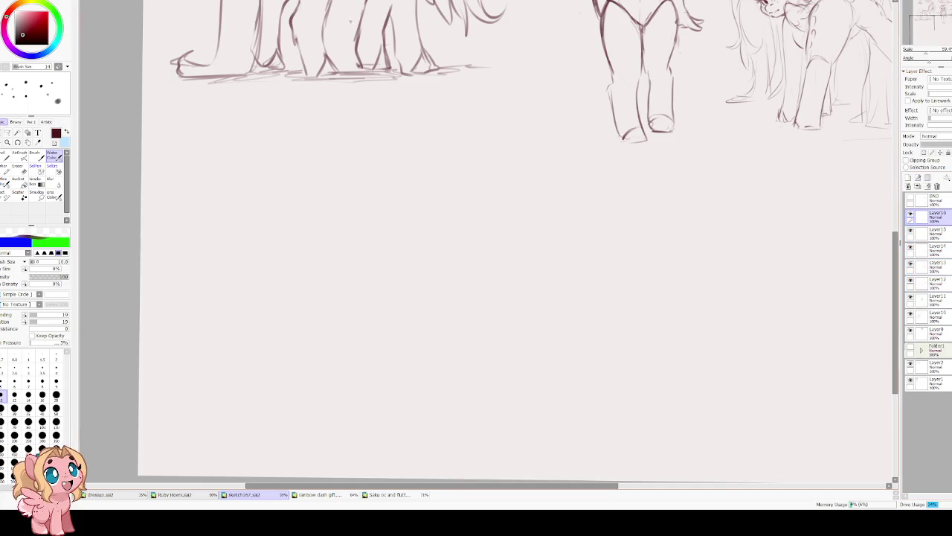
{"action": "key", "text": "bracketright"}
{"action": "key", "text": "bracketright"}
{"action": "key", "text": "bracketright"}
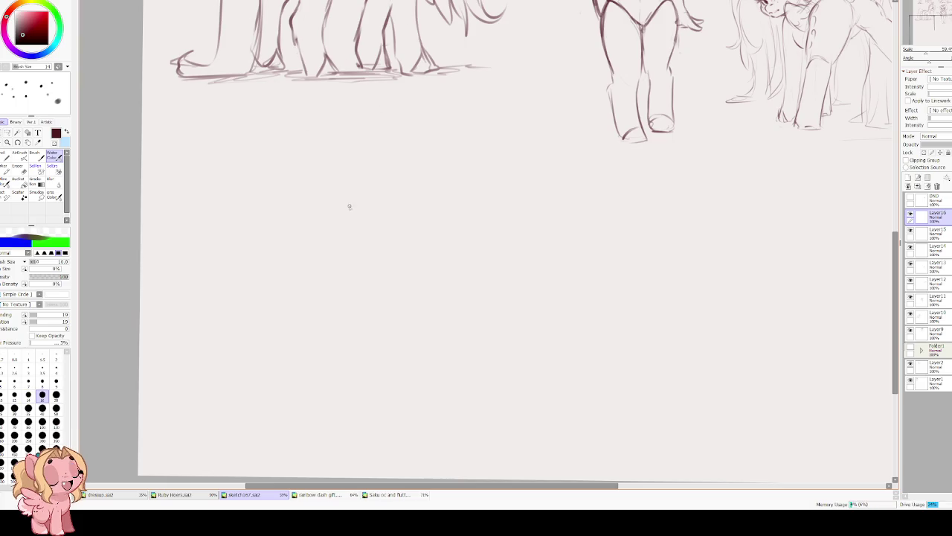
{"action": "left_click_drag", "start_coordinate": [355, 143], "coordinate": [409, 206]}
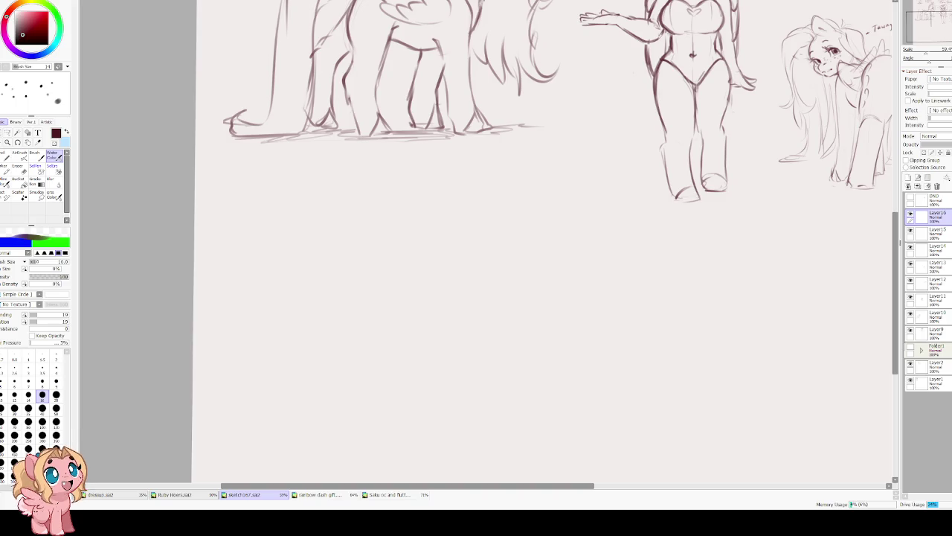
{"action": "scroll", "coordinate": [362, 178], "scroll_direction": "down", "scroll_amount": 3}
{"action": "scroll", "coordinate": [368, 136], "scroll_direction": "down", "scroll_amount": 2}
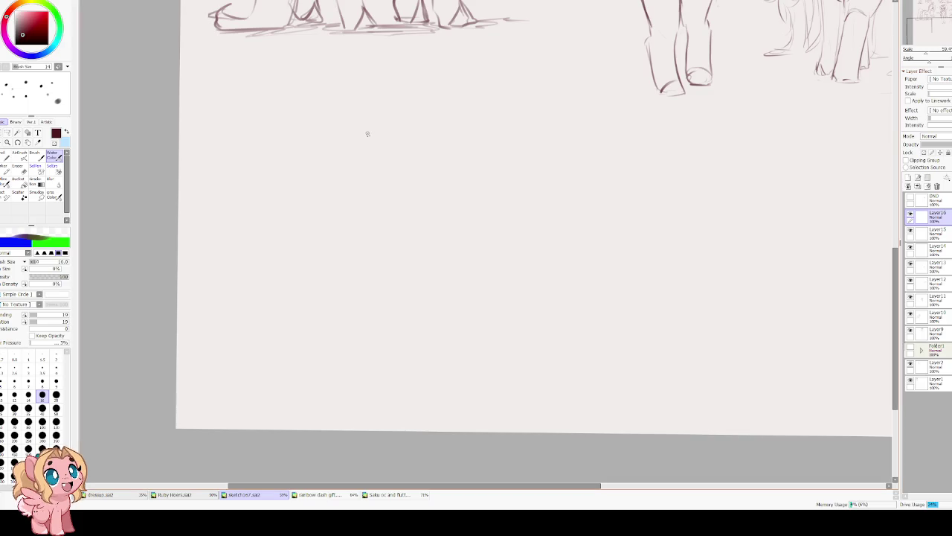
{"action": "left_click_drag", "start_coordinate": [488, 296], "coordinate": [476, 200]}
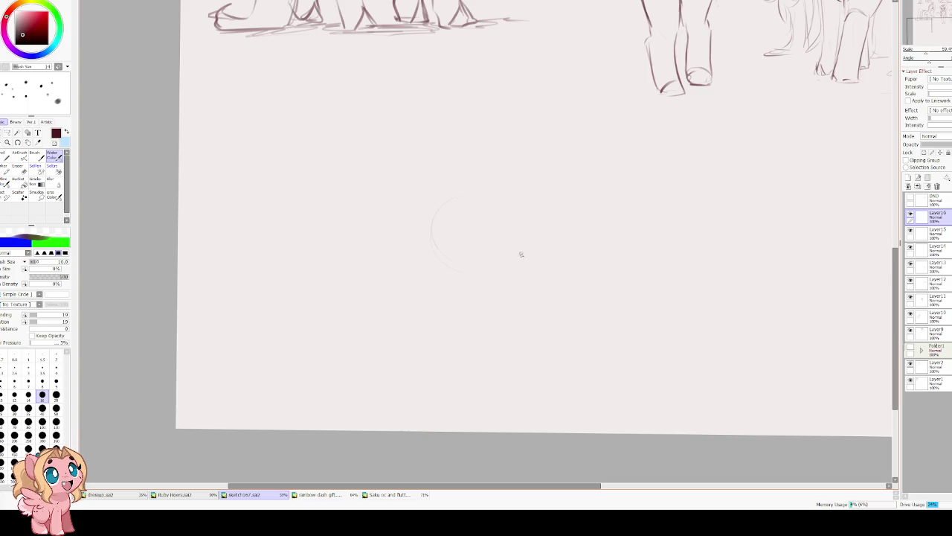
{"action": "key", "text": "ctrl+t"}
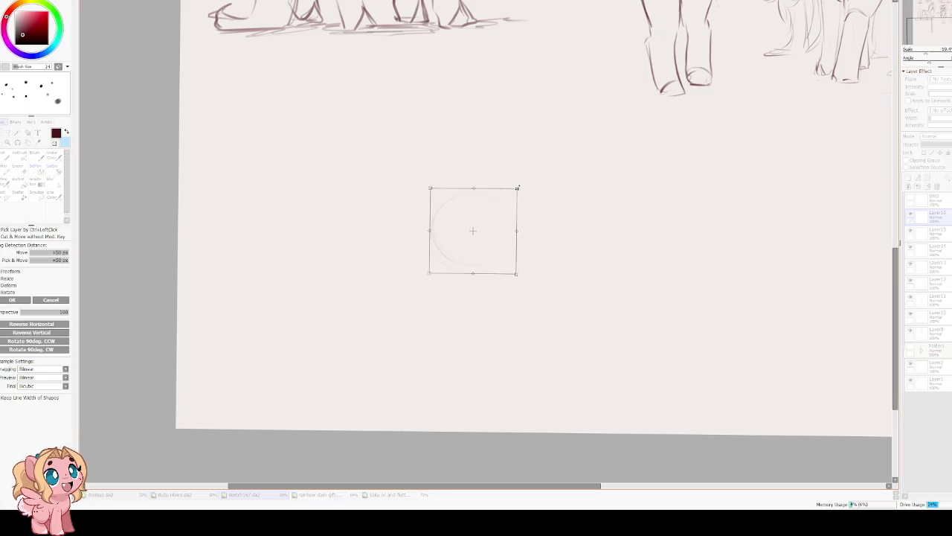
{"action": "key", "text": "Return"}
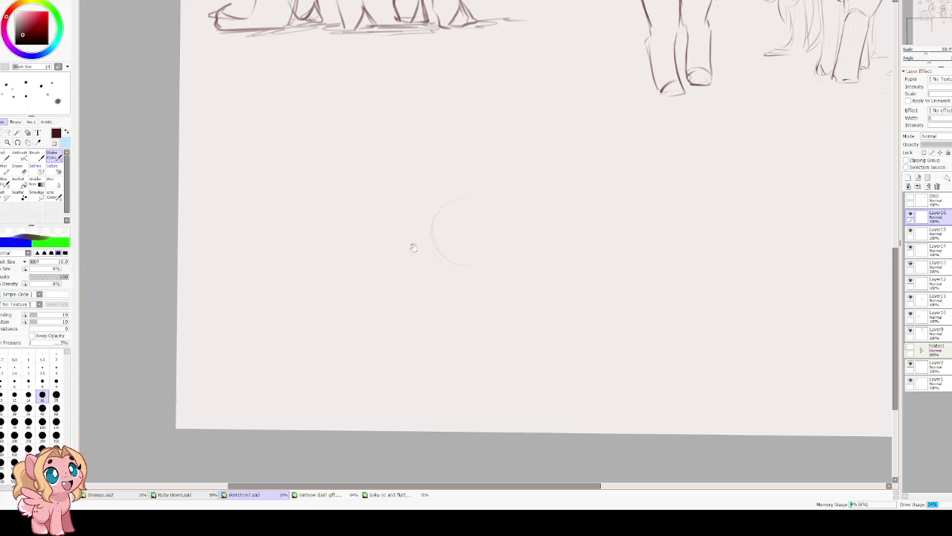
{"action": "scroll", "coordinate": [409, 247], "scroll_direction": "up", "scroll_amount": 2}
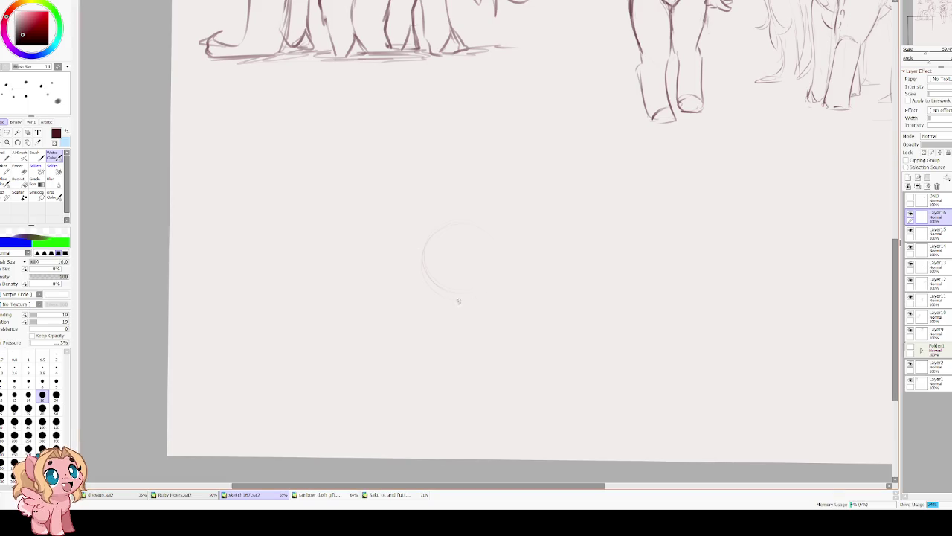
Sketch a vertical leg line below the head, undo the hoof, and erase faint body strokes.
{"action": "left_click_drag", "start_coordinate": [411, 394], "coordinate": [413, 296]}
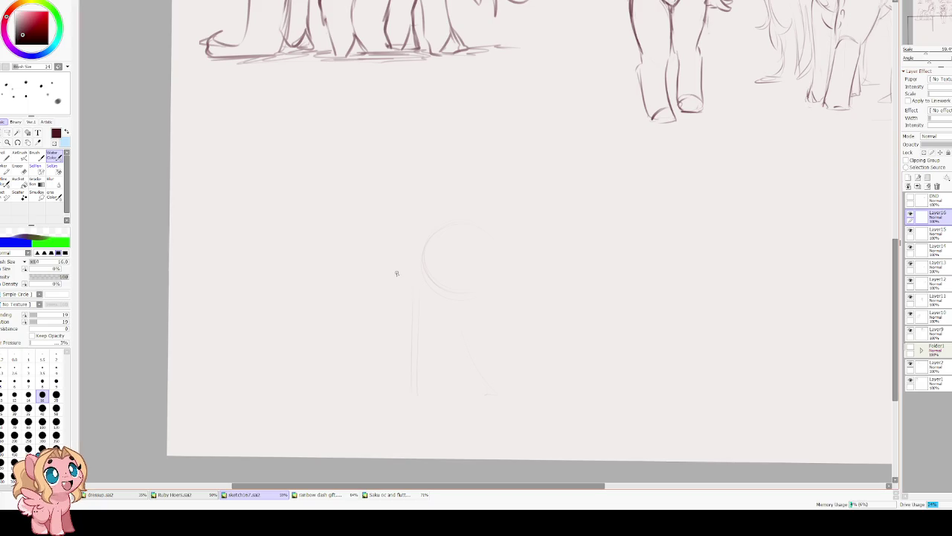
{"action": "key", "text": "ctrl+z"}
{"action": "key", "text": "ctrl+z"}
{"action": "left_click_drag", "start_coordinate": [399, 227], "coordinate": [414, 240]}
{"action": "left_click_drag", "start_coordinate": [409, 307], "coordinate": [416, 394]}
{"action": "mouse_move", "coordinate": [504, 404]}
{"action": "left_mouse_down"}
{"action": "mouse_move", "coordinate": [476, 409]}
{"action": "mouse_move", "coordinate": [442, 377]}
{"action": "left_mouse_up"}
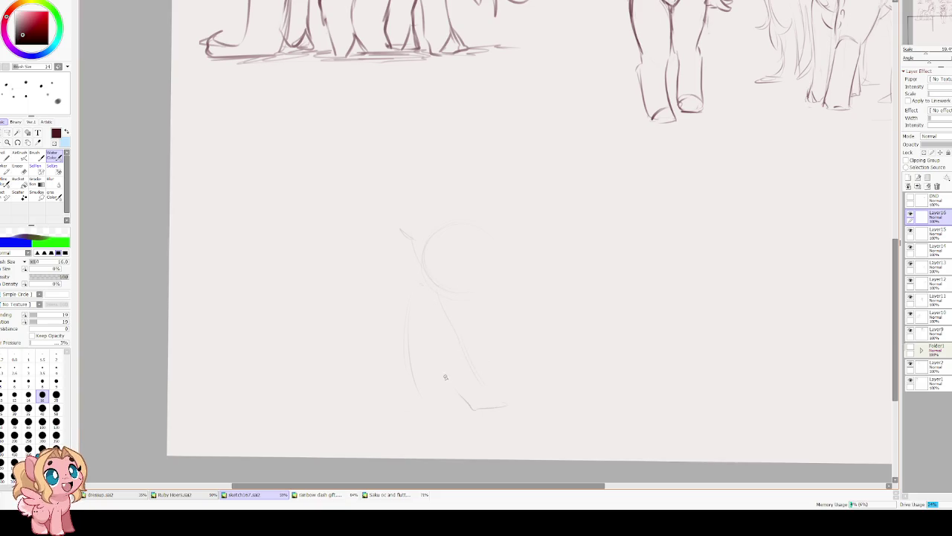
{"action": "key", "text": "ctrl+z"}
{"action": "key", "text": "e"}
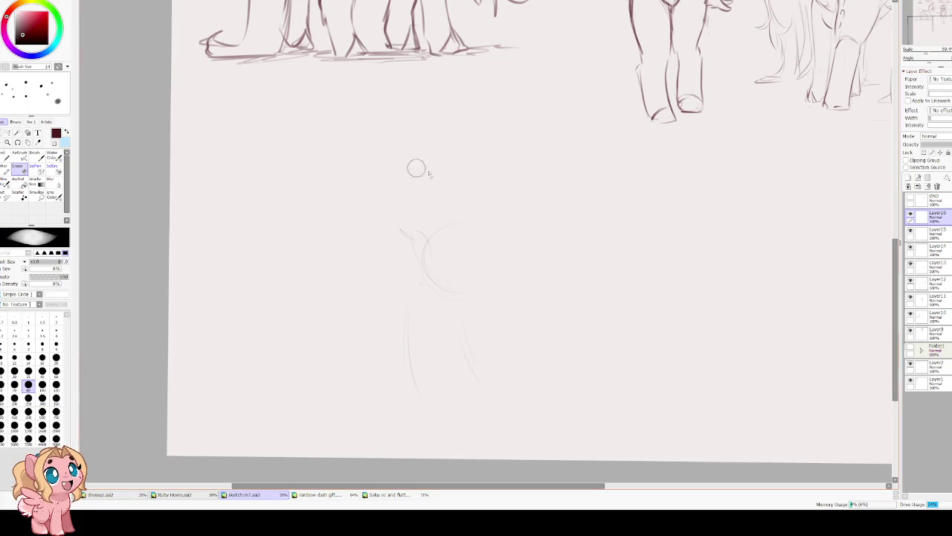
{"action": "left_click_drag", "start_coordinate": [484, 378], "coordinate": [419, 391]}
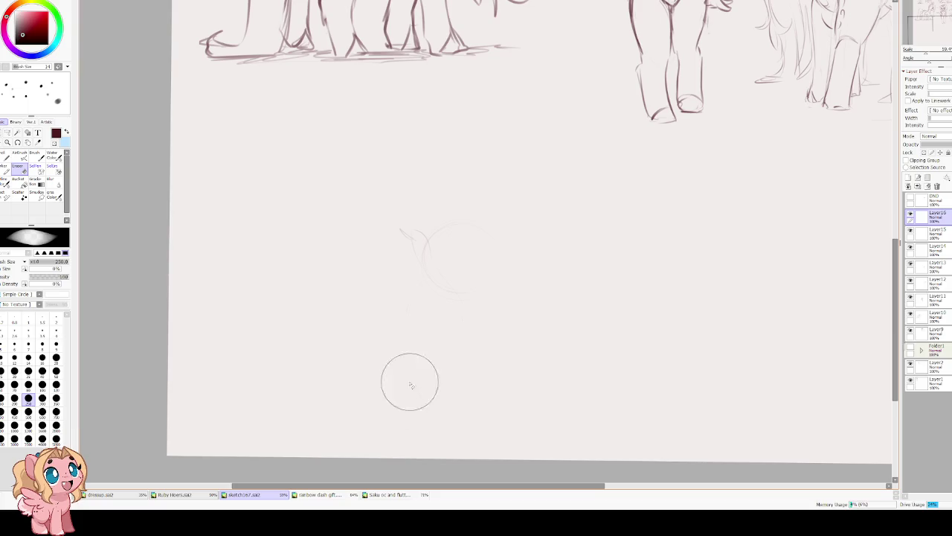
{"action": "key", "text": "b"}
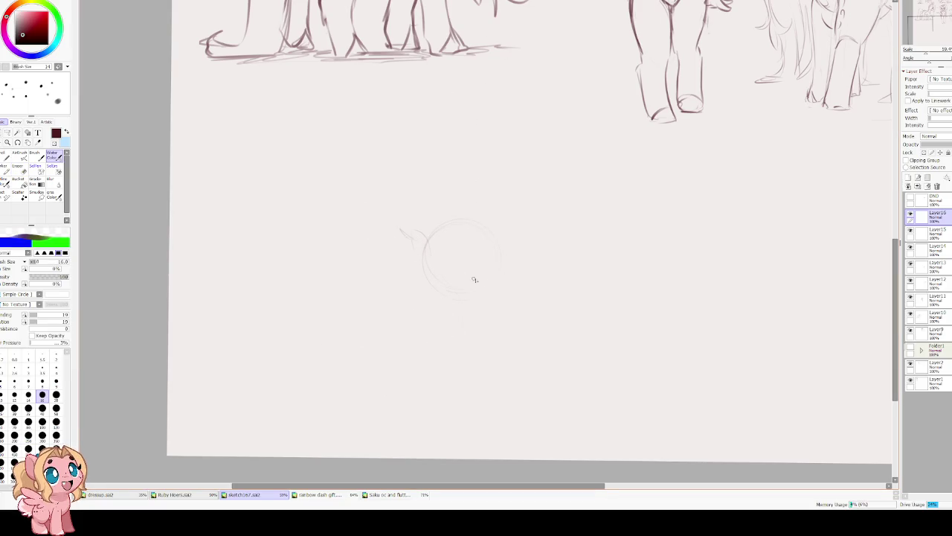
{"action": "key", "text": "ctrl+z"}
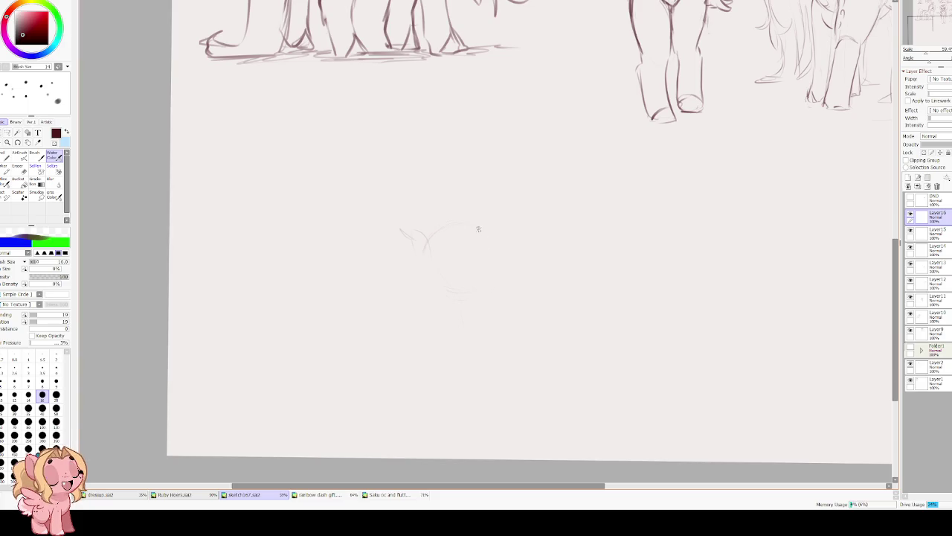
Sketch the neck, body outline, both legs with hooves, and curved strokes along the left side.
{"action": "left_click_drag", "start_coordinate": [435, 248], "coordinate": [448, 297]}
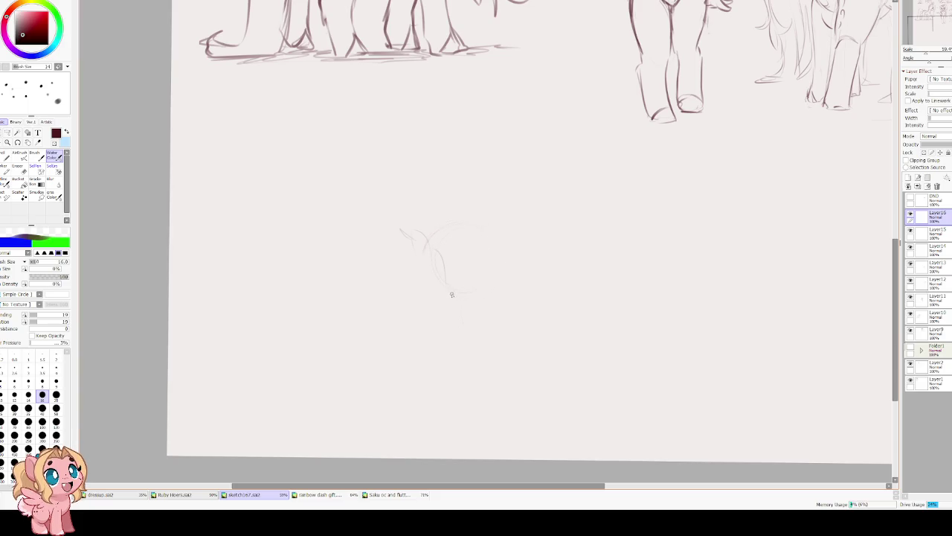
{"action": "left_click_drag", "start_coordinate": [468, 380], "coordinate": [436, 353]}
{"action": "key", "text": "ctrl+z"}
{"action": "mouse_move", "coordinate": [459, 317]}
{"action": "left_mouse_down"}
{"action": "mouse_move", "coordinate": [482, 374]}
{"action": "mouse_move", "coordinate": [435, 365]}
{"action": "mouse_move", "coordinate": [430, 331]}
{"action": "left_mouse_up"}
{"action": "left_click_drag", "start_coordinate": [421, 234], "coordinate": [453, 278]}
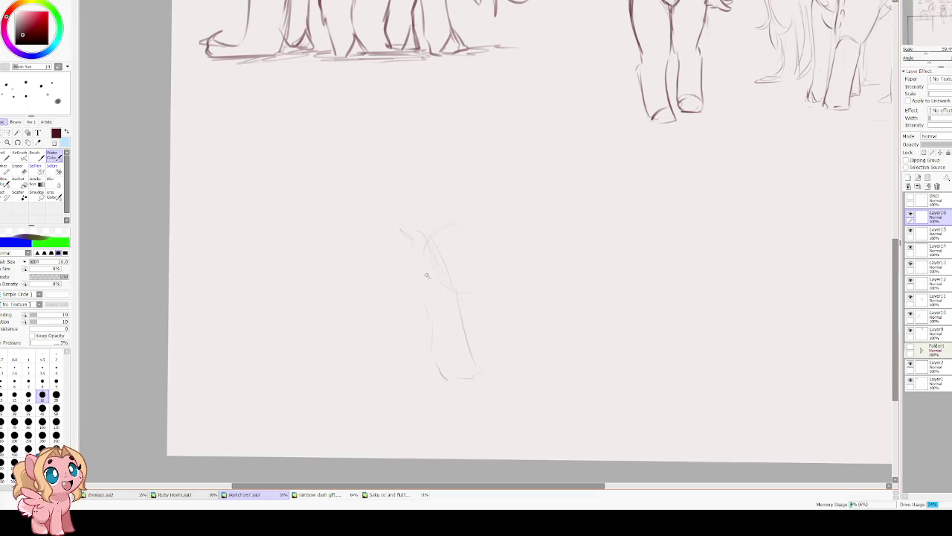
{"action": "key", "text": "ctrl+z"}
{"action": "key", "text": "ctrl+z"}
{"action": "key", "text": "ctrl+z"}
{"action": "mouse_move", "coordinate": [454, 302]}
{"action": "left_mouse_down"}
{"action": "mouse_move", "coordinate": [468, 357]}
{"action": "mouse_move", "coordinate": [444, 377]}
{"action": "mouse_move", "coordinate": [426, 345]}
{"action": "left_mouse_up"}
{"action": "left_click_drag", "start_coordinate": [407, 281], "coordinate": [423, 328]}
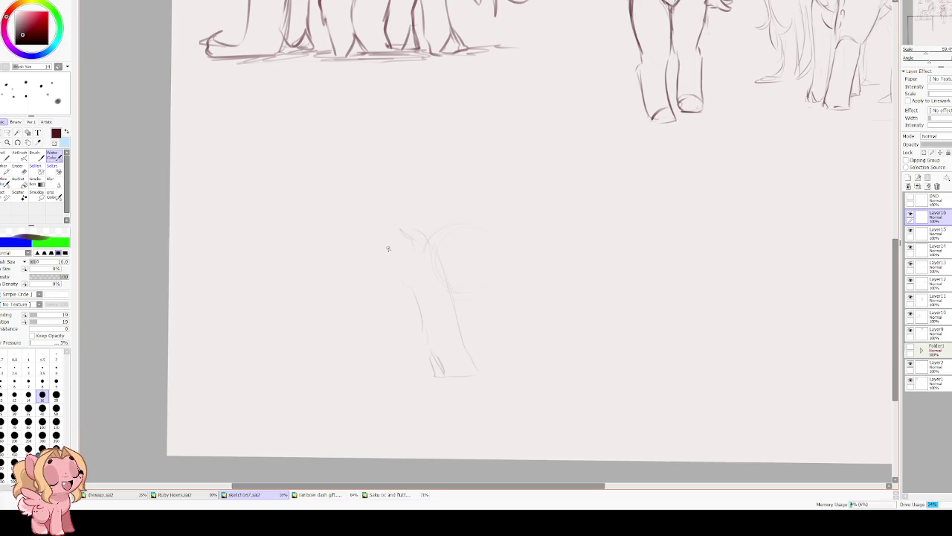
{"action": "left_click_drag", "start_coordinate": [339, 261], "coordinate": [380, 294]}
{"action": "left_click_drag", "start_coordinate": [385, 229], "coordinate": [397, 187]}
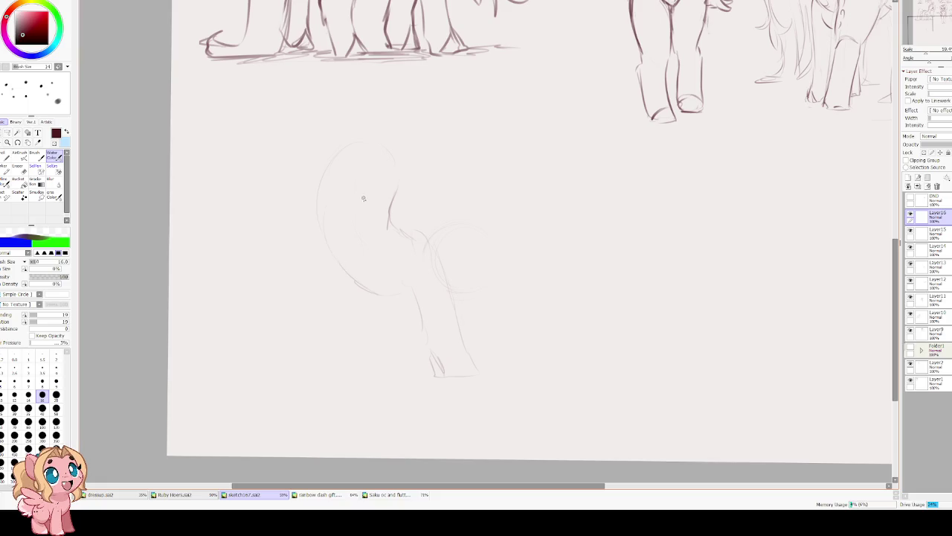
Redraw the head's left curve and rough in the front leg's left edge.
{"action": "key", "text": "ctrl+z"}
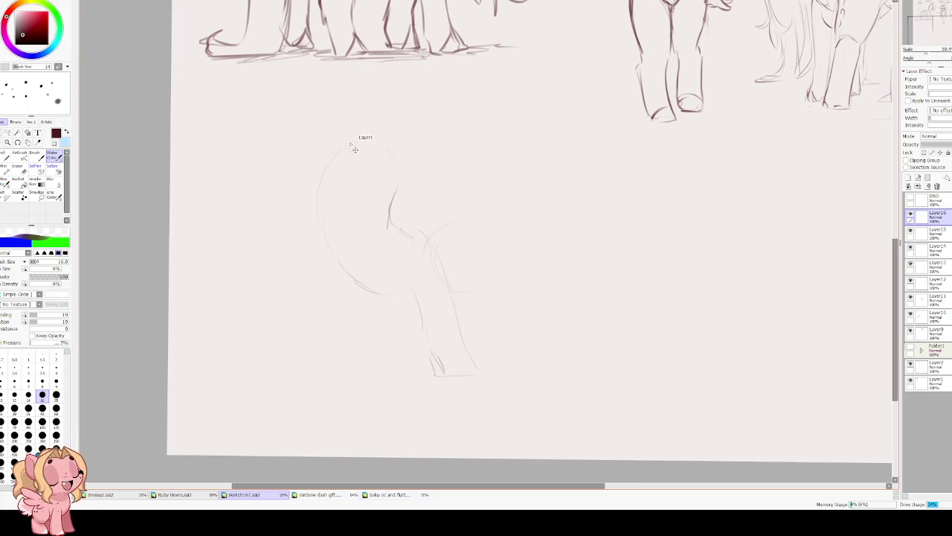
{"action": "left_click_drag", "start_coordinate": [362, 144], "coordinate": [330, 194]}
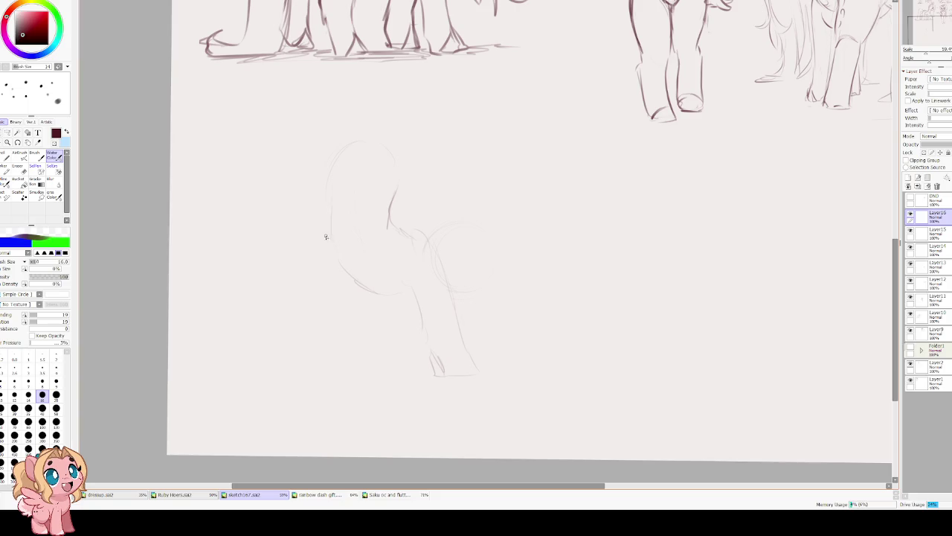
{"action": "left_click_drag", "start_coordinate": [376, 296], "coordinate": [366, 366]}
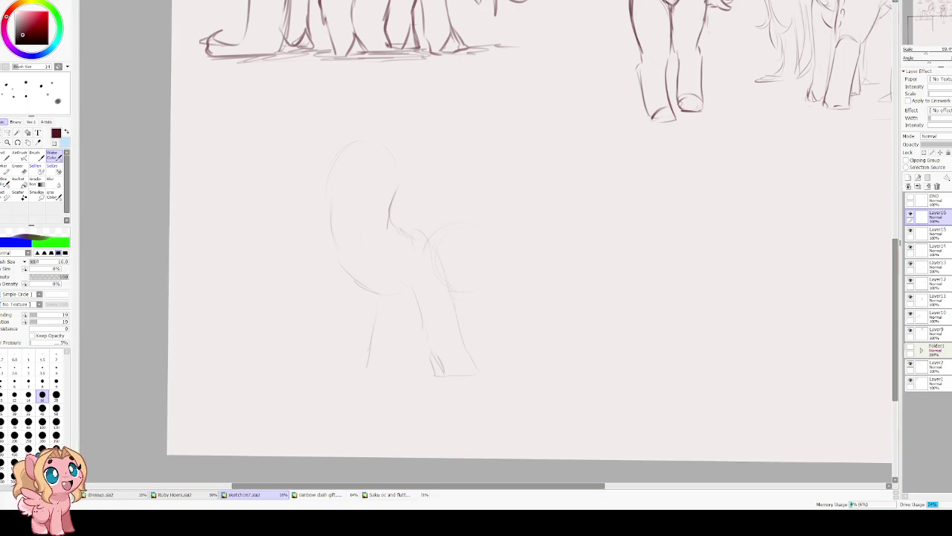
{"action": "mouse_move", "coordinate": [407, 306]}
{"action": "left_mouse_down"}
{"action": "mouse_move", "coordinate": [353, 328]}
{"action": "mouse_move", "coordinate": [365, 372]}
{"action": "left_mouse_up"}
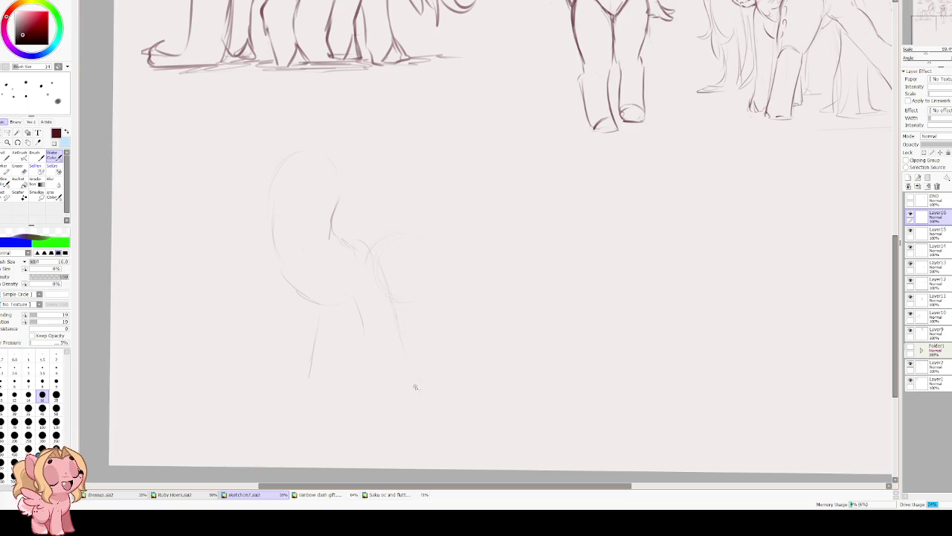
{"action": "left_click_drag", "start_coordinate": [369, 379], "coordinate": [375, 382]}
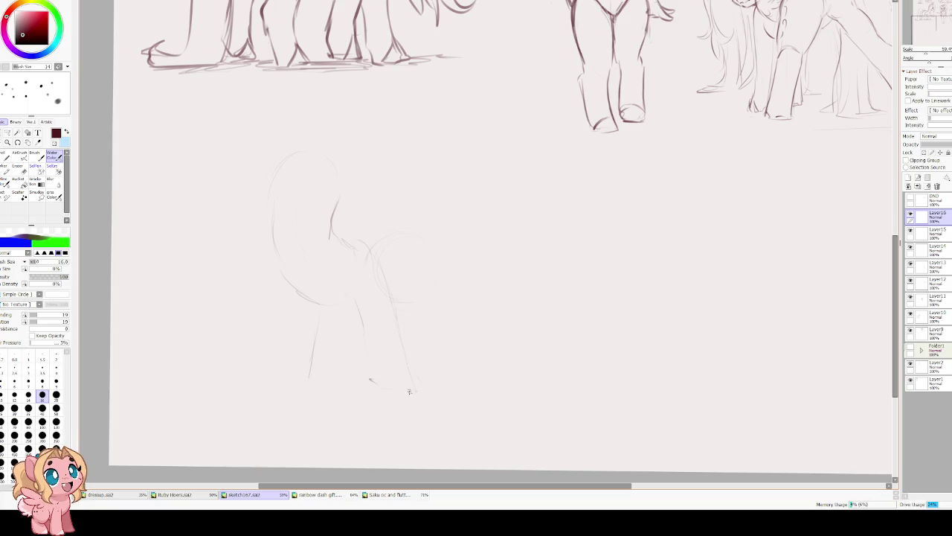
{"action": "left_click_drag", "start_coordinate": [329, 281], "coordinate": [389, 305]}
Sketch two front leg lines with a hoof, then undo the faint lower strokes.
{"action": "key", "text": "ctrl+t"}
{"action": "mouse_move", "coordinate": [553, 312]}
{"action": "left_mouse_down"}
{"action": "mouse_move", "coordinate": [563, 300]}
{"action": "mouse_move", "coordinate": [525, 218]}
{"action": "left_mouse_up"}
{"action": "key", "text": "Escape"}
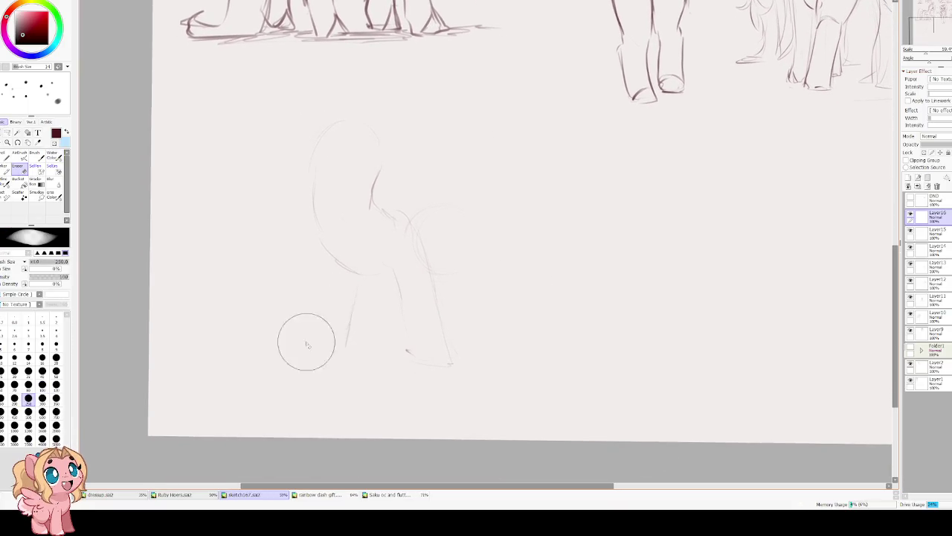
{"action": "left_click_drag", "start_coordinate": [353, 276], "coordinate": [344, 353]}
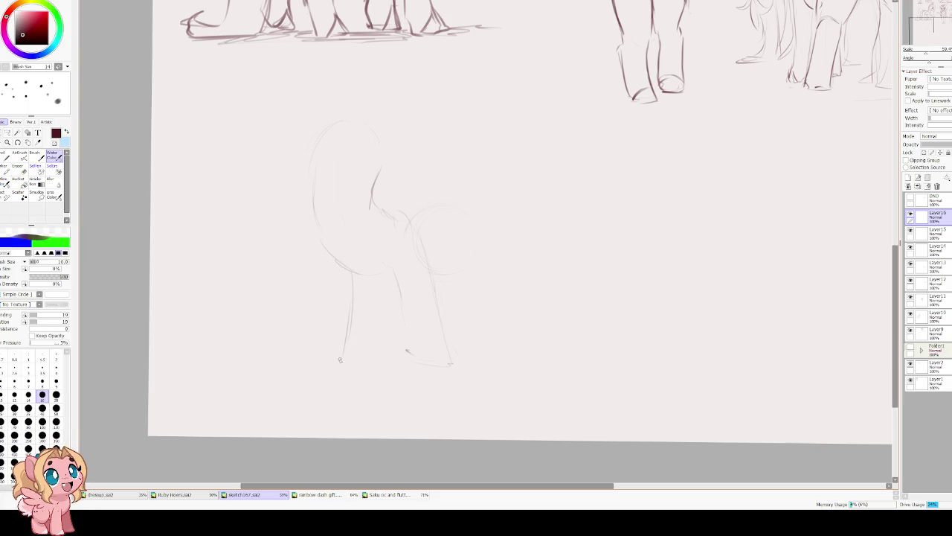
{"action": "left_click_drag", "start_coordinate": [379, 276], "coordinate": [385, 365]}
{"action": "left_click_drag", "start_coordinate": [315, 347], "coordinate": [344, 366]}
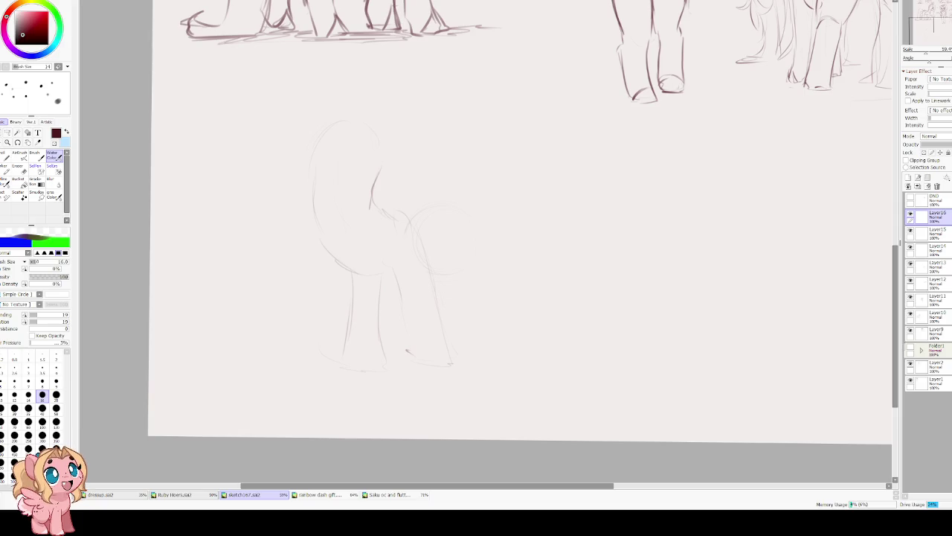
{"action": "key", "text": "ctrl+z"}
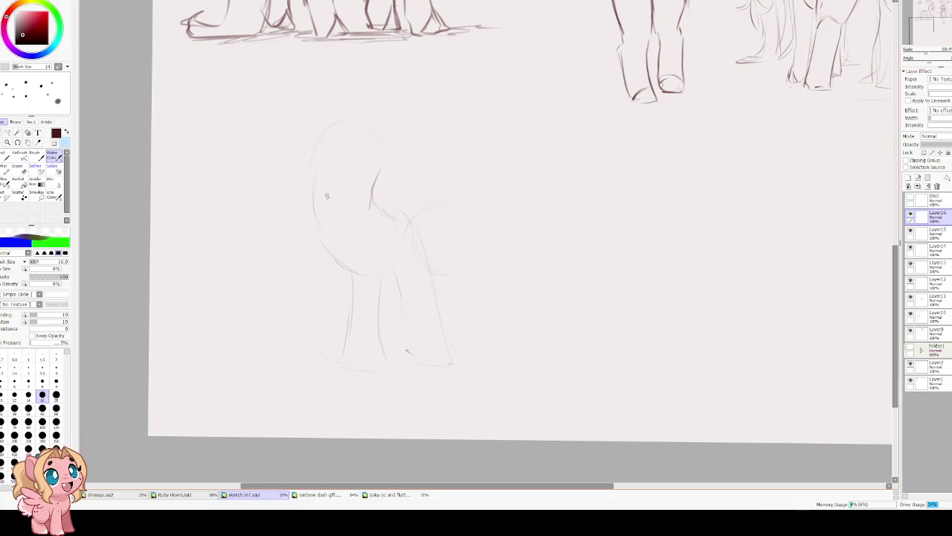
{"action": "key", "text": "ctrl+z"}
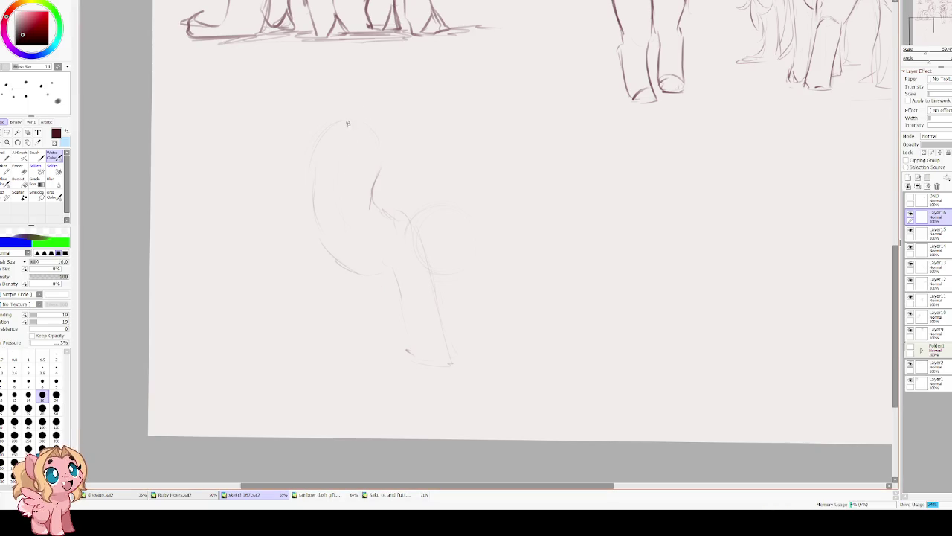
Darken the left and right sides of the tall bowed head outline.
{"action": "left_click_drag", "start_coordinate": [324, 133], "coordinate": [313, 190]}
{"action": "key", "text": "ctrl+z"}
{"action": "scroll", "coordinate": [327, 149], "scroll_direction": "up", "scroll_amount": 1}
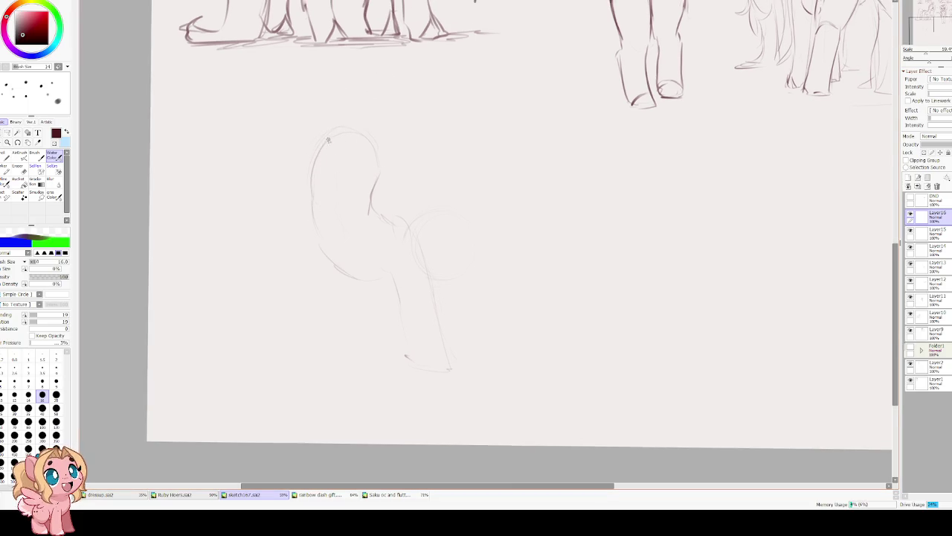
{"action": "mouse_move", "coordinate": [361, 132]}
{"action": "left_mouse_down"}
{"action": "mouse_move", "coordinate": [311, 165]}
{"action": "mouse_move", "coordinate": [307, 254]}
{"action": "left_mouse_up"}
{"action": "mouse_move", "coordinate": [371, 195]}
{"action": "left_mouse_down"}
{"action": "mouse_move", "coordinate": [351, 280]}
{"action": "mouse_move", "coordinate": [300, 304]}
{"action": "left_mouse_up"}
{"action": "key", "text": "ctrl+z"}
{"action": "key", "text": "ctrl+z"}
{"action": "key", "text": "ctrl+z"}
{"action": "key", "text": "ctrl+z"}
Redraw the upper head outline and extend it into the neck and chest.
{"action": "left_click_drag", "start_coordinate": [313, 181], "coordinate": [316, 144]}
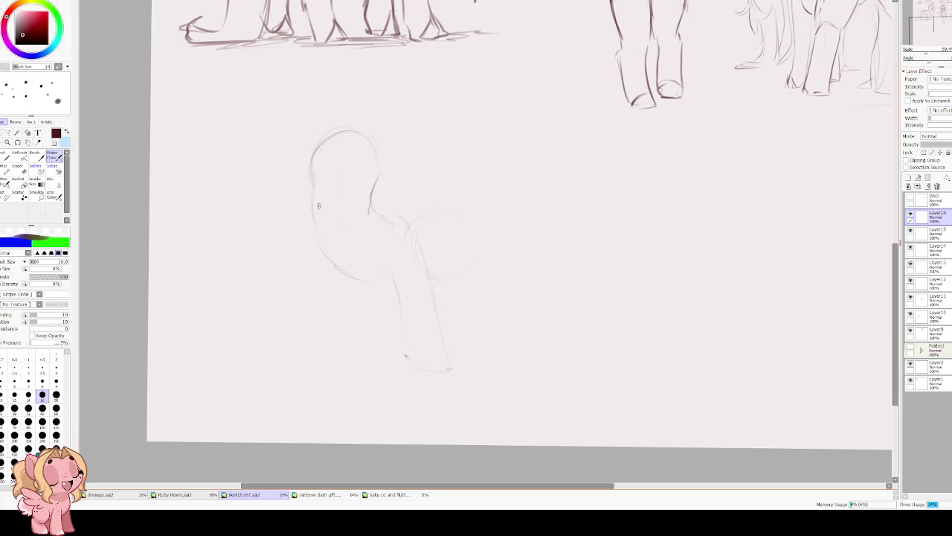
{"action": "left_click_drag", "start_coordinate": [313, 197], "coordinate": [308, 225]}
{"action": "left_click_drag", "start_coordinate": [373, 192], "coordinate": [357, 248]}
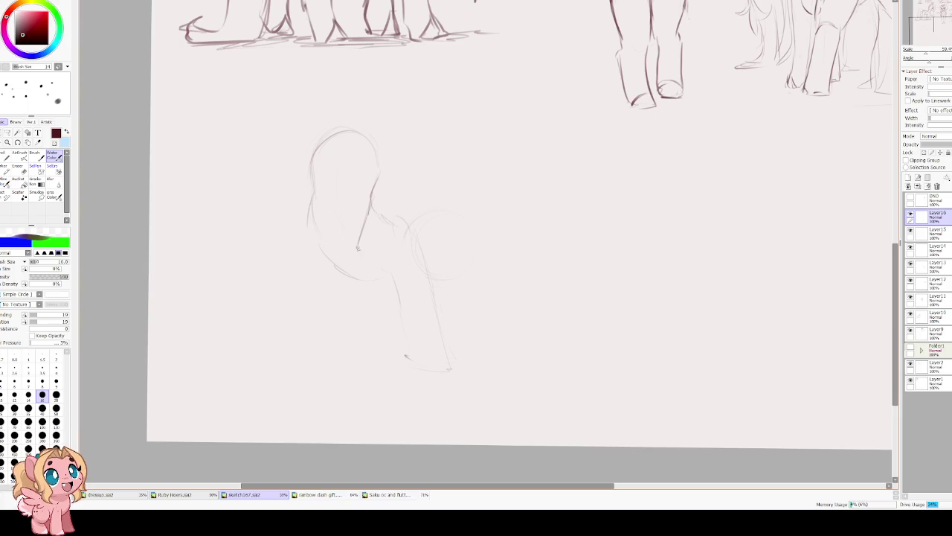
{"action": "mouse_move", "coordinate": [310, 200]}
{"action": "left_mouse_down"}
{"action": "mouse_move", "coordinate": [312, 252]}
{"action": "mouse_move", "coordinate": [296, 270]}
{"action": "left_mouse_up"}
Draw the long front leg line below the head, undoing shorter attempts.
{"action": "left_click_drag", "start_coordinate": [354, 260], "coordinate": [327, 350]}
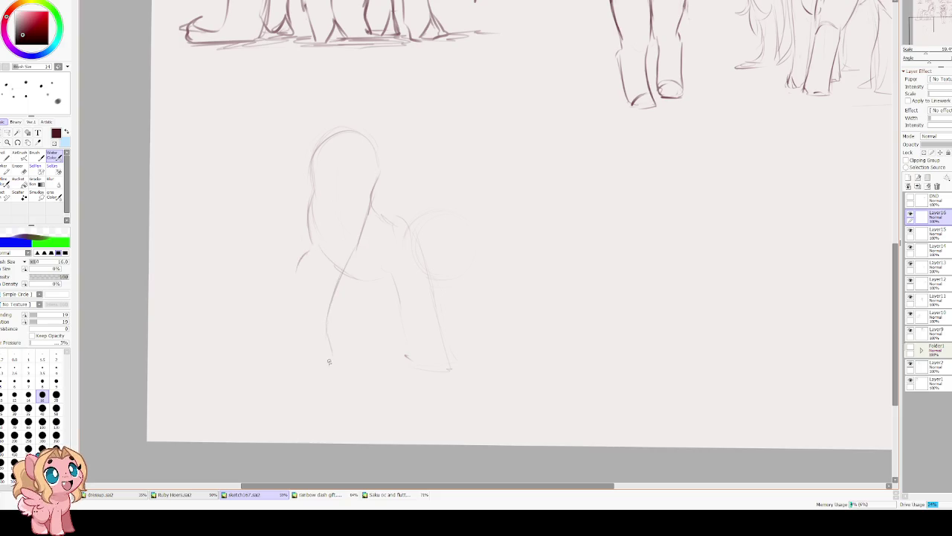
{"action": "key", "text": "ctrl+z"}
{"action": "left_click_drag", "start_coordinate": [351, 261], "coordinate": [333, 301]}
{"action": "key", "text": "ctrl+z"}
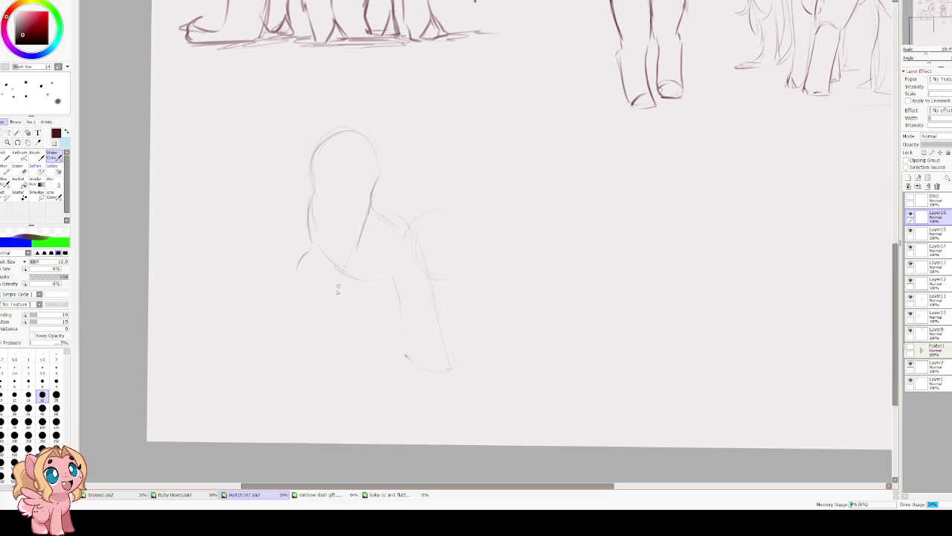
{"action": "left_click_drag", "start_coordinate": [353, 250], "coordinate": [339, 346]}
{"action": "left_click_drag", "start_coordinate": [309, 305], "coordinate": [308, 342]}
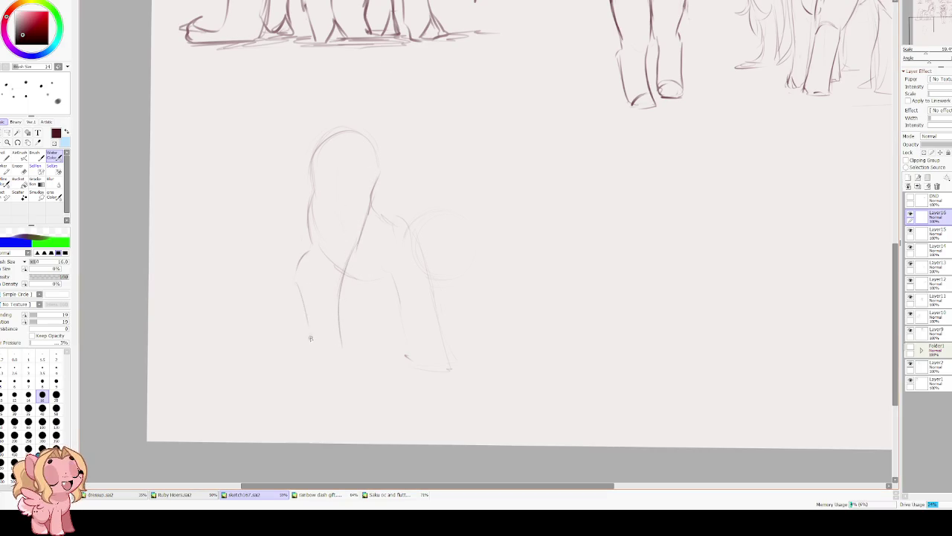
{"action": "key", "text": "ctrl+z"}
{"action": "key", "text": "ctrl+z"}
Redraw the chest curve and finish both front legs, one ending in a hoof hook.
{"action": "left_click_drag", "start_coordinate": [307, 254], "coordinate": [294, 288]}
{"action": "left_click_drag", "start_coordinate": [339, 320], "coordinate": [352, 364]}
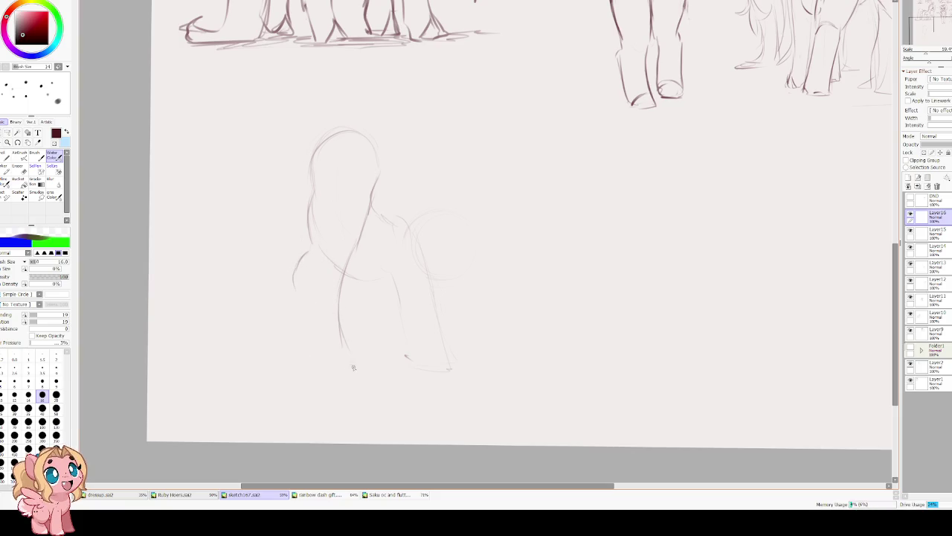
{"action": "left_click_drag", "start_coordinate": [294, 291], "coordinate": [313, 361]}
{"action": "left_click_drag", "start_coordinate": [340, 300], "coordinate": [350, 342]}
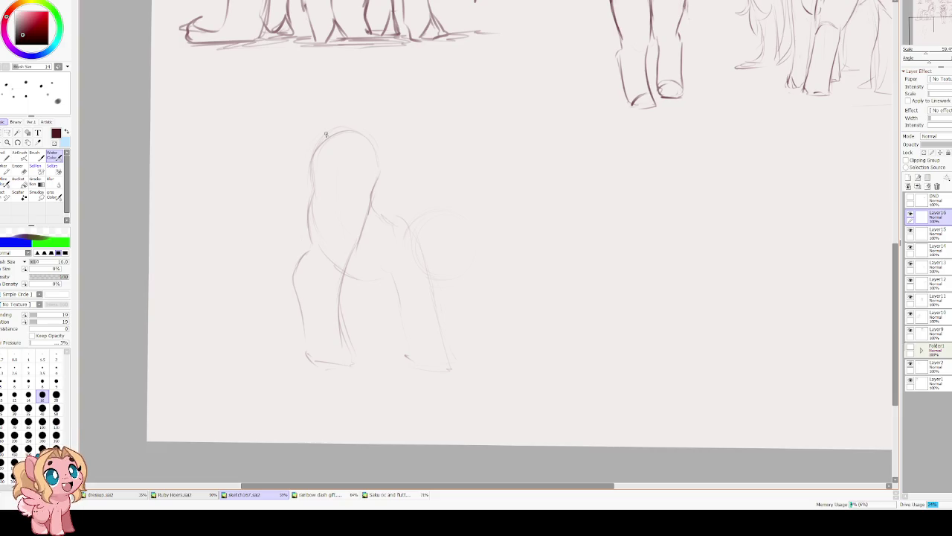
{"action": "left_click", "coordinate": [7, 133]}
Lasso the head and front legs and shift them slightly down-right with a tilt.
{"action": "mouse_move", "coordinate": [364, 94]}
{"action": "left_mouse_down"}
{"action": "mouse_move", "coordinate": [322, 383]}
{"action": "mouse_move", "coordinate": [357, 312]}
{"action": "mouse_move", "coordinate": [346, 273]}
{"action": "mouse_move", "coordinate": [369, 229]}
{"action": "mouse_move", "coordinate": [376, 104]}
{"action": "left_mouse_up"}
{"action": "key", "text": "ctrl+t"}
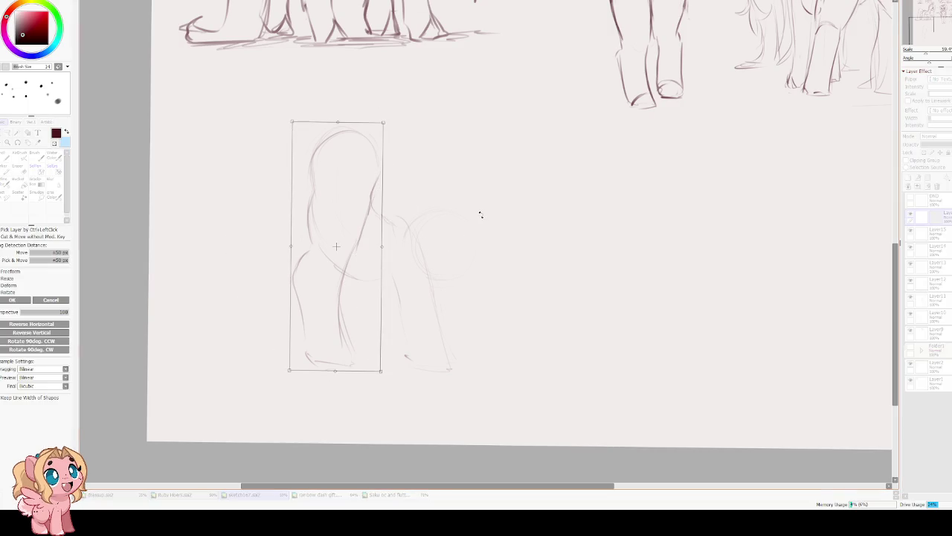
{"action": "mouse_move", "coordinate": [497, 200]}
{"action": "left_mouse_down"}
{"action": "mouse_move", "coordinate": [479, 314]}
{"action": "mouse_move", "coordinate": [285, 265]}
{"action": "left_mouse_up"}
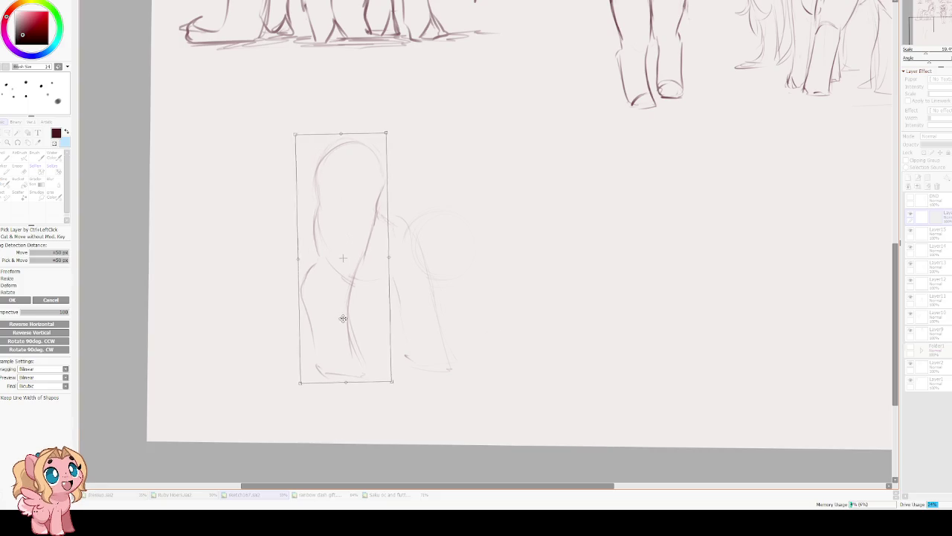
{"action": "key", "text": "Return"}
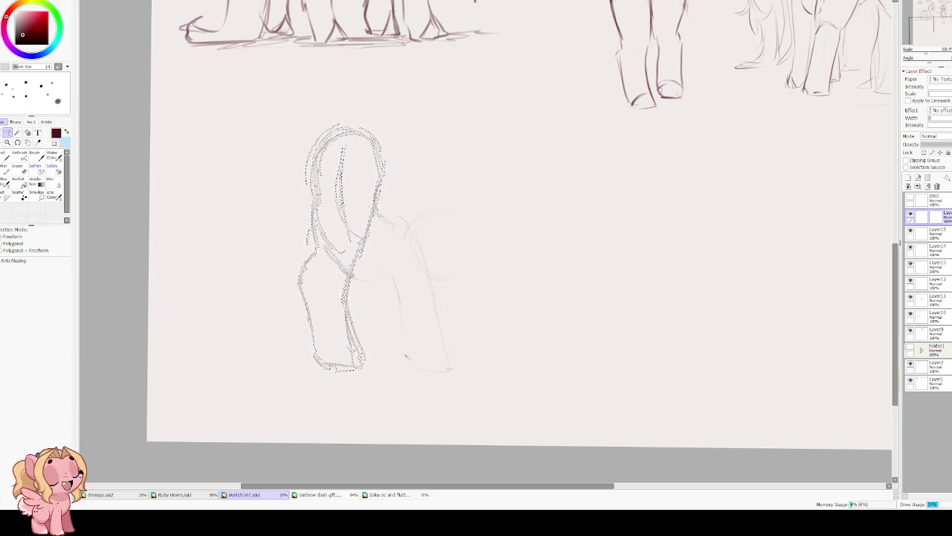
{"action": "key", "text": "ctrl+d"}
Shrink the eraser to 100 and darken the front leg outlines down to the hoof.
{"action": "key", "text": "e"}
{"action": "key", "text": "bracketleft"}
{"action": "key", "text": "bracketleft"}
{"action": "key", "text": "bracketleft"}
{"action": "key", "text": "bracketleft"}
{"action": "key", "text": "b"}
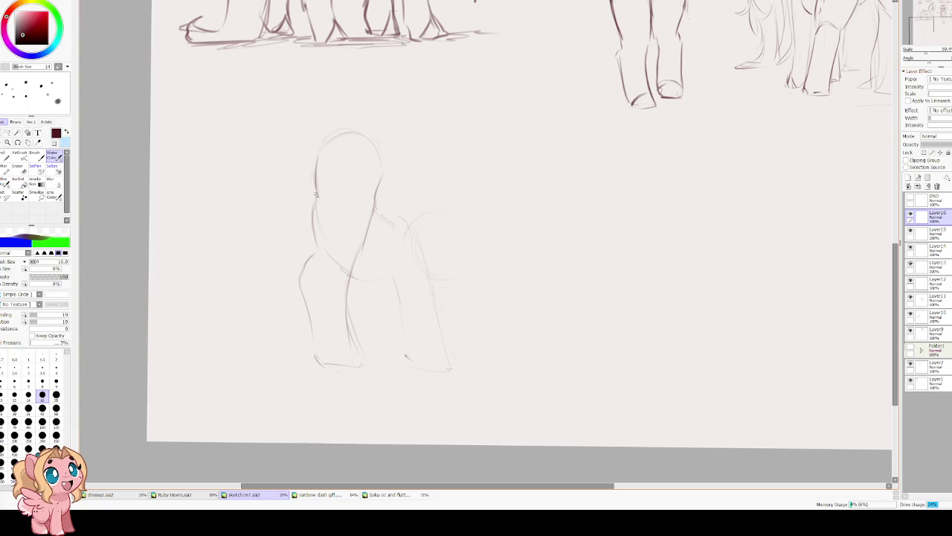
{"action": "mouse_move", "coordinate": [306, 265]}
{"action": "left_mouse_down"}
{"action": "mouse_move", "coordinate": [300, 295]}
{"action": "mouse_move", "coordinate": [313, 345]}
{"action": "left_mouse_up"}
{"action": "left_click_drag", "start_coordinate": [355, 277], "coordinate": [350, 351]}
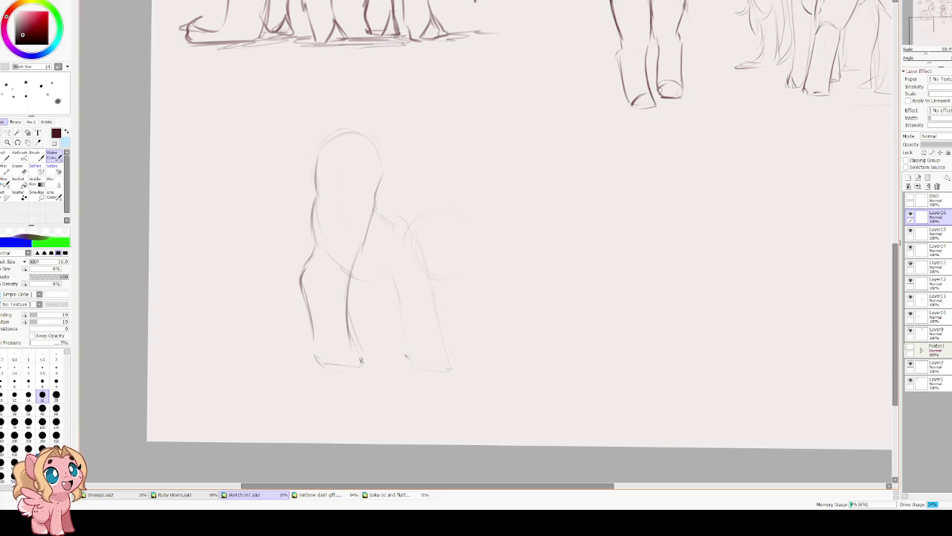
{"action": "mouse_move", "coordinate": [310, 328]}
{"action": "left_mouse_down"}
{"action": "mouse_move", "coordinate": [322, 365]}
{"action": "mouse_move", "coordinate": [360, 363]}
{"action": "mouse_move", "coordinate": [357, 347]}
{"action": "left_mouse_up"}
{"action": "scroll", "coordinate": [357, 282], "scroll_direction": "up", "scroll_amount": 3}
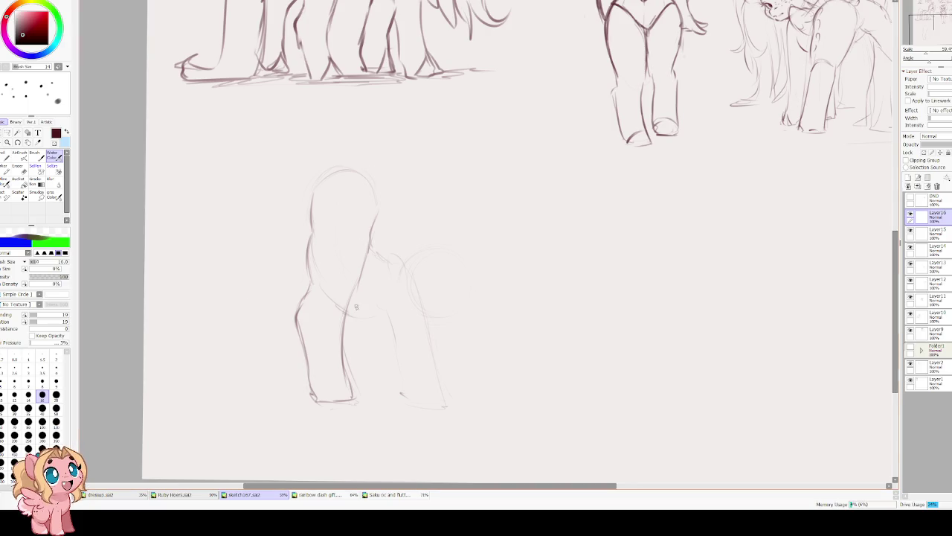
Try several rump curves extending toward the hind leg, undoing each attempt.
{"action": "left_click_drag", "start_coordinate": [385, 257], "coordinate": [415, 305]}
{"action": "key", "text": "ctrl+z"}
{"action": "mouse_move", "coordinate": [387, 259]}
{"action": "left_mouse_down"}
{"action": "mouse_move", "coordinate": [418, 302]}
{"action": "mouse_move", "coordinate": [431, 372]}
{"action": "left_mouse_up"}
{"action": "key", "text": "ctrl+z"}
{"action": "left_click_drag", "start_coordinate": [420, 305], "coordinate": [444, 383]}
{"action": "key", "text": "ctrl+z"}
{"action": "key", "text": "ctrl+z"}
{"action": "mouse_move", "coordinate": [420, 310]}
{"action": "left_mouse_down"}
{"action": "mouse_move", "coordinate": [468, 407]}
{"action": "mouse_move", "coordinate": [426, 401]}
{"action": "mouse_move", "coordinate": [386, 328]}
{"action": "left_mouse_up"}
{"action": "key", "text": "ctrl+z"}
{"action": "key", "text": "ctrl+z"}
Redraw the outer hind leg line and extend the hip and back lines.
{"action": "key", "text": "ctrl+y"}
{"action": "key", "text": "ctrl+y"}
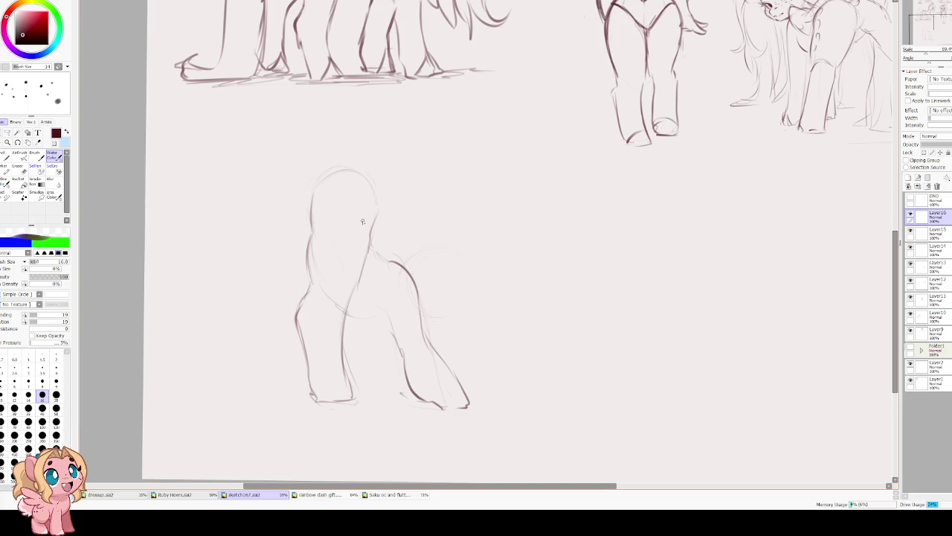
{"action": "key", "text": "ctrl+z"}
{"action": "key", "text": "ctrl+z"}
{"action": "mouse_move", "coordinate": [425, 342]}
{"action": "left_mouse_down"}
{"action": "mouse_move", "coordinate": [450, 408]}
{"action": "mouse_move", "coordinate": [421, 402]}
{"action": "mouse_move", "coordinate": [379, 308]}
{"action": "mouse_move", "coordinate": [346, 316]}
{"action": "left_mouse_up"}
{"action": "mouse_move", "coordinate": [392, 262]}
{"action": "left_mouse_down"}
{"action": "mouse_move", "coordinate": [373, 261]}
{"action": "mouse_move", "coordinate": [363, 244]}
{"action": "left_mouse_up"}
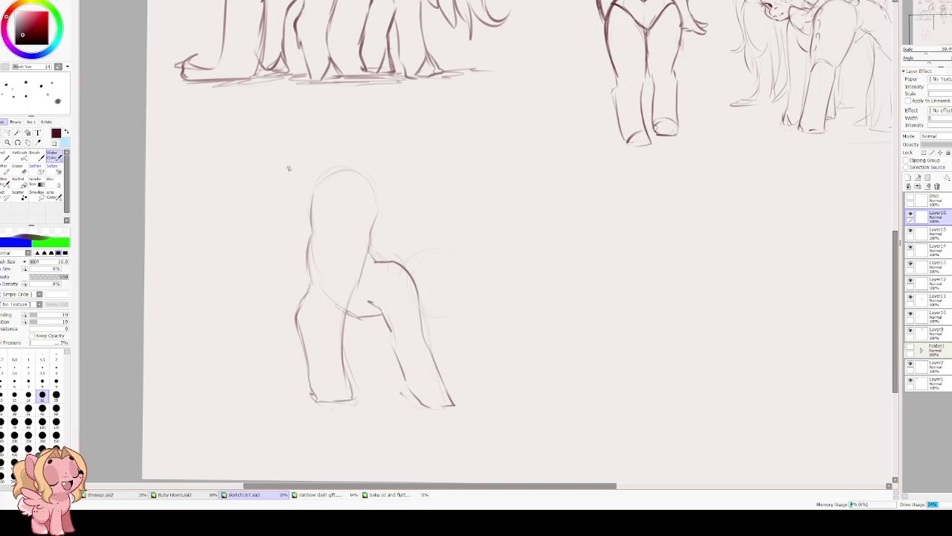
Move the pony sketch down-right and straighten it.
{"action": "scroll", "coordinate": [332, 207], "scroll_direction": "down", "scroll_amount": 2}
{"action": "scroll", "coordinate": [331, 207], "scroll_direction": "down", "scroll_amount": 2}
{"action": "key", "text": "ctrl+t"}
{"action": "mouse_move", "coordinate": [481, 200]}
{"action": "left_mouse_down"}
{"action": "mouse_move", "coordinate": [437, 206]}
{"action": "mouse_move", "coordinate": [454, 260]}
{"action": "left_mouse_up"}
{"action": "left_click_drag", "start_coordinate": [552, 297], "coordinate": [552, 283]}
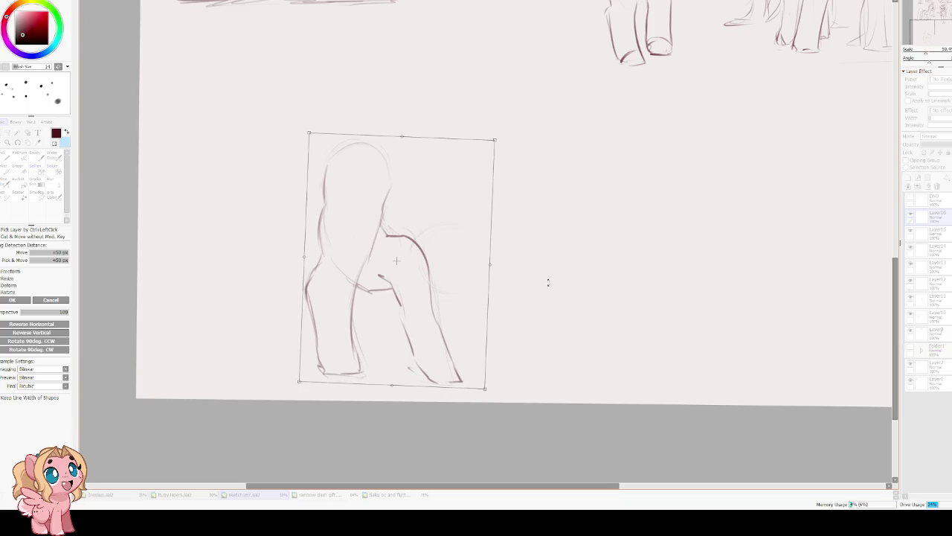
{"action": "key", "text": "Return"}
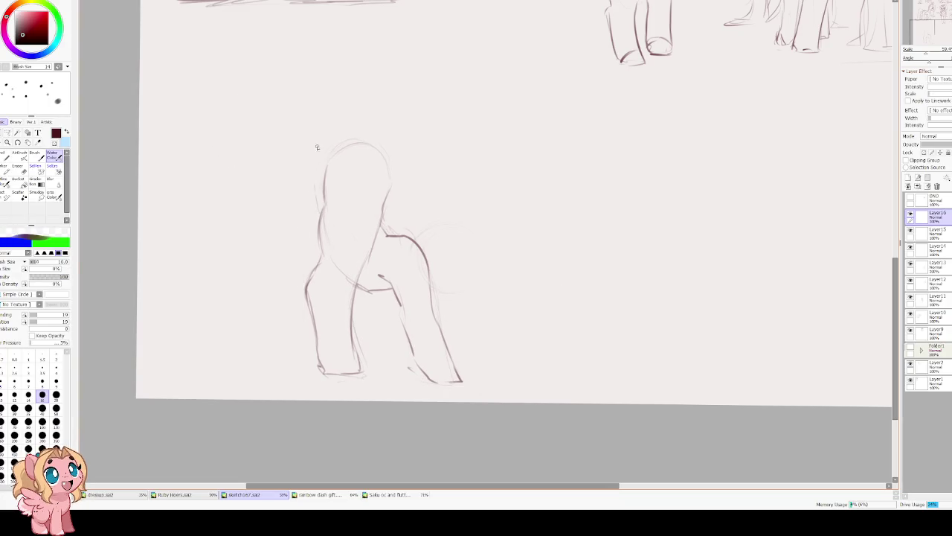
Draw a curve up the figure's left side, then scale the new pony sketch down.
{"action": "scroll", "coordinate": [321, 98], "scroll_direction": "up", "scroll_amount": 2}
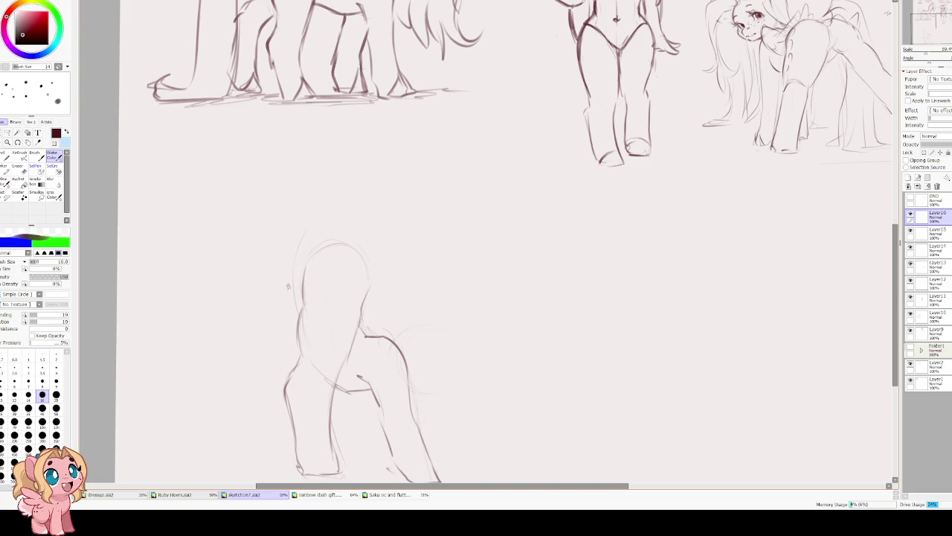
{"action": "mouse_move", "coordinate": [290, 284]}
{"action": "left_mouse_down"}
{"action": "mouse_move", "coordinate": [301, 239]}
{"action": "mouse_move", "coordinate": [365, 218]}
{"action": "left_mouse_up"}
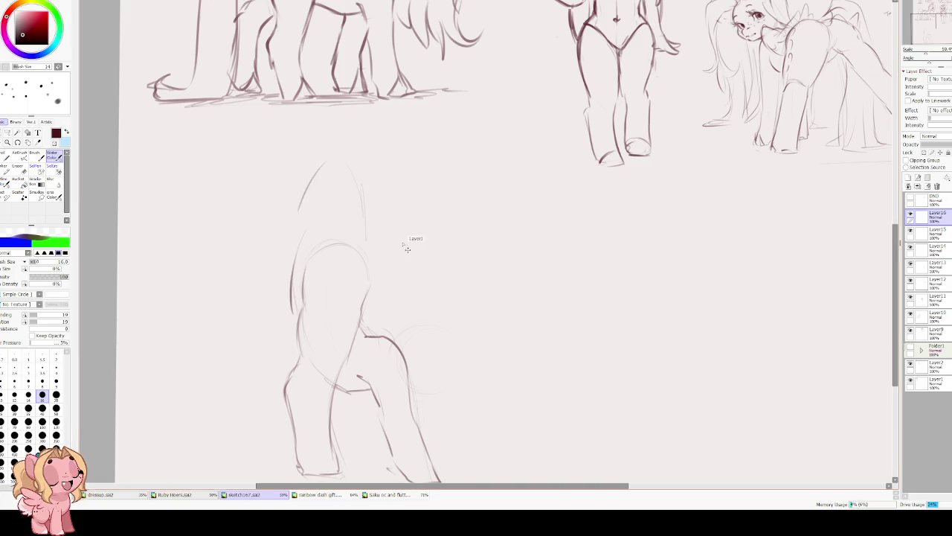
{"action": "key", "text": "ctrl+t"}
{"action": "left_click_drag", "start_coordinate": [467, 156], "coordinate": [430, 232]}
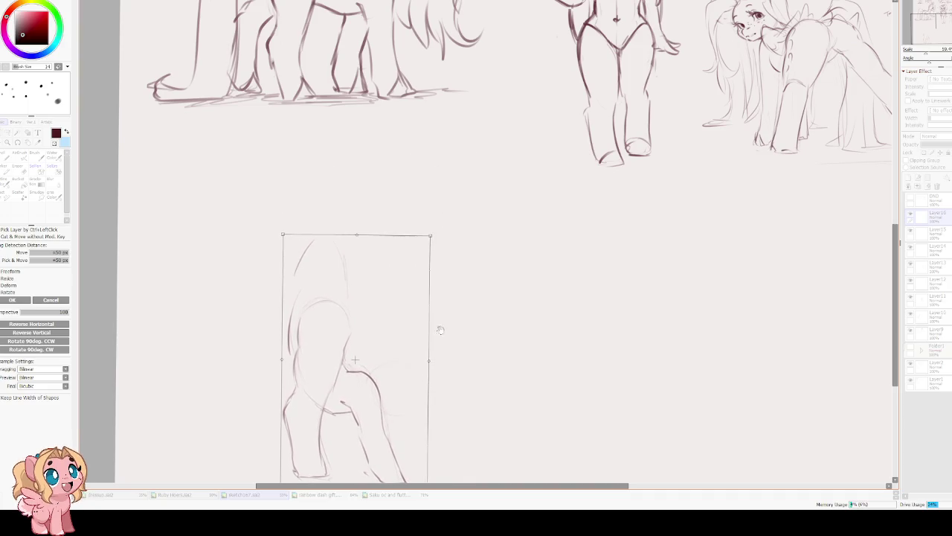
{"action": "scroll", "coordinate": [431, 232], "scroll_direction": "down", "scroll_amount": 3}
{"action": "left_click_drag", "start_coordinate": [380, 278], "coordinate": [386, 288]}
{"action": "key", "text": "Return"}
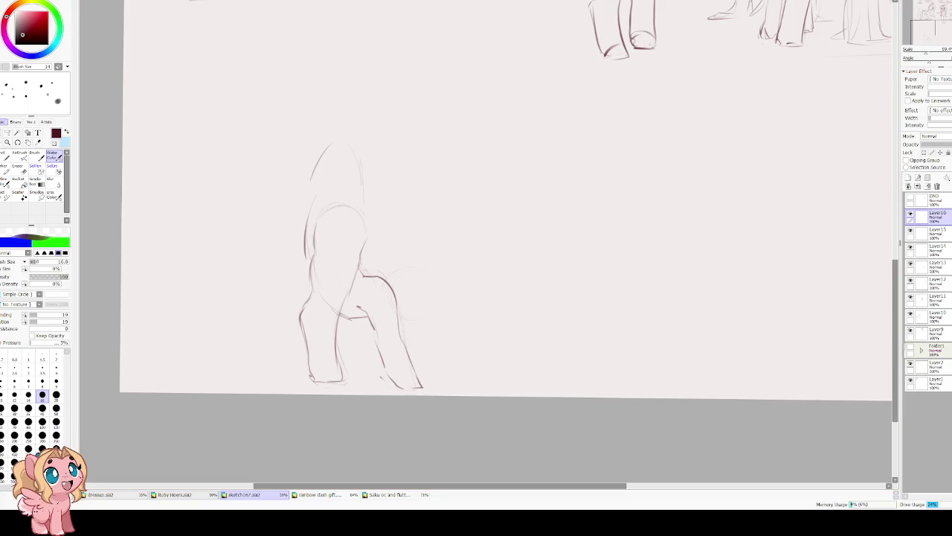
Firm up the right side of the leg outline.
{"action": "scroll", "coordinate": [299, 285], "scroll_direction": "up", "scroll_amount": 3}
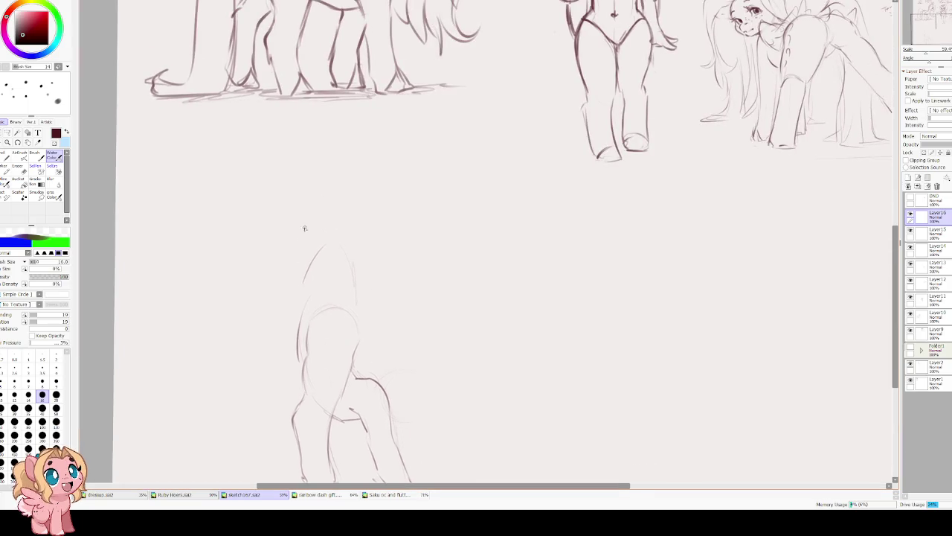
{"action": "key", "text": "e"}
{"action": "key", "text": "e"}
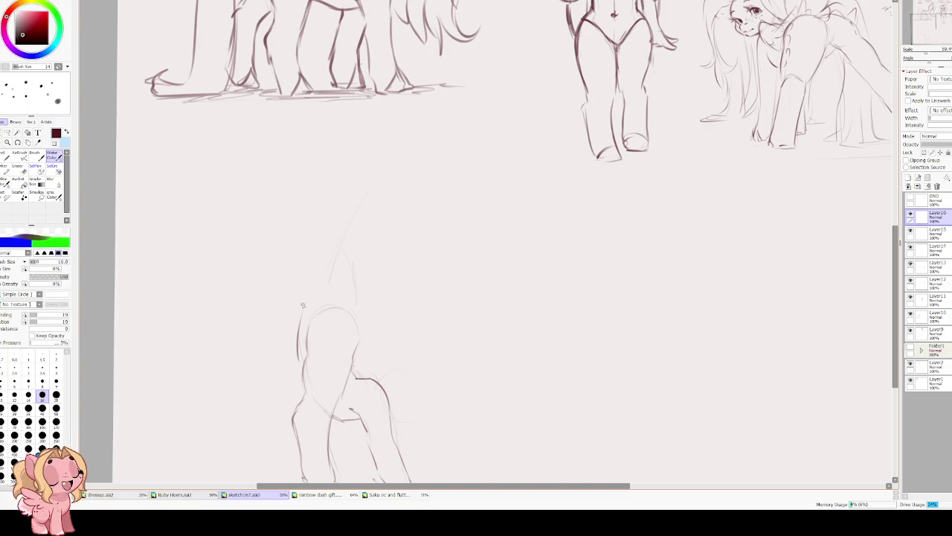
{"action": "left_click_drag", "start_coordinate": [353, 351], "coordinate": [348, 313]}
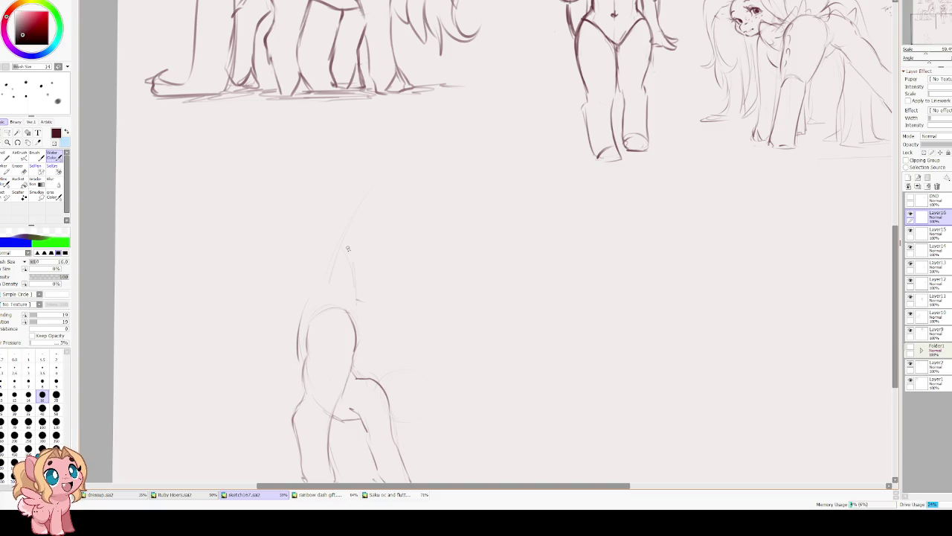
Tilt the canvas and sketch a line above the pony's body.
{"action": "left_click_drag", "start_coordinate": [374, 261], "coordinate": [365, 326]}
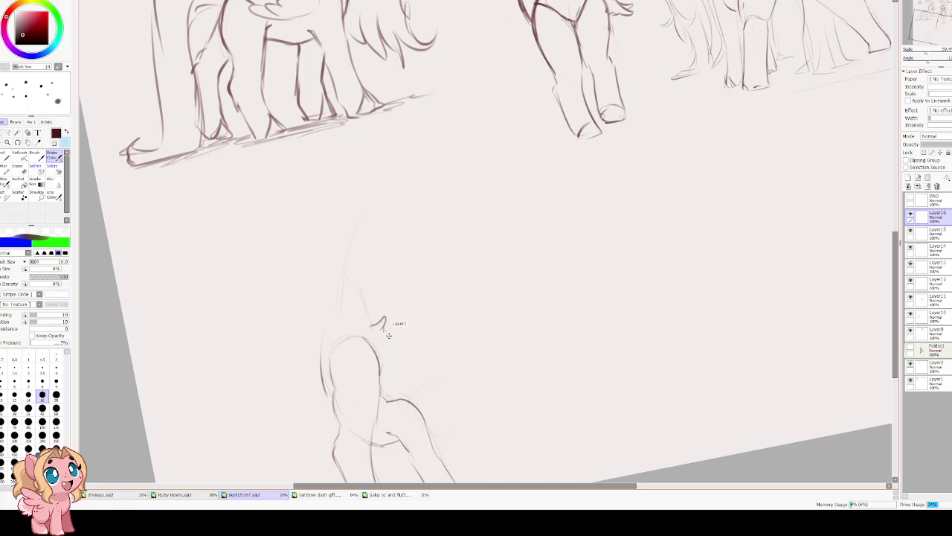
{"action": "mouse_move", "coordinate": [366, 328]}
{"action": "left_mouse_down"}
{"action": "mouse_move", "coordinate": [448, 328]}
{"action": "mouse_move", "coordinate": [433, 360]}
{"action": "mouse_move", "coordinate": [415, 367]}
{"action": "left_mouse_up"}
{"action": "key", "text": "ctrl+z"}
{"action": "key", "text": "ctrl+z"}
{"action": "key", "text": "ctrl+z"}
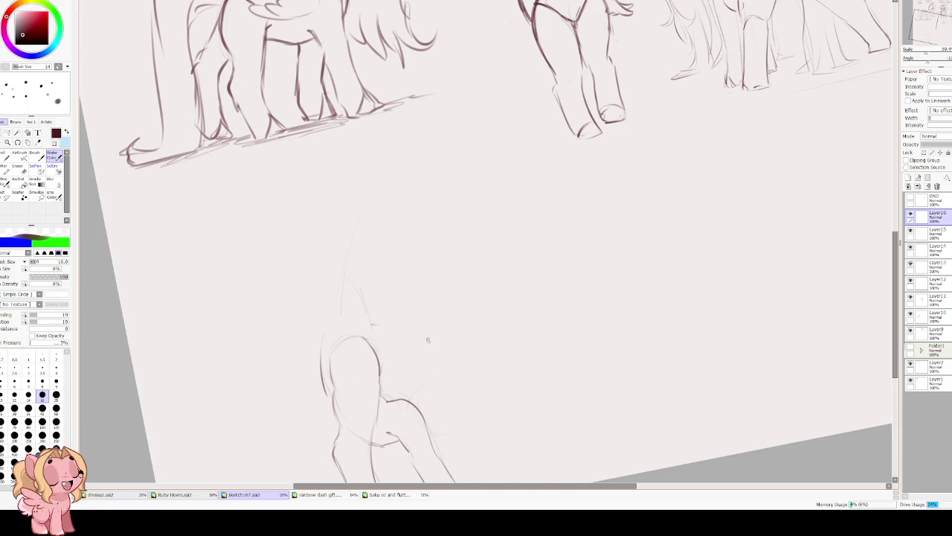
{"action": "left_click_drag", "start_coordinate": [366, 328], "coordinate": [425, 325]}
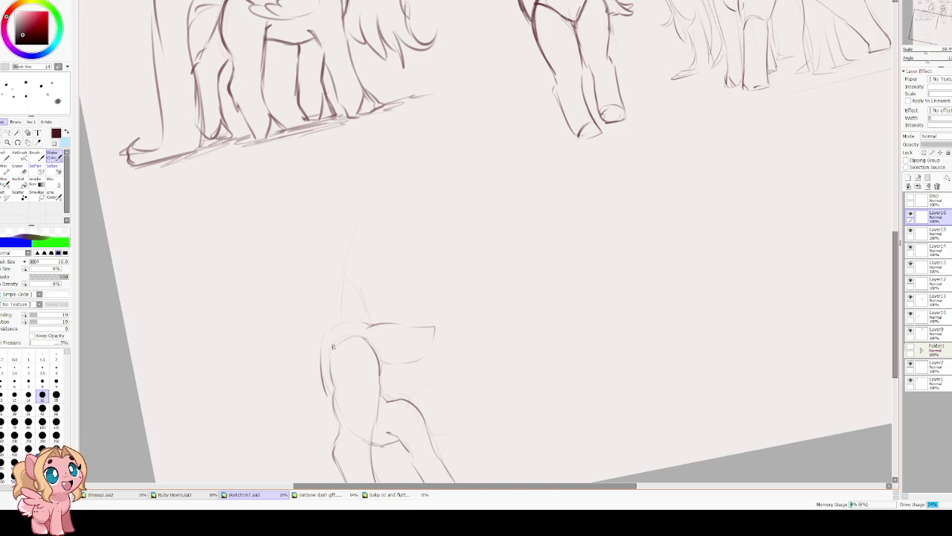
{"action": "key", "text": "End"}
{"action": "key", "text": "e"}
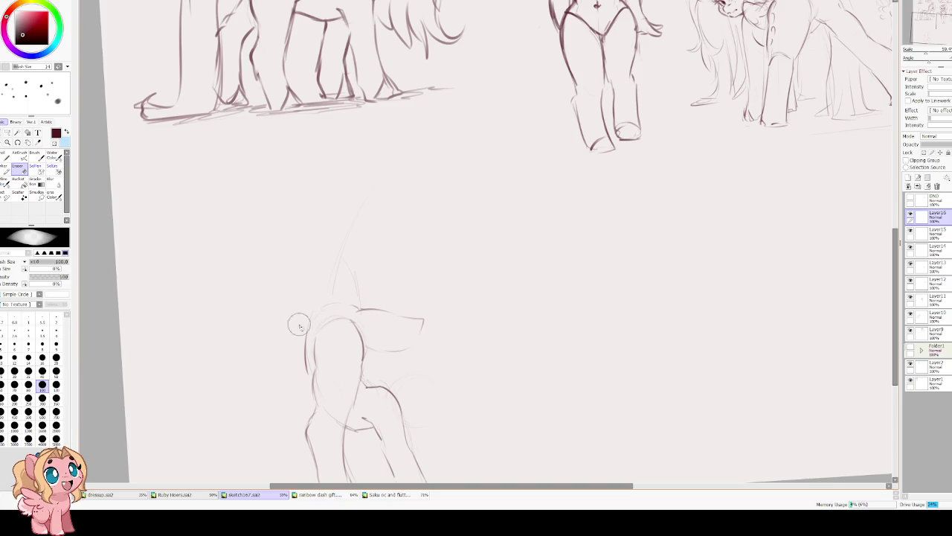
{"action": "key", "text": "e"}
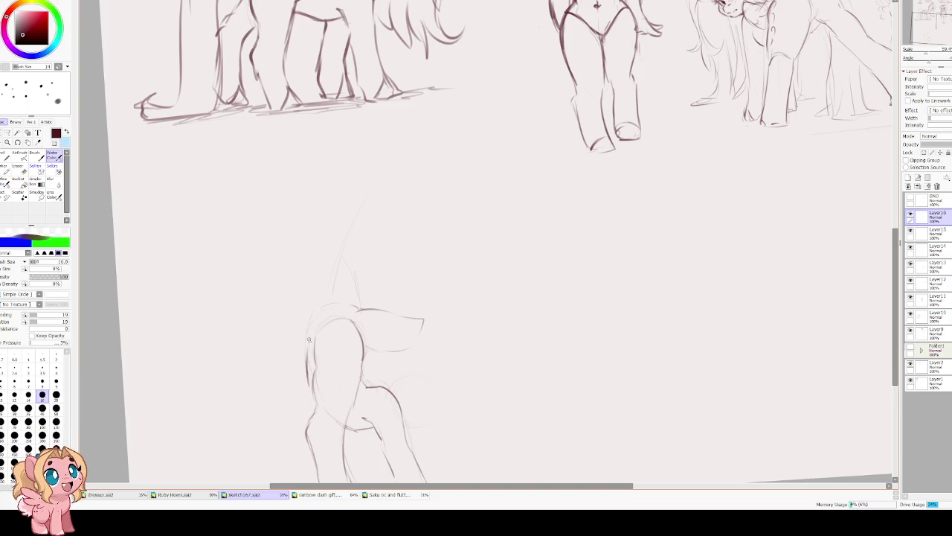
Draw the raised hind leg's edges stretching straight up, then level the canvas view.
{"action": "left_click_drag", "start_coordinate": [304, 372], "coordinate": [304, 329]}
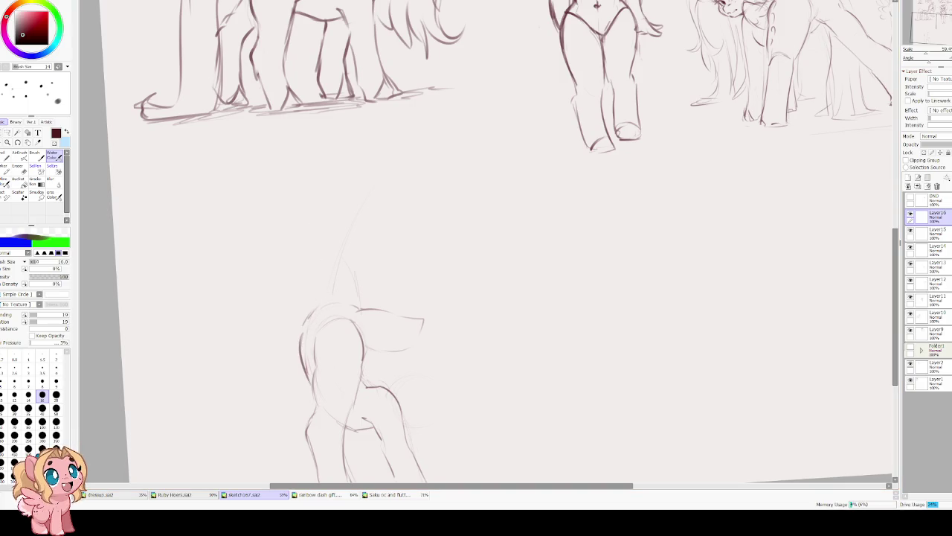
{"action": "left_click_drag", "start_coordinate": [309, 306], "coordinate": [319, 266]}
{"action": "key", "text": "ctrl+z"}
{"action": "left_click_drag", "start_coordinate": [302, 316], "coordinate": [335, 235]}
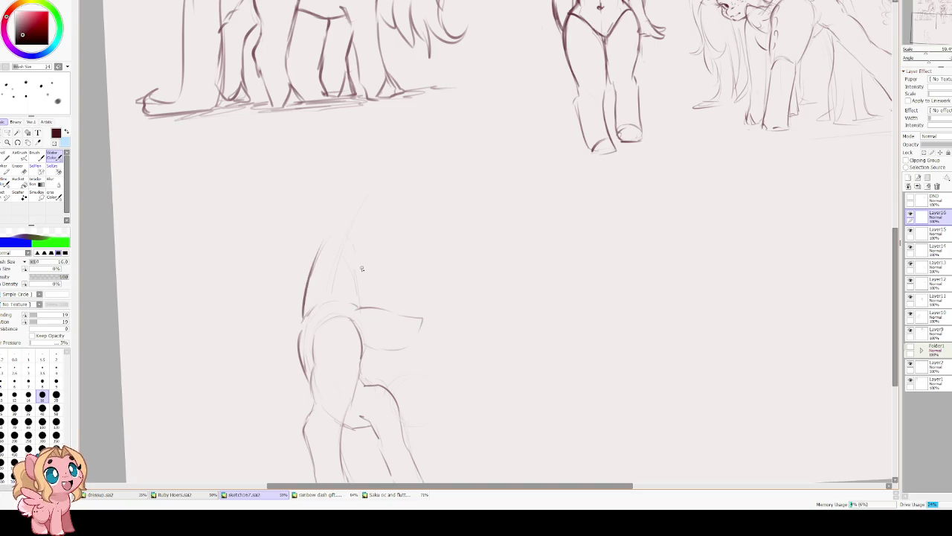
{"action": "mouse_move", "coordinate": [359, 308]}
{"action": "left_mouse_down"}
{"action": "mouse_move", "coordinate": [355, 248]}
{"action": "mouse_move", "coordinate": [345, 269]}
{"action": "mouse_move", "coordinate": [356, 230]}
{"action": "mouse_move", "coordinate": [345, 280]}
{"action": "left_mouse_up"}
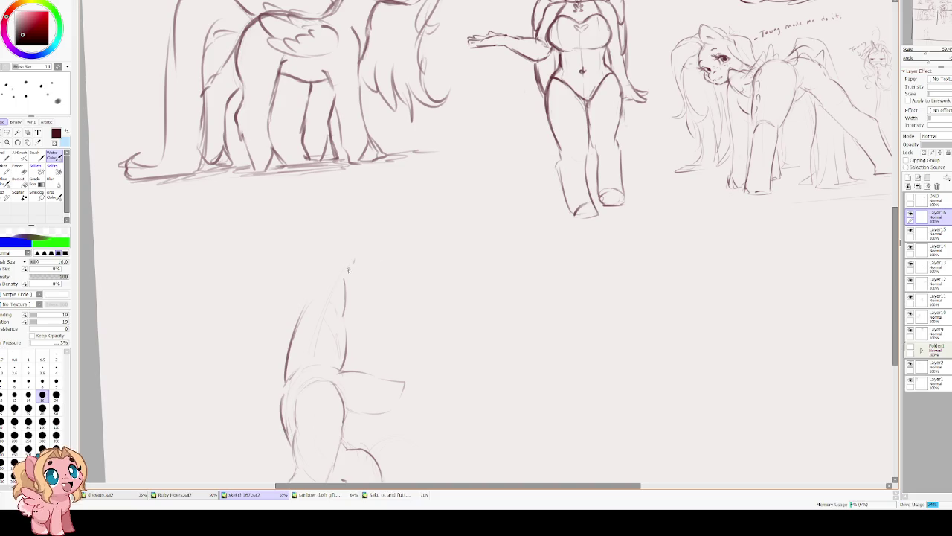
{"action": "mouse_move", "coordinate": [348, 272]}
{"action": "left_mouse_down"}
{"action": "mouse_move", "coordinate": [353, 279]}
{"action": "mouse_move", "coordinate": [363, 242]}
{"action": "mouse_move", "coordinate": [318, 288]}
{"action": "mouse_move", "coordinate": [340, 227]}
{"action": "left_mouse_up"}
{"action": "key", "text": "ctrl+z"}
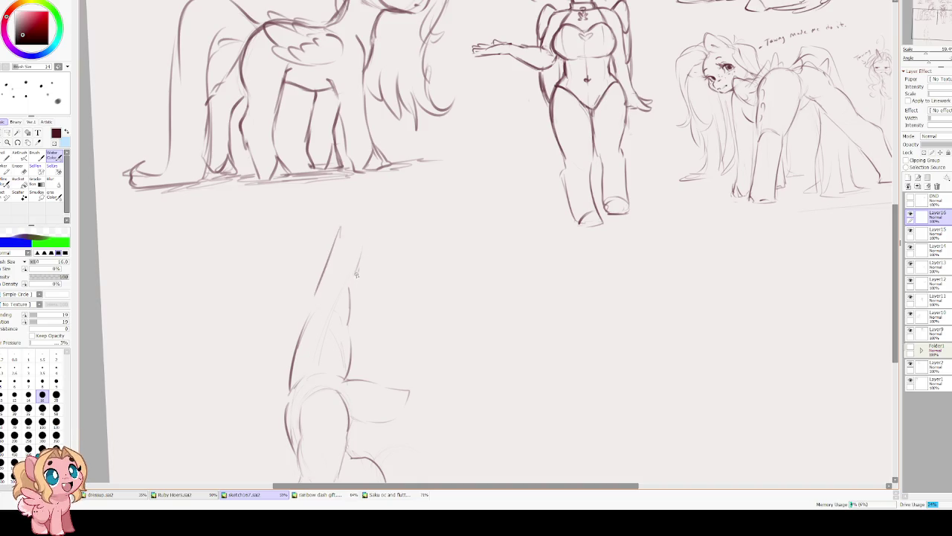
{"action": "key", "text": "ctrl+z"}
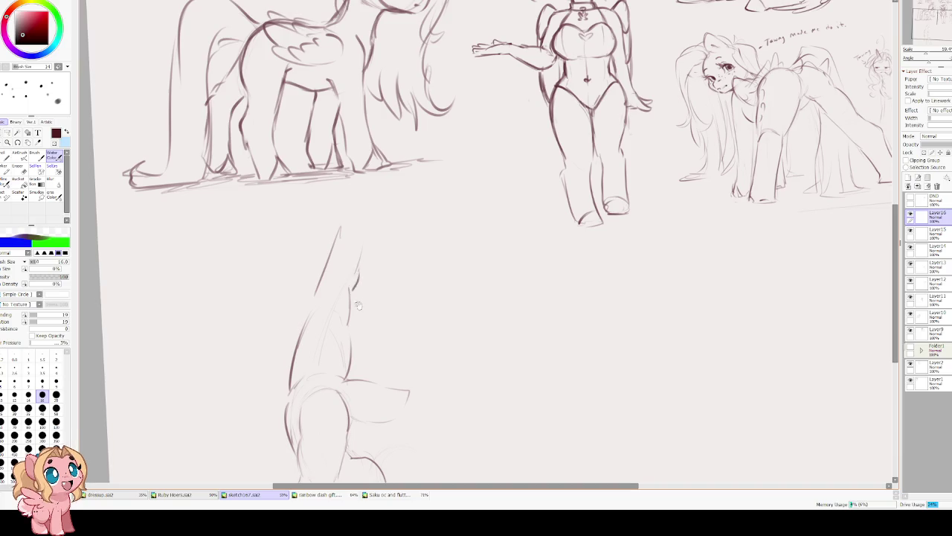
{"action": "mouse_move", "coordinate": [350, 269]}
{"action": "left_mouse_down"}
{"action": "mouse_move", "coordinate": [367, 158]}
{"action": "mouse_move", "coordinate": [331, 223]}
{"action": "left_mouse_up"}
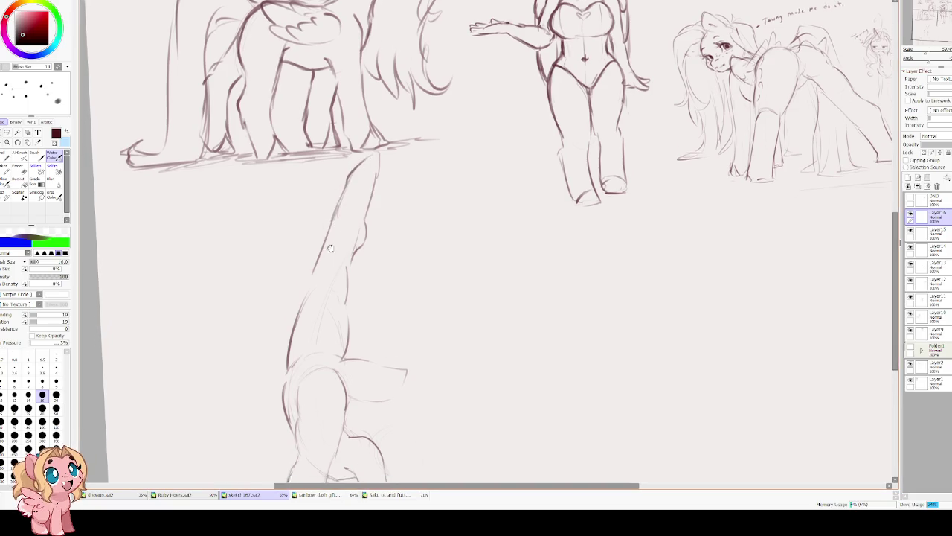
{"action": "scroll", "coordinate": [351, 111], "scroll_direction": "down", "scroll_amount": 3}
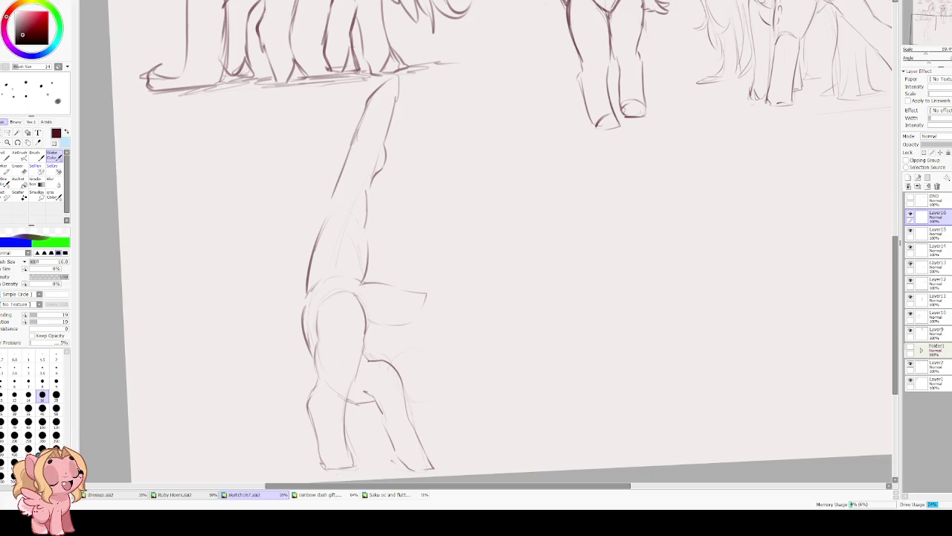
{"action": "key", "text": "Home"}
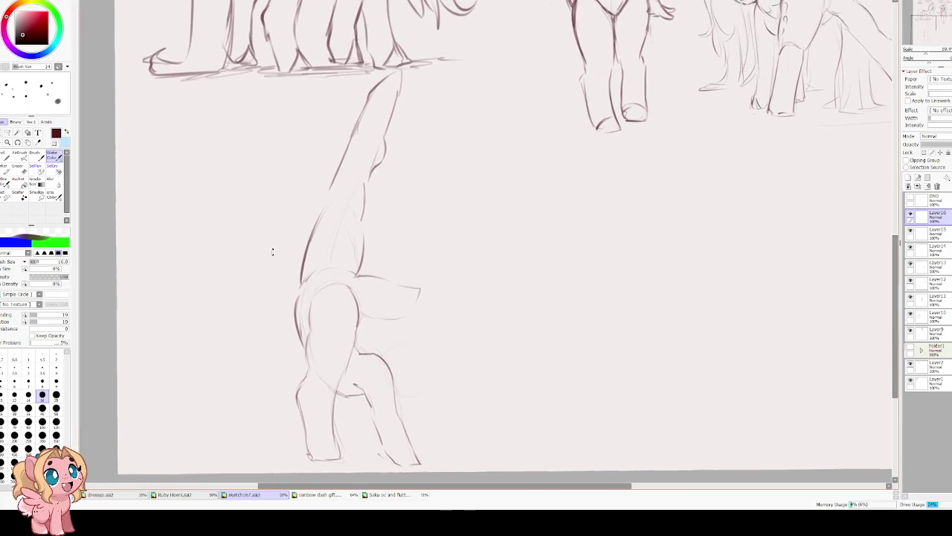
Lasso the raised hind leg and rotate it.
{"action": "left_click", "coordinate": [9, 133]}
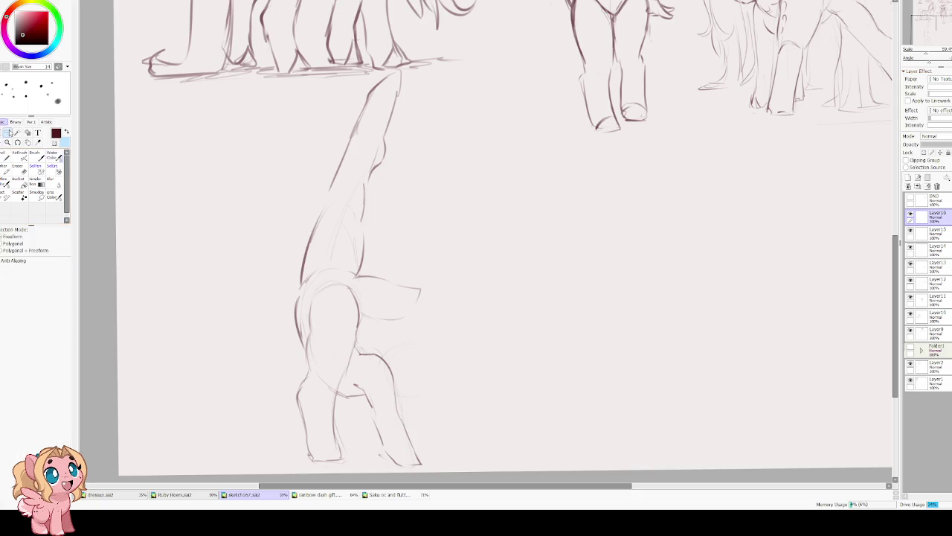
{"action": "left_click_drag", "start_coordinate": [423, 53], "coordinate": [288, 292]}
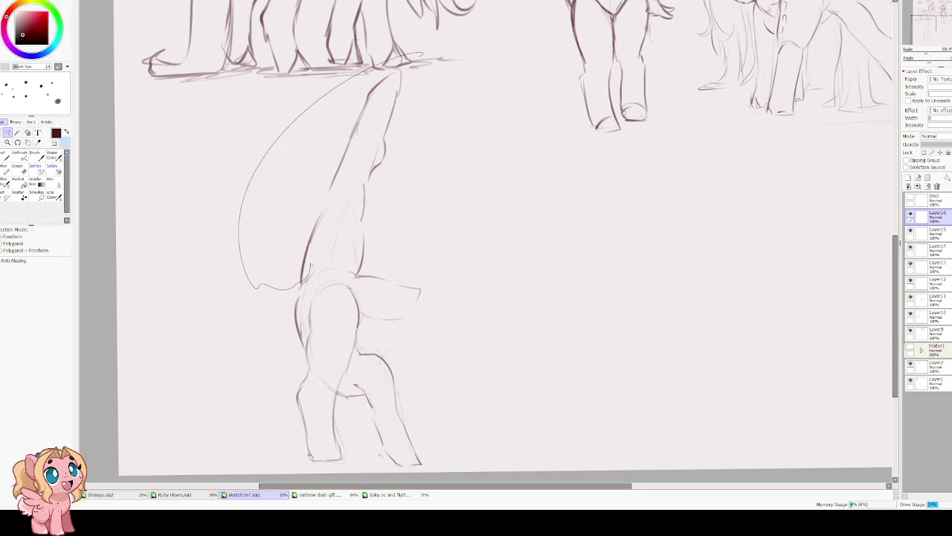
{"action": "left_click_drag", "start_coordinate": [414, 220], "coordinate": [423, 63]}
{"action": "key", "text": "ctrl+t"}
{"action": "mouse_move", "coordinate": [436, 215]}
{"action": "left_mouse_down"}
{"action": "mouse_move", "coordinate": [485, 209]}
{"action": "mouse_move", "coordinate": [480, 238]}
{"action": "left_mouse_up"}
{"action": "key", "text": "Return"}
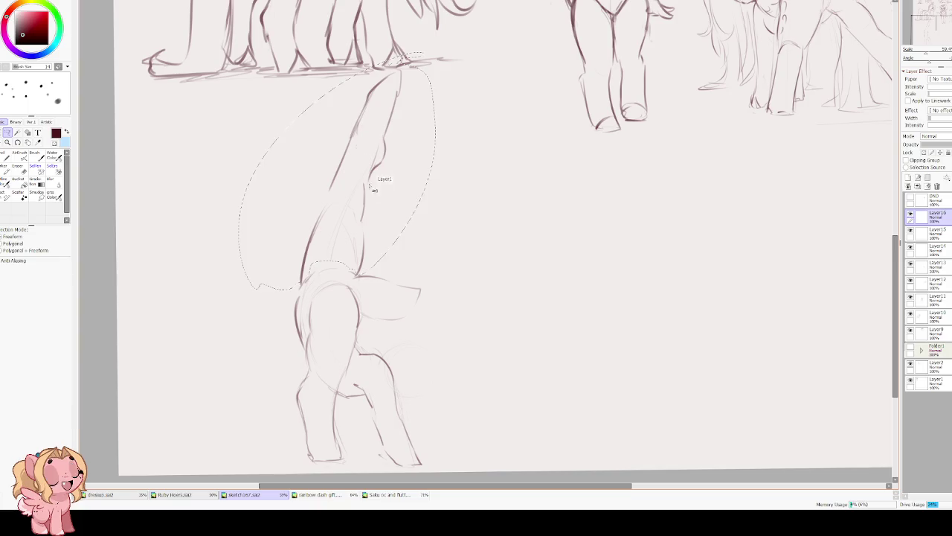
Try moving the leg down-left and rotating it upright, then undo the repositioning.
{"action": "key", "text": "ctrl+t"}
{"action": "left_click_drag", "start_coordinate": [474, 196], "coordinate": [478, 162]}
{"action": "left_click_drag", "start_coordinate": [319, 153], "coordinate": [228, 334]}
{"action": "mouse_move", "coordinate": [294, 224]}
{"action": "left_mouse_down"}
{"action": "mouse_move", "coordinate": [276, 223]}
{"action": "mouse_move", "coordinate": [245, 195]}
{"action": "left_mouse_up"}
{"action": "key", "text": "Return"}
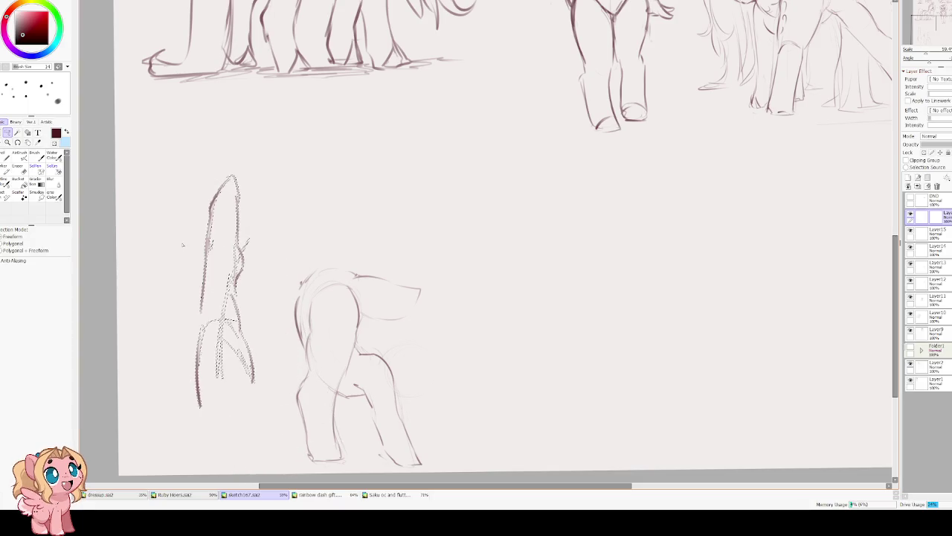
{"action": "key", "text": "ctrl+t"}
{"action": "mouse_move", "coordinate": [353, 197]}
{"action": "left_mouse_down"}
{"action": "mouse_move", "coordinate": [204, 337]}
{"action": "mouse_move", "coordinate": [260, 252]}
{"action": "mouse_move", "coordinate": [265, 317]}
{"action": "mouse_move", "coordinate": [234, 193]}
{"action": "left_mouse_up"}
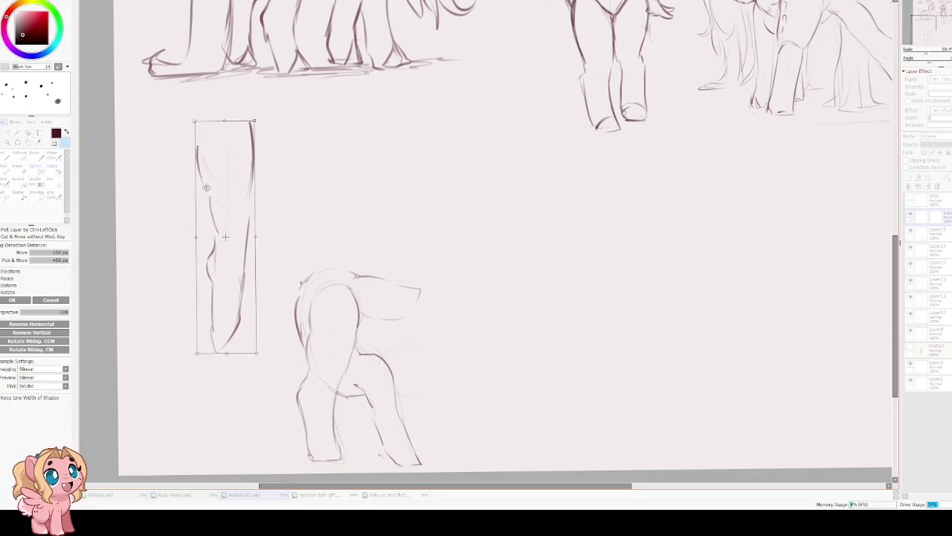
{"action": "key", "text": "Return"}
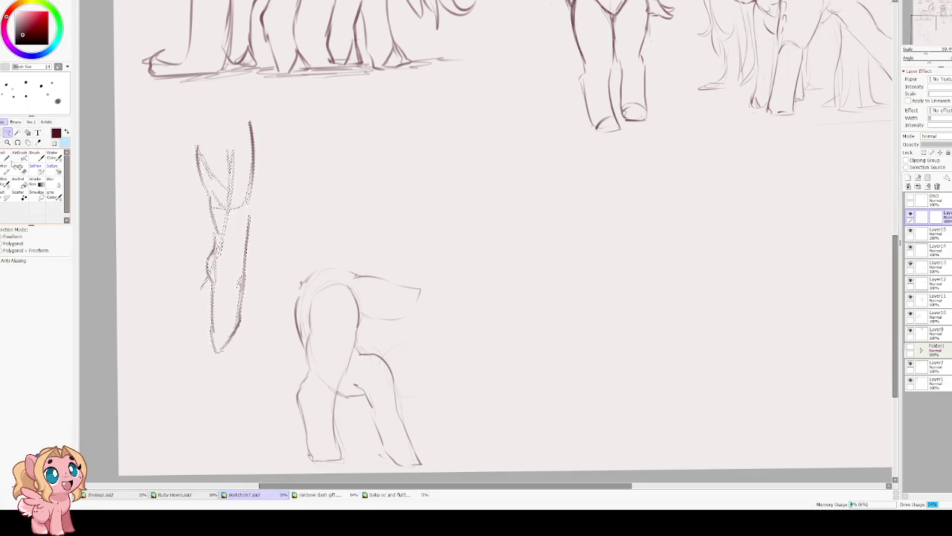
{"action": "key", "text": "ctrl+z"}
Select the upper part of the raised leg and shorten it below the top sketches.
{"action": "scroll", "coordinate": [99, 168], "scroll_direction": "up", "scroll_amount": 3}
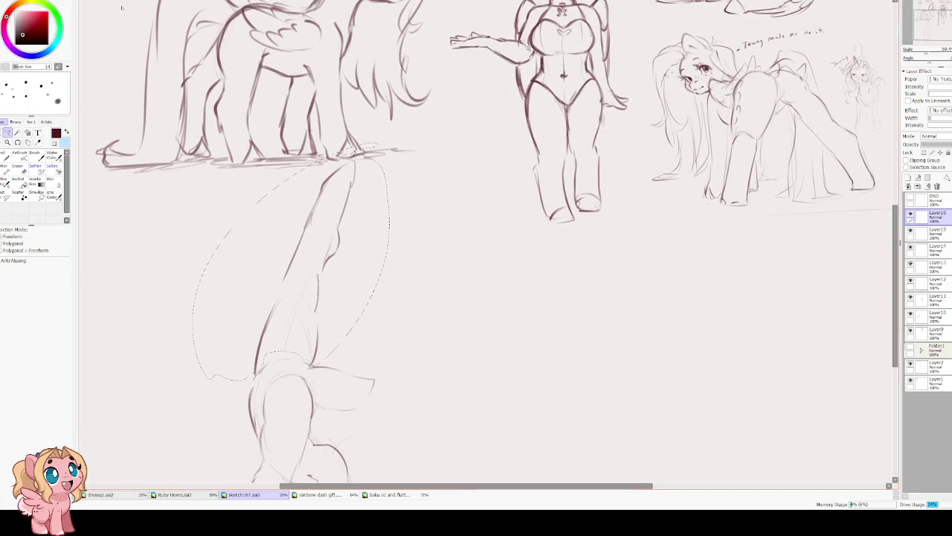
{"action": "mouse_move", "coordinate": [350, 149]}
{"action": "left_mouse_down"}
{"action": "mouse_move", "coordinate": [332, 152]}
{"action": "mouse_move", "coordinate": [325, 187]}
{"action": "left_mouse_up"}
{"action": "key", "text": "ctrl+t"}
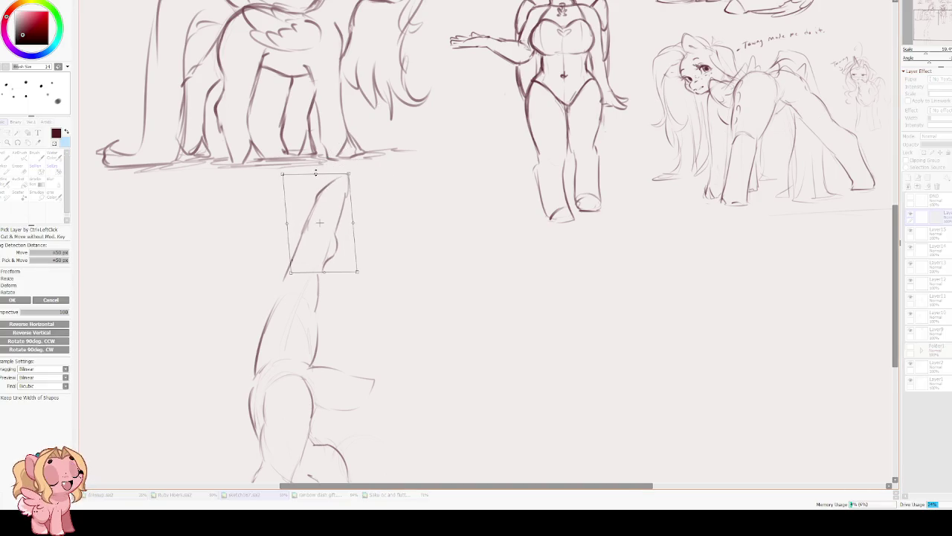
{"action": "key", "text": "Return"}
{"action": "key", "text": "ctrl+d"}
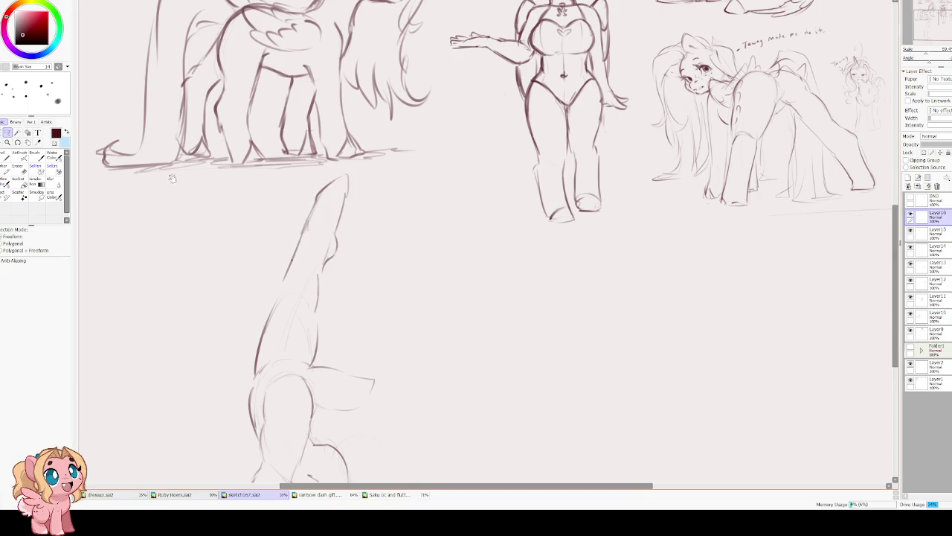
Darken the raised leg's outline, its right contour and the thigh's left contour.
{"action": "scroll", "coordinate": [240, 154], "scroll_direction": "down", "scroll_amount": 1}
{"action": "key", "text": "v"}
{"action": "left_click_drag", "start_coordinate": [324, 152], "coordinate": [262, 313]}
{"action": "left_click_drag", "start_coordinate": [320, 258], "coordinate": [312, 325]}
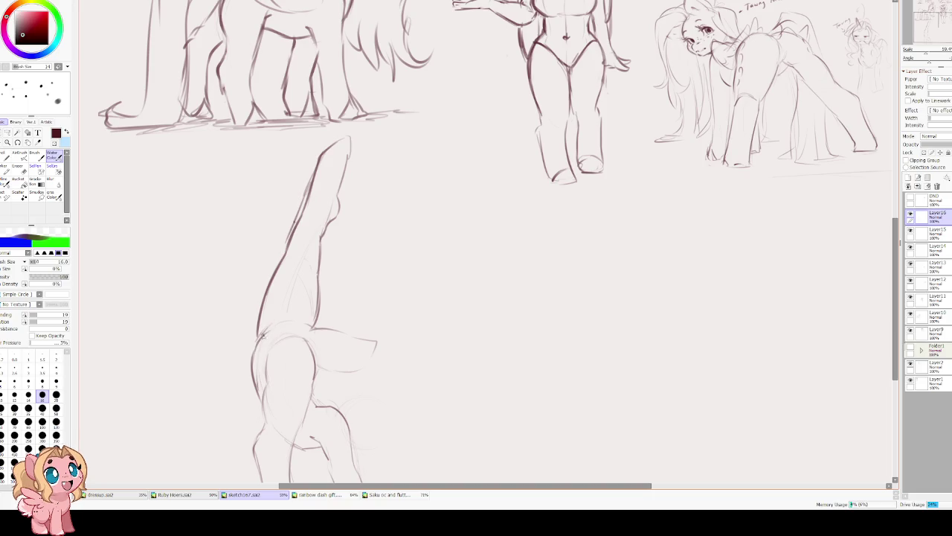
{"action": "left_click_drag", "start_coordinate": [263, 376], "coordinate": [267, 354]}
Re-stroke the hip's left contour, undoing a stray curve drawn near the hip.
{"action": "scroll", "coordinate": [266, 365], "scroll_direction": "down", "scroll_amount": 2}
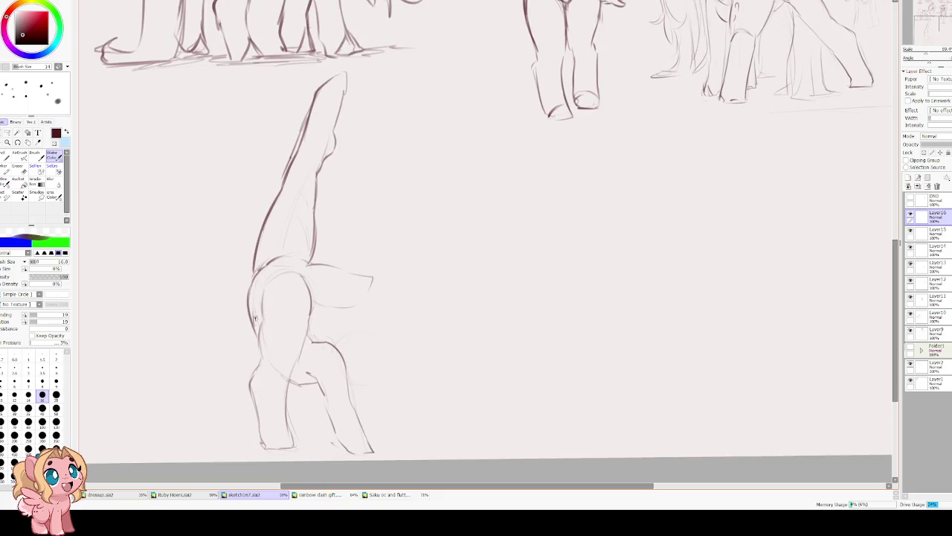
{"action": "left_click_drag", "start_coordinate": [260, 351], "coordinate": [265, 287]}
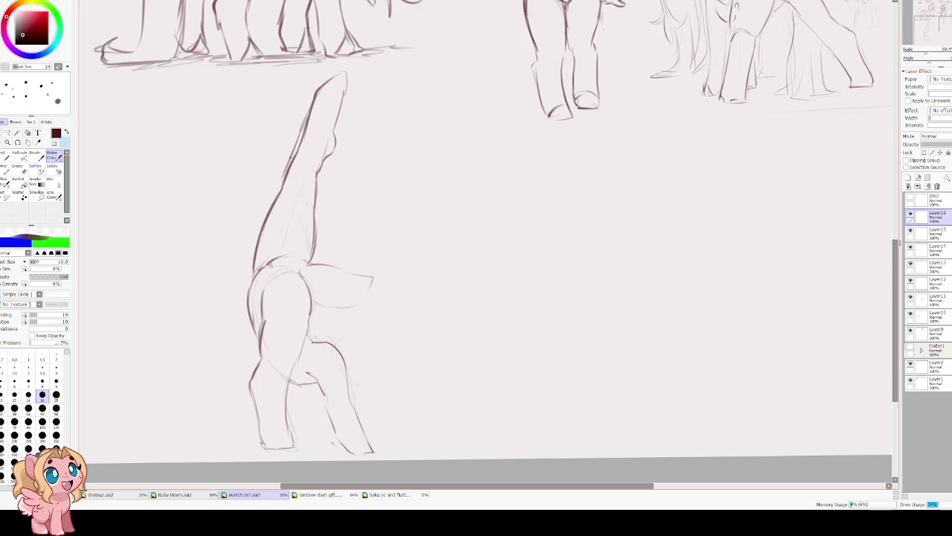
{"action": "scroll", "coordinate": [320, 274], "scroll_direction": "down", "scroll_amount": 1}
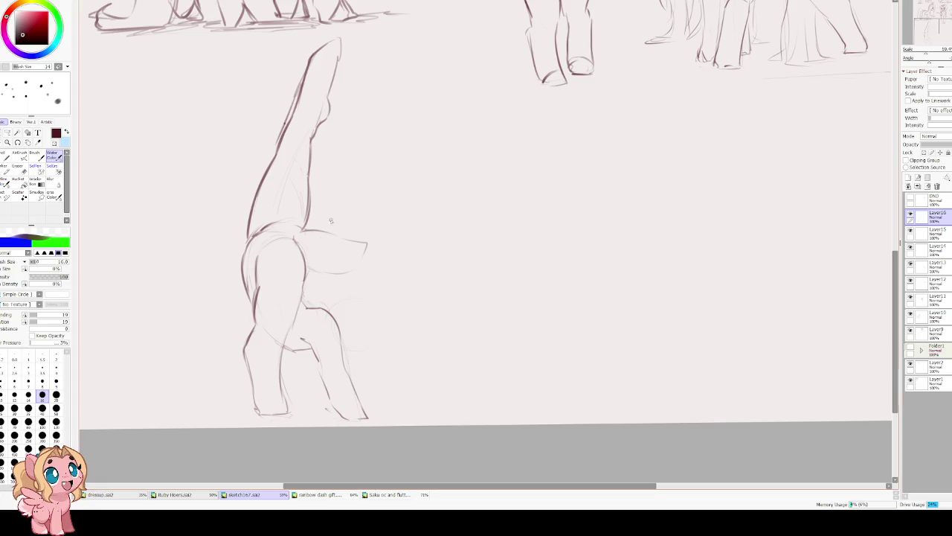
{"action": "left_click_drag", "start_coordinate": [332, 300], "coordinate": [380, 317]}
{"action": "key", "text": "ctrl+z"}
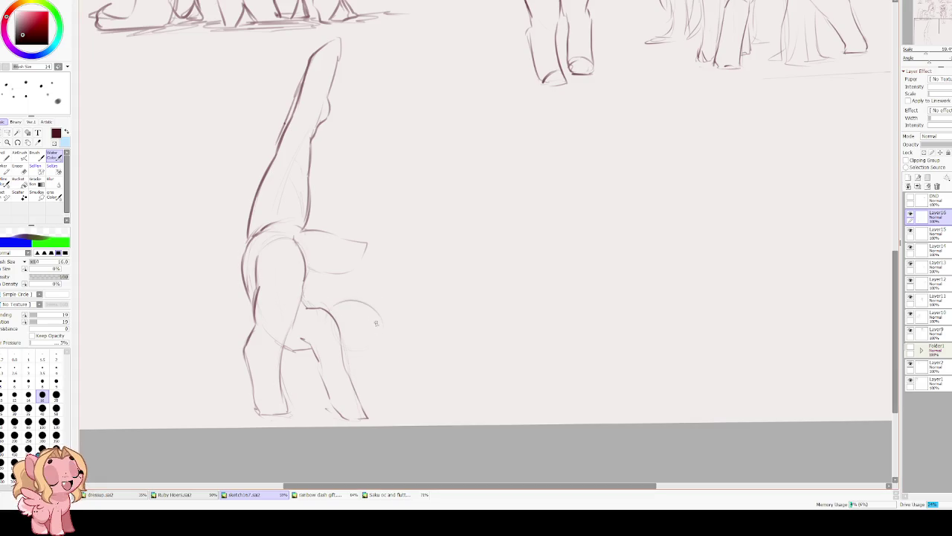
Mirror the canvas view and darken the back edge of the standing leg.
{"action": "key", "text": "h"}
{"action": "left_click_drag", "start_coordinate": [427, 246], "coordinate": [336, 239]}
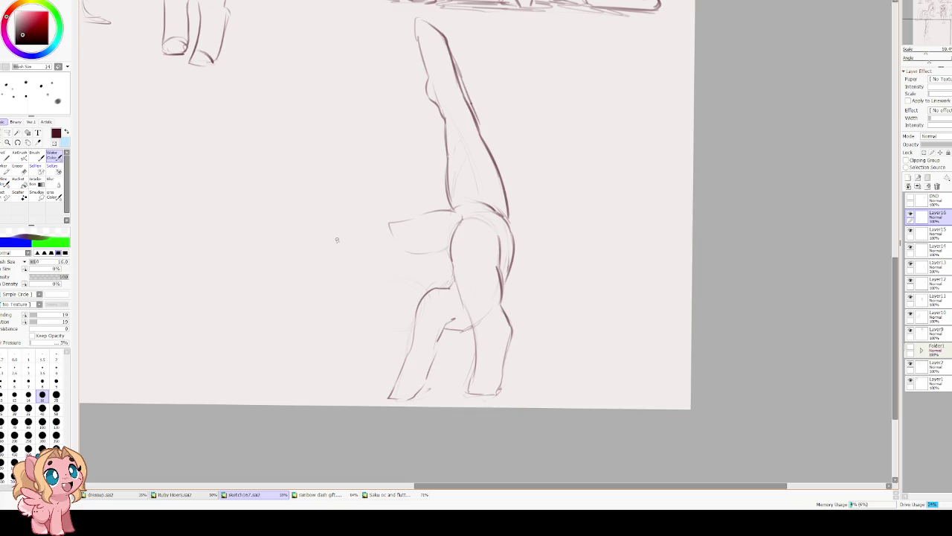
{"action": "scroll", "coordinate": [616, 388], "scroll_direction": "up", "scroll_amount": 1}
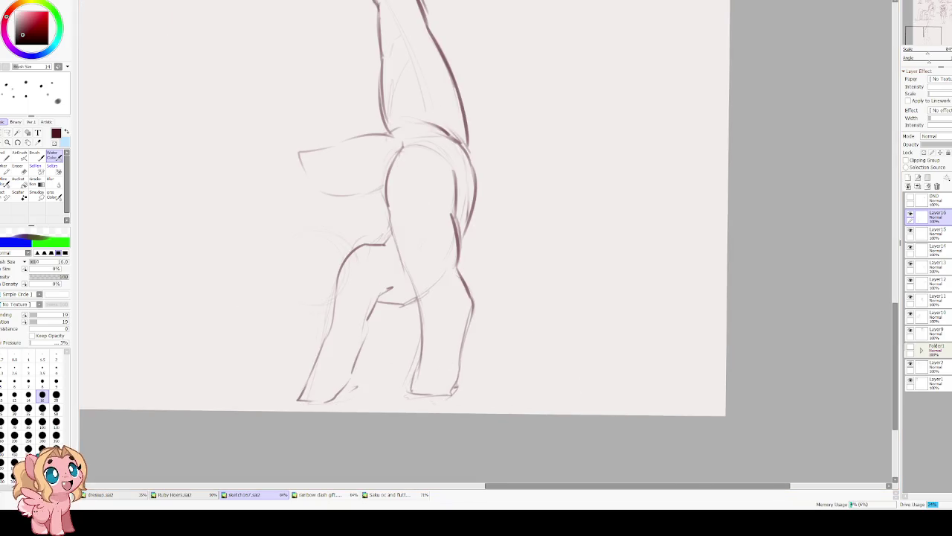
{"action": "left_click_drag", "start_coordinate": [354, 3], "coordinate": [395, 48]}
{"action": "left_click_drag", "start_coordinate": [444, 322], "coordinate": [461, 387]}
{"action": "key", "text": "ctrl+z"}
{"action": "left_click_drag", "start_coordinate": [441, 303], "coordinate": [461, 415]}
{"action": "mouse_move", "coordinate": [462, 380]}
{"action": "left_mouse_down"}
{"action": "mouse_move", "coordinate": [459, 430]}
{"action": "mouse_move", "coordinate": [509, 357]}
{"action": "left_mouse_up"}
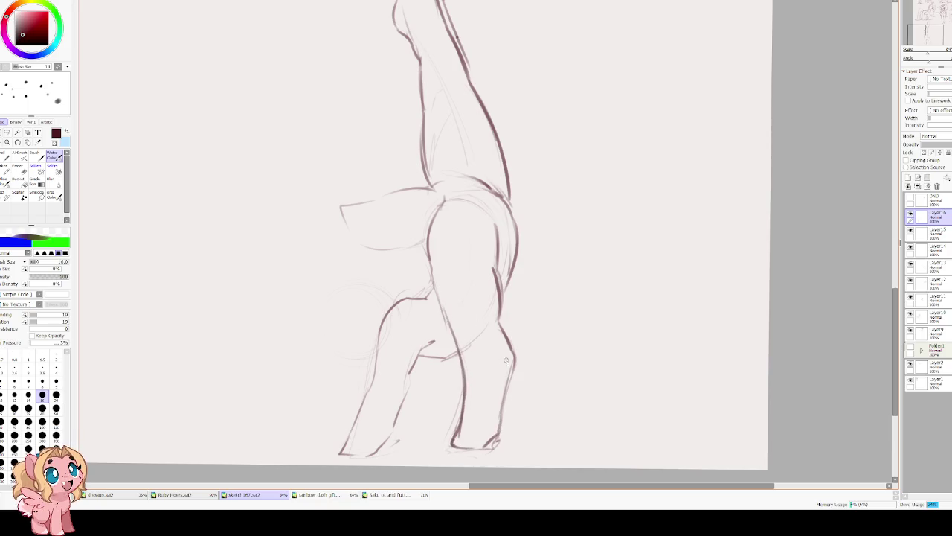
{"action": "left_click_drag", "start_coordinate": [465, 398], "coordinate": [443, 294]}
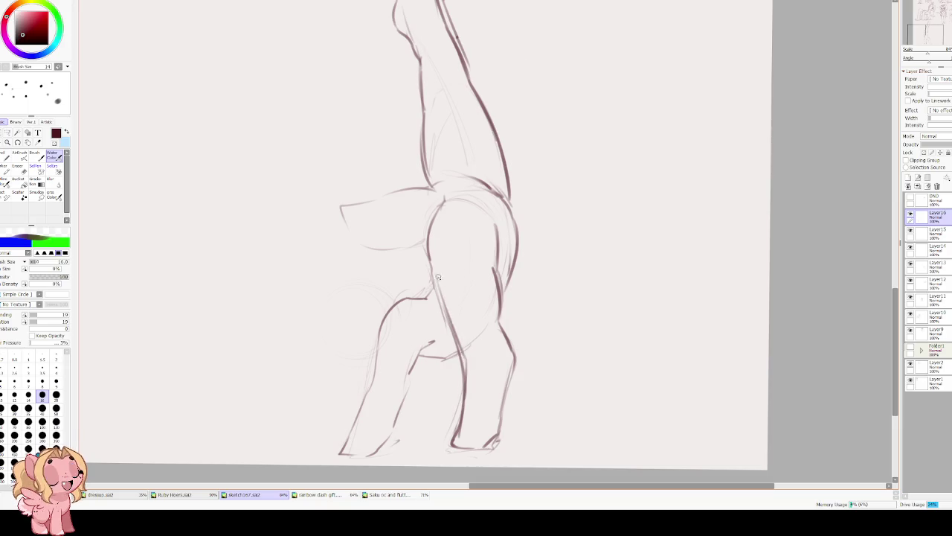
Redraw the standing leg's front edge darker in joined pieces, then start a round head shape beside it.
{"action": "left_click_drag", "start_coordinate": [429, 242], "coordinate": [454, 325]}
{"action": "key", "text": "ctrl+z"}
{"action": "key", "text": "ctrl+z"}
{"action": "key", "text": "ctrl+z"}
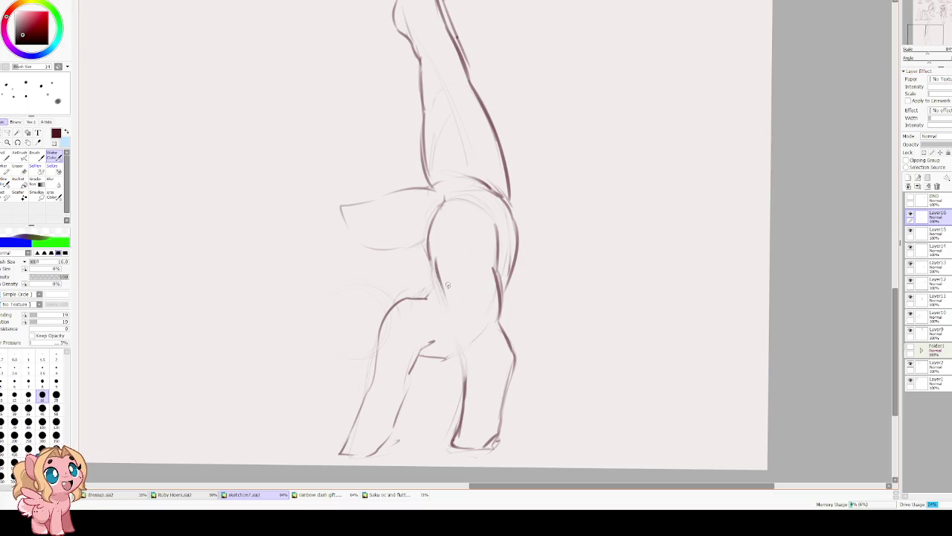
{"action": "left_click_drag", "start_coordinate": [428, 250], "coordinate": [452, 326]}
{"action": "left_click_drag", "start_coordinate": [446, 283], "coordinate": [467, 382]}
{"action": "key", "text": "ctrl+z"}
{"action": "left_click_drag", "start_coordinate": [437, 269], "coordinate": [470, 398]}
{"action": "left_click_drag", "start_coordinate": [456, 320], "coordinate": [466, 365]}
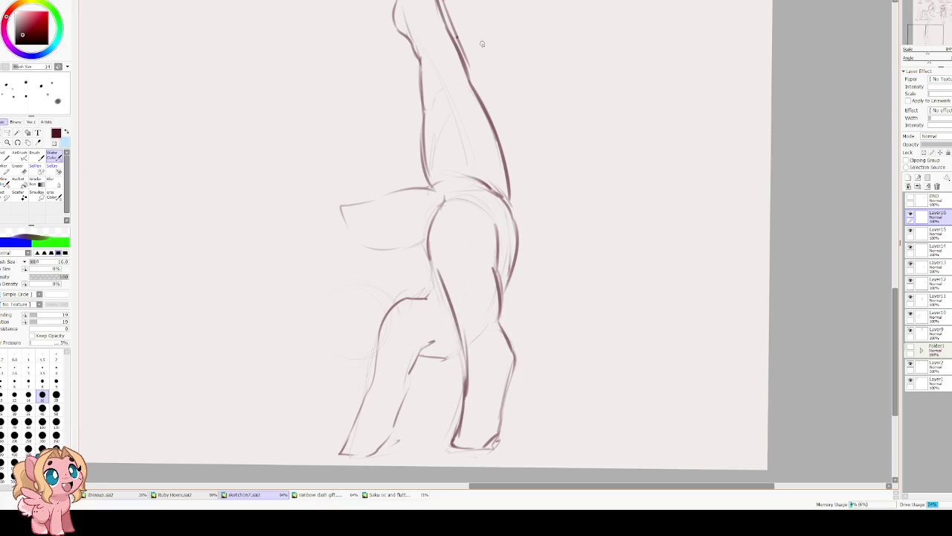
{"action": "mouse_move", "coordinate": [324, 286]}
{"action": "left_mouse_down"}
{"action": "mouse_move", "coordinate": [311, 342]}
{"action": "mouse_move", "coordinate": [347, 282]}
{"action": "mouse_move", "coordinate": [392, 300]}
{"action": "mouse_move", "coordinate": [329, 338]}
{"action": "left_mouse_up"}
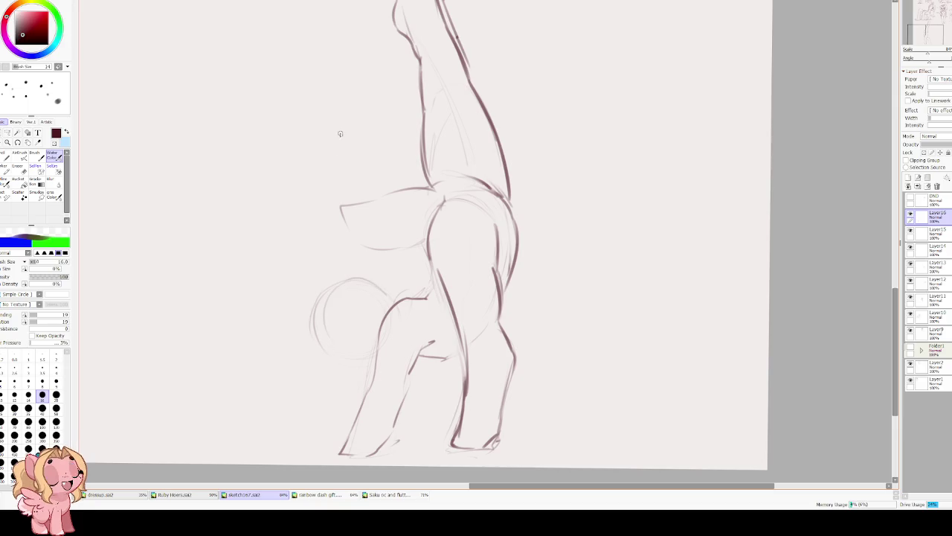
Tilt the view and stroke the head circle's left edge, undoing a dark line over the head.
{"action": "left_click_drag", "start_coordinate": [296, 293], "coordinate": [254, 236]}
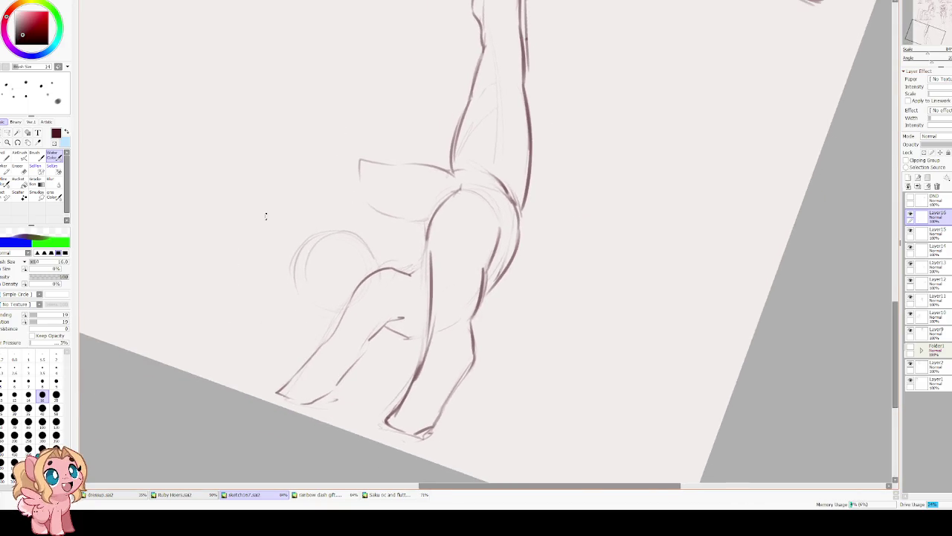
{"action": "scroll", "coordinate": [293, 254], "scroll_direction": "up", "scroll_amount": 2}
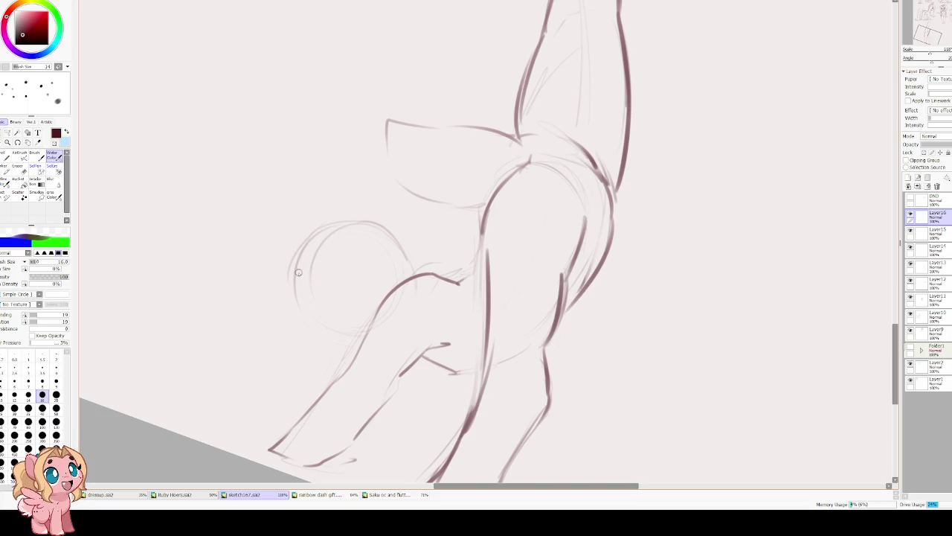
{"action": "left_click_drag", "start_coordinate": [296, 278], "coordinate": [307, 302]}
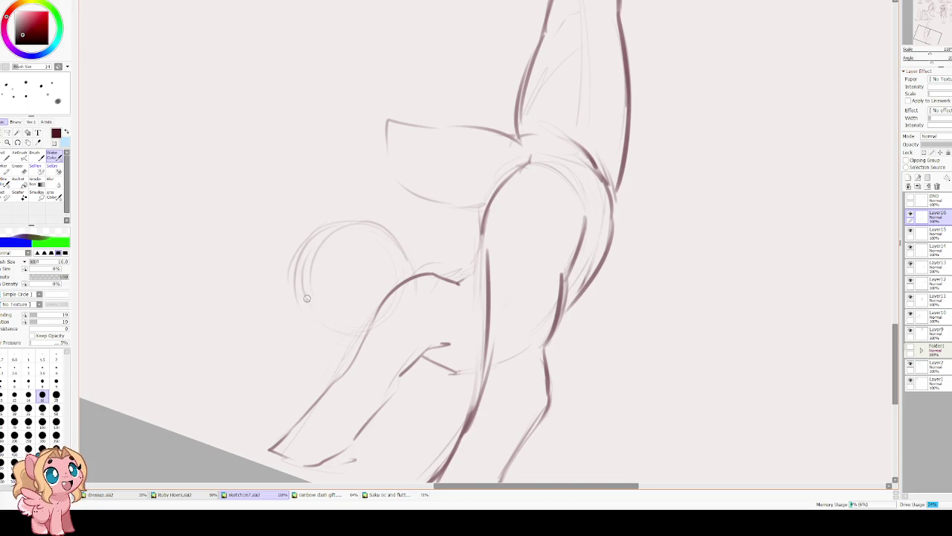
{"action": "mouse_move", "coordinate": [310, 250]}
{"action": "left_mouse_down"}
{"action": "mouse_move", "coordinate": [305, 285]}
{"action": "mouse_move", "coordinate": [324, 292]}
{"action": "mouse_move", "coordinate": [321, 327]}
{"action": "mouse_move", "coordinate": [339, 338]}
{"action": "mouse_move", "coordinate": [356, 325]}
{"action": "mouse_move", "coordinate": [347, 343]}
{"action": "mouse_move", "coordinate": [367, 332]}
{"action": "left_mouse_up"}
{"action": "mouse_move", "coordinate": [310, 261]}
{"action": "left_mouse_down"}
{"action": "mouse_move", "coordinate": [364, 226]}
{"action": "mouse_move", "coordinate": [396, 236]}
{"action": "left_mouse_up"}
{"action": "key", "text": "Delete"}
{"action": "key", "text": "ctrl+z"}
{"action": "key", "text": "ctrl+z"}
{"action": "key", "text": "ctrl+z"}
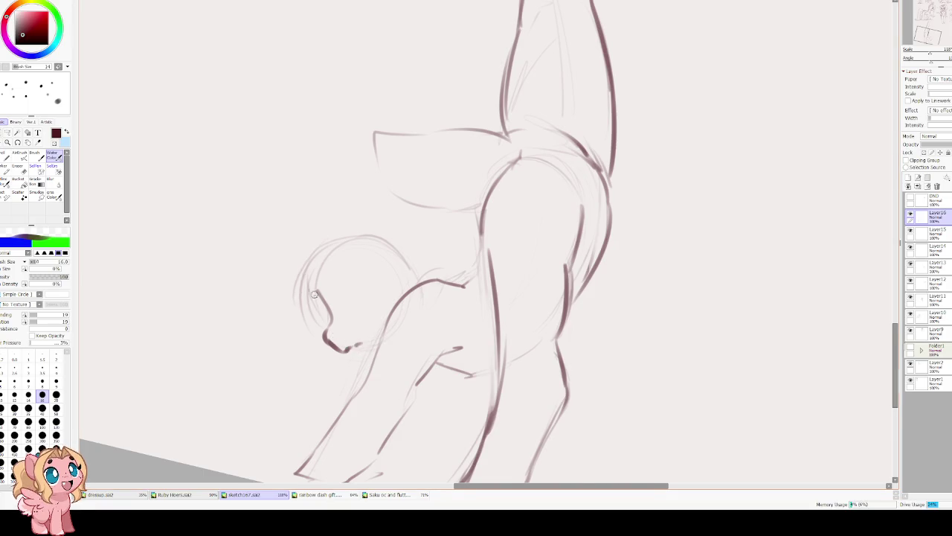
Undo the chin stroke, shrink the brush to size 12, and try then undo a head guideline.
{"action": "scroll", "coordinate": [312, 290], "scroll_direction": "up", "scroll_amount": 1}
{"action": "key", "text": "ctrl+z"}
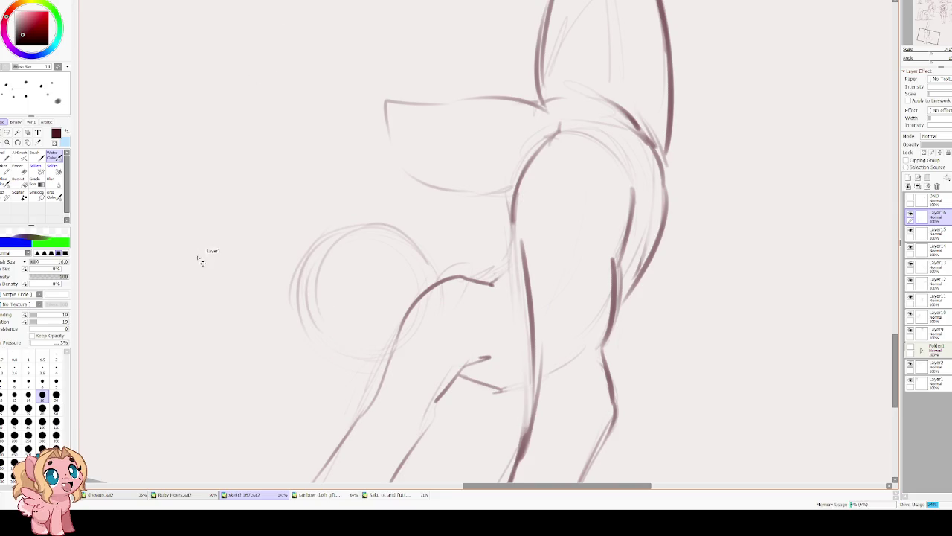
{"action": "key", "text": "bracketleft"}
{"action": "key", "text": "bracketleft"}
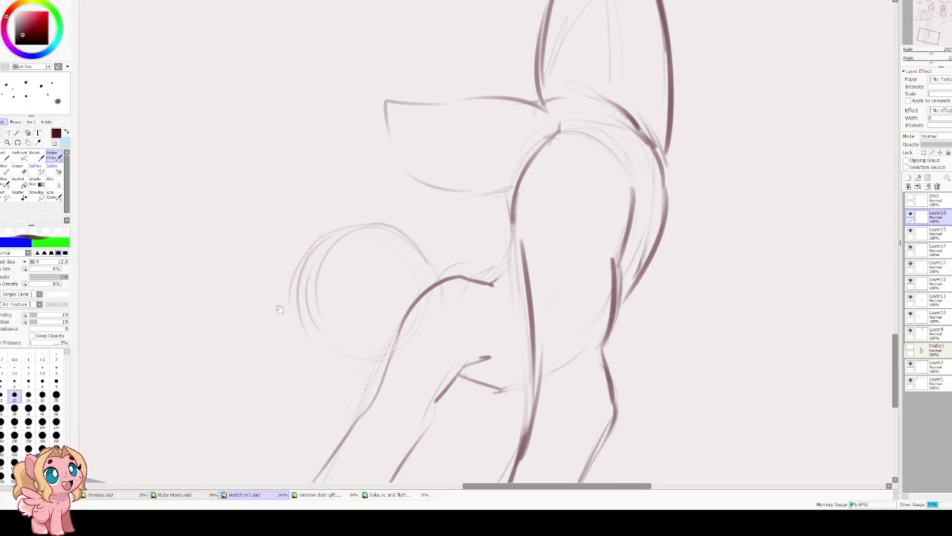
{"action": "key", "text": "End"}
{"action": "key", "text": "End"}
{"action": "key", "text": "End"}
{"action": "left_click_drag", "start_coordinate": [277, 200], "coordinate": [299, 213]}
{"action": "scroll", "coordinate": [299, 213], "scroll_direction": "up", "scroll_amount": 1}
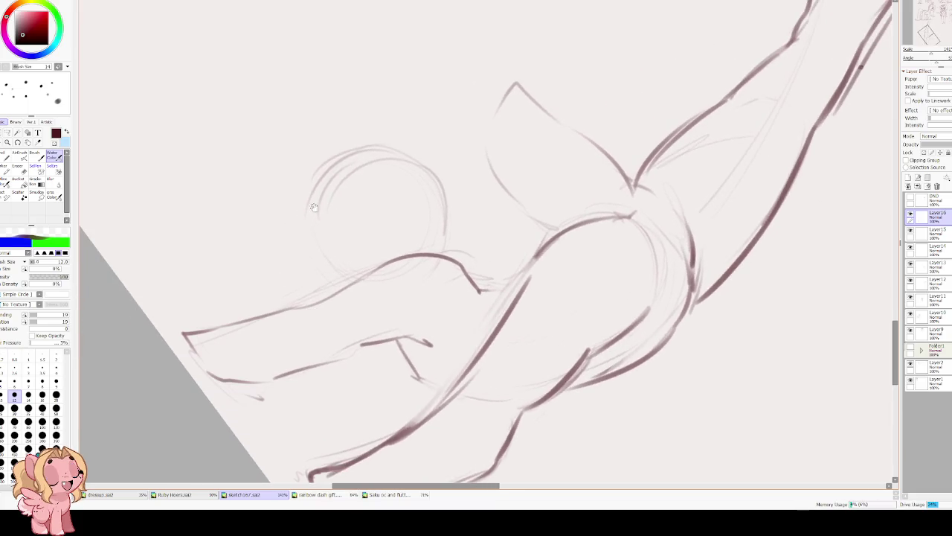
{"action": "left_click_drag", "start_coordinate": [347, 192], "coordinate": [350, 242]}
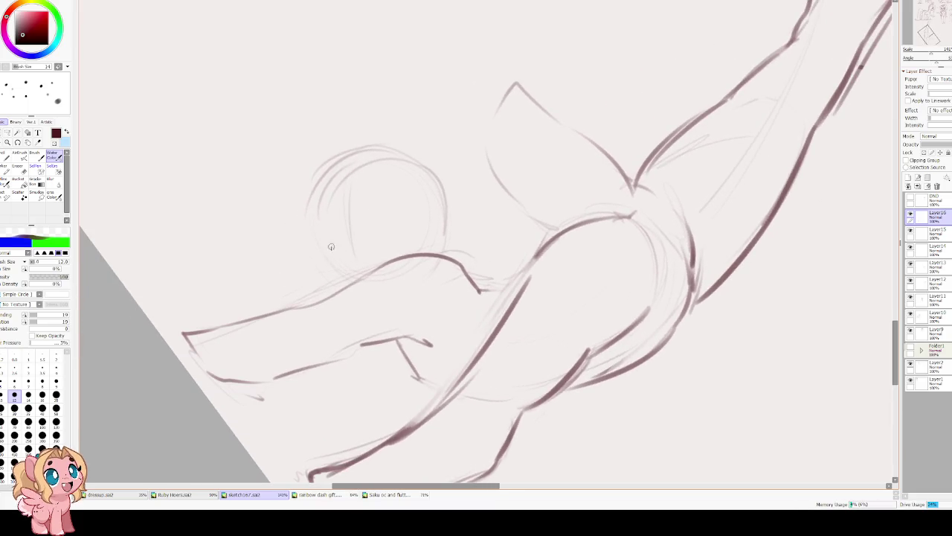
{"action": "key", "text": "ctrl+z"}
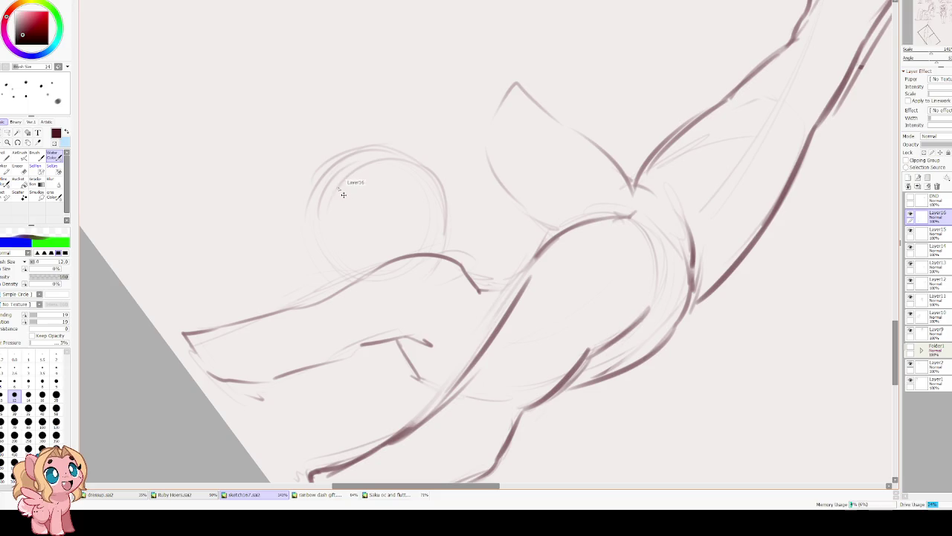
Draw the muzzle curve and closed eye line inside the head, undoing the extra head strokes.
{"action": "left_click_drag", "start_coordinate": [342, 228], "coordinate": [348, 274]}
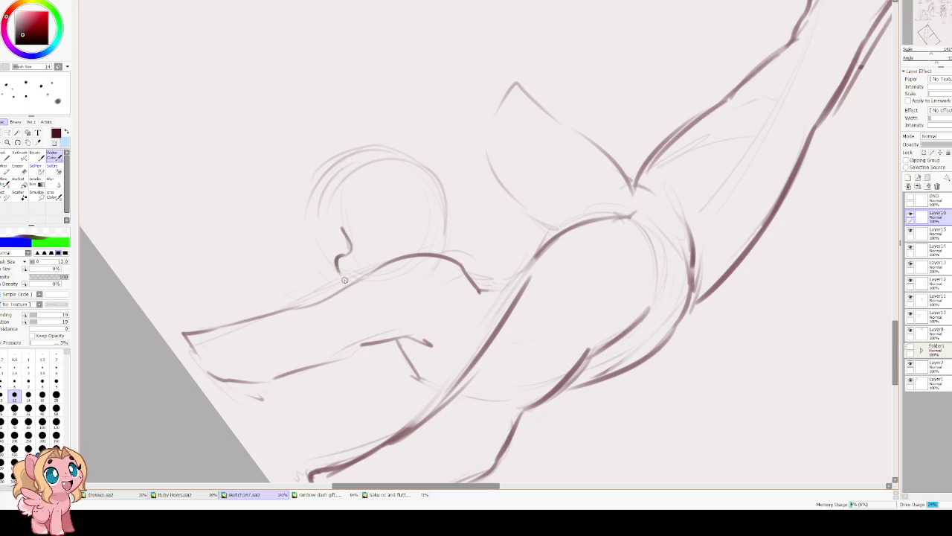
{"action": "left_click_drag", "start_coordinate": [363, 236], "coordinate": [409, 235]}
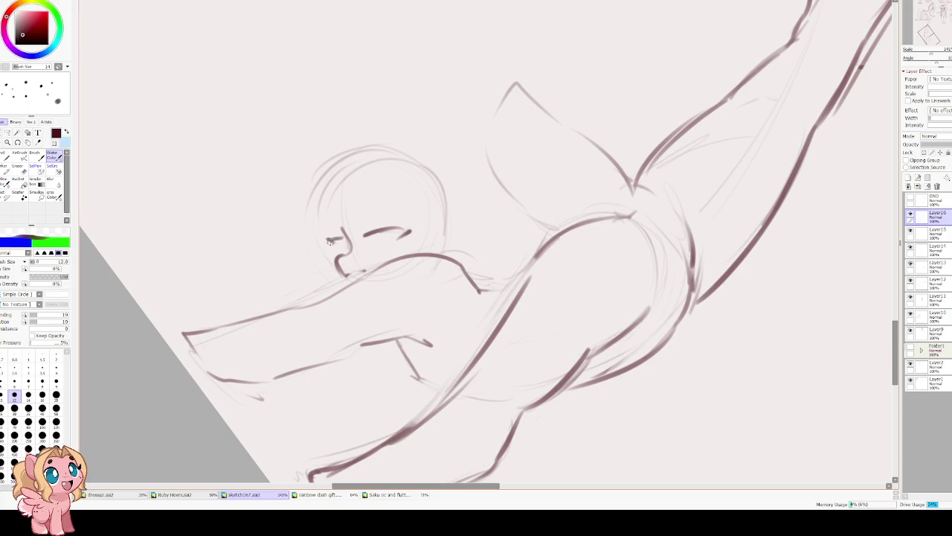
{"action": "left_click_drag", "start_coordinate": [363, 159], "coordinate": [327, 220]}
{"action": "key", "text": "Delete"}
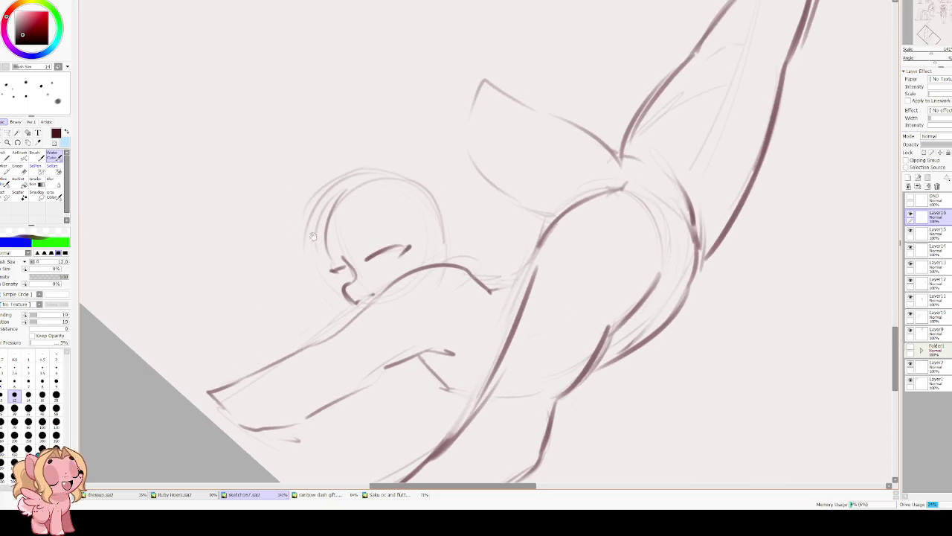
{"action": "key", "text": "Delete"}
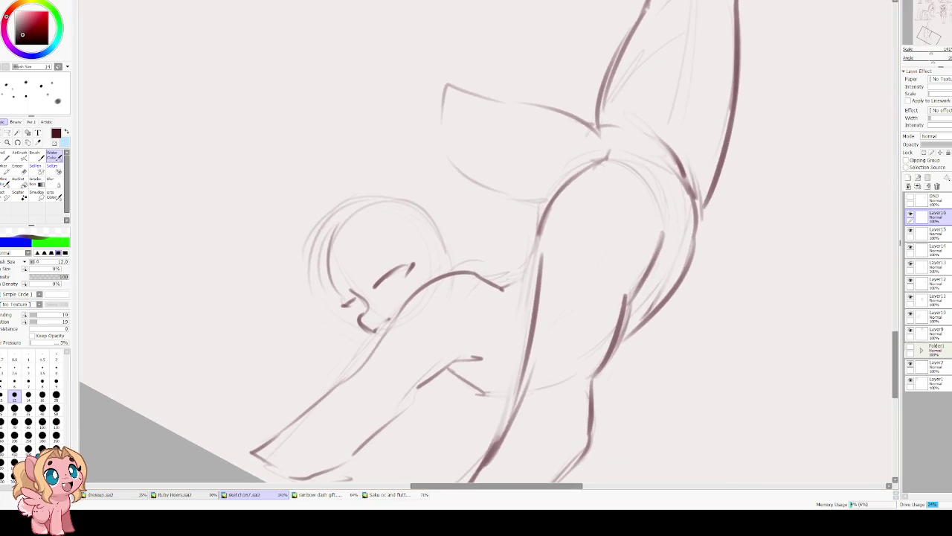
{"action": "key", "text": "ctrl+z"}
{"action": "key", "text": "ctrl+z"}
Lasso the muzzle strokes and nudge them into place with Free Transform.
{"action": "key", "text": "l"}
{"action": "mouse_move", "coordinate": [368, 288]}
{"action": "left_mouse_down"}
{"action": "mouse_move", "coordinate": [359, 331]}
{"action": "mouse_move", "coordinate": [387, 326]}
{"action": "mouse_move", "coordinate": [364, 320]}
{"action": "left_mouse_up"}
{"action": "key", "text": "ctrl+t"}
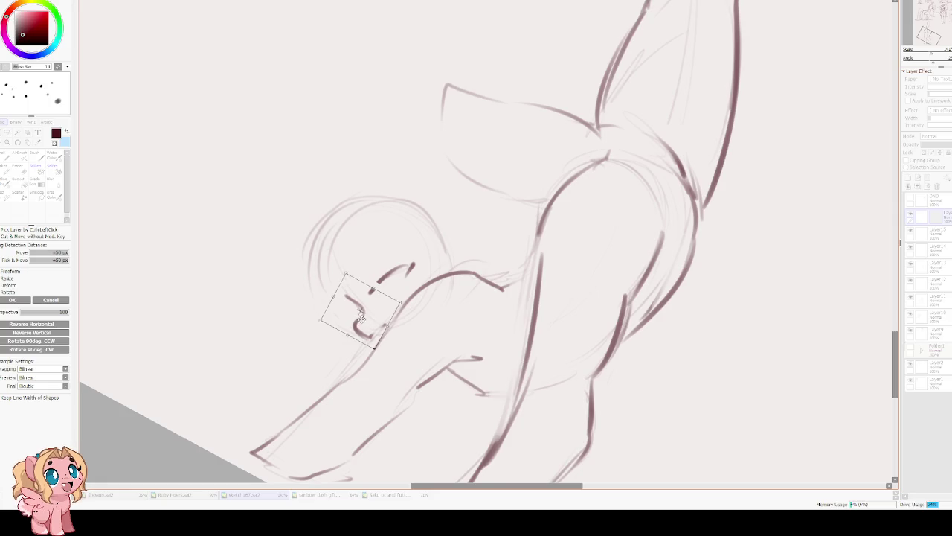
{"action": "left_click_drag", "start_coordinate": [362, 318], "coordinate": [365, 321]}
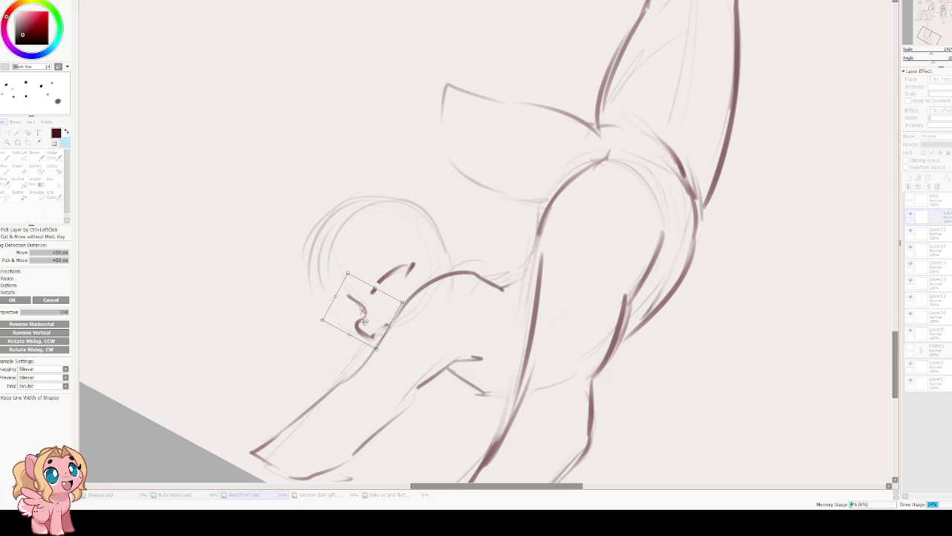
{"action": "key", "text": "Return"}
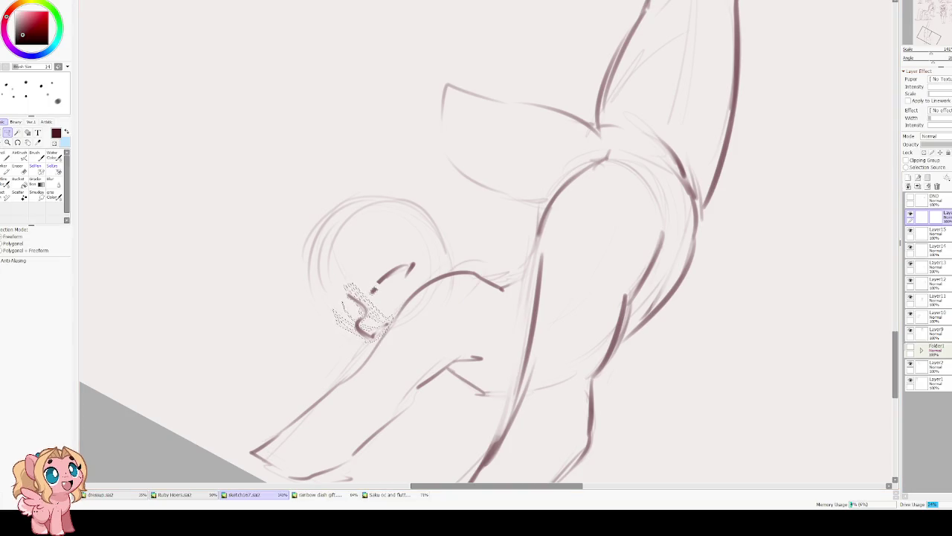
{"action": "key", "text": "ctrl+d"}
{"action": "key", "text": "b"}
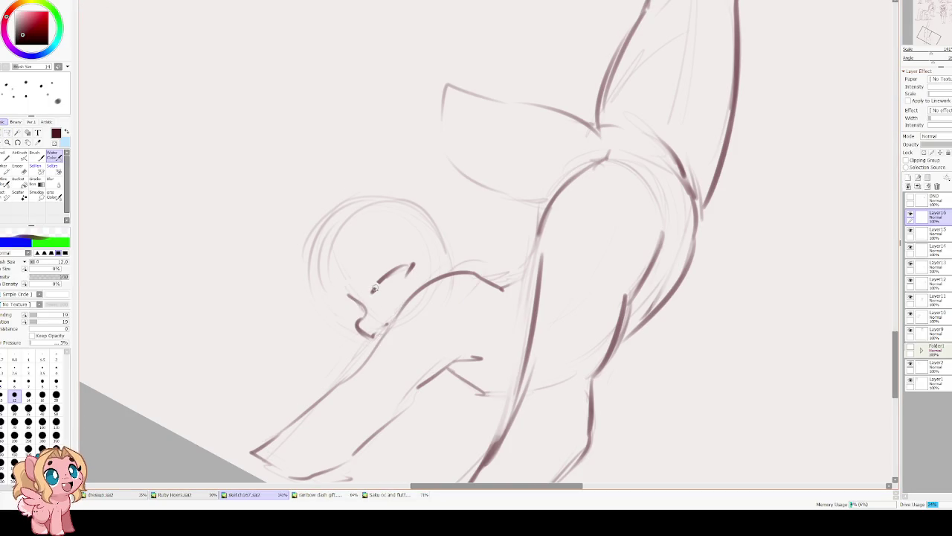
Back at brush size 12, darken the line above the muzzle, the muzzle and the upper eye line.
{"action": "key", "text": "e"}
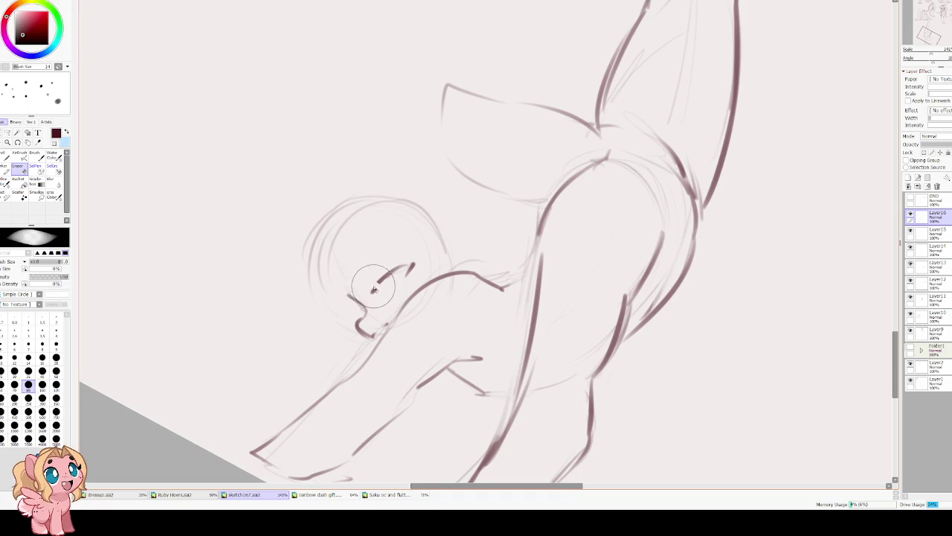
{"action": "key", "text": "b"}
{"action": "mouse_move", "coordinate": [376, 282]}
{"action": "left_mouse_down"}
{"action": "mouse_move", "coordinate": [415, 264]}
{"action": "mouse_move", "coordinate": [400, 283]}
{"action": "left_mouse_up"}
{"action": "left_click_drag", "start_coordinate": [351, 301], "coordinate": [401, 264]}
{"action": "left_click_drag", "start_coordinate": [399, 265], "coordinate": [376, 276]}
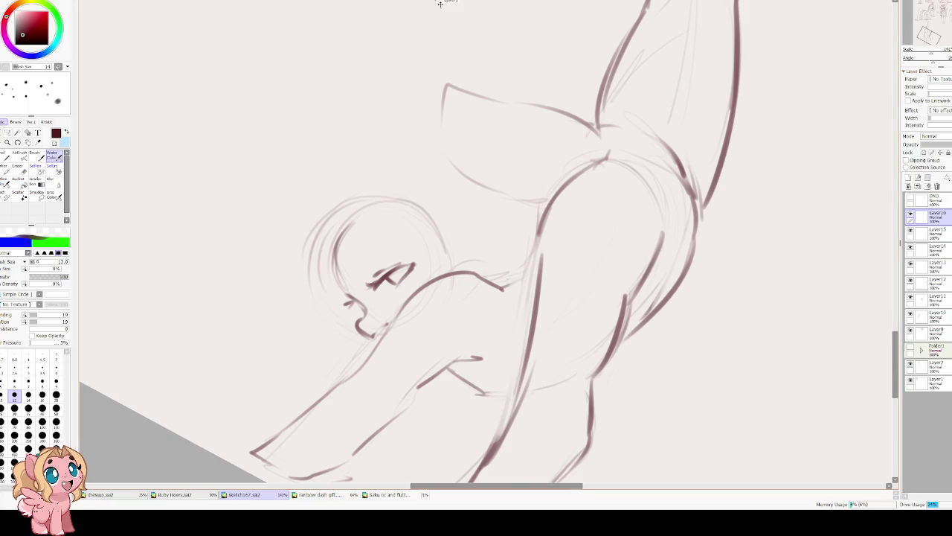
At size 9, draw the back-of-head curve, the head's top outline and two ears.
{"action": "key", "text": "bracketleft"}
{"action": "key", "text": "bracketleft"}
{"action": "left_click_drag", "start_coordinate": [340, 231], "coordinate": [346, 298]}
{"action": "key", "text": "ctrl+z"}
{"action": "left_click_drag", "start_coordinate": [333, 241], "coordinate": [346, 295]}
{"action": "mouse_move", "coordinate": [336, 235]}
{"action": "left_mouse_down"}
{"action": "mouse_move", "coordinate": [394, 199]}
{"action": "mouse_move", "coordinate": [430, 205]}
{"action": "mouse_move", "coordinate": [443, 249]}
{"action": "left_mouse_up"}
{"action": "key", "text": "Delete"}
{"action": "key", "text": "Delete"}
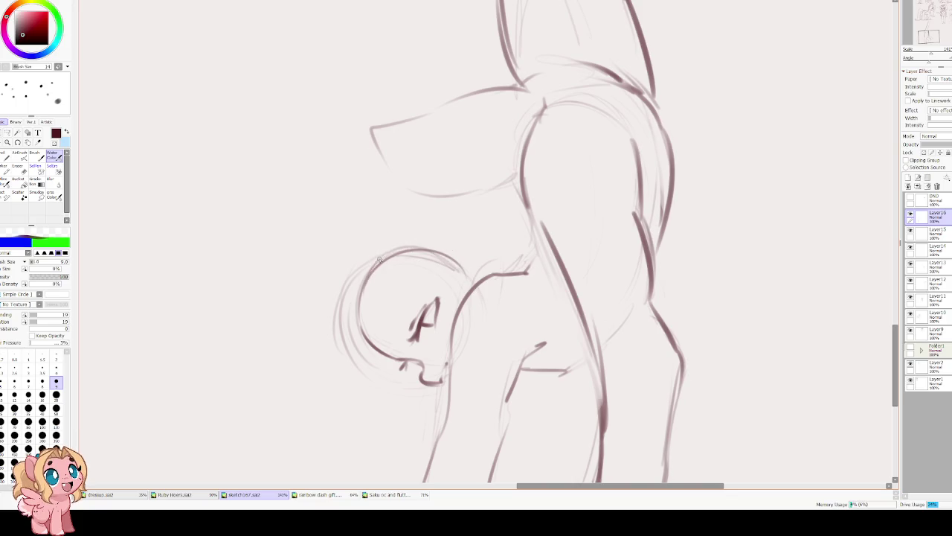
{"action": "mouse_move", "coordinate": [372, 256]}
{"action": "left_mouse_down"}
{"action": "mouse_move", "coordinate": [460, 241]}
{"action": "mouse_move", "coordinate": [466, 253]}
{"action": "left_mouse_up"}
{"action": "mouse_move", "coordinate": [363, 262]}
{"action": "left_mouse_down"}
{"action": "mouse_move", "coordinate": [375, 215]}
{"action": "mouse_move", "coordinate": [394, 235]}
{"action": "left_mouse_up"}
{"action": "mouse_move", "coordinate": [404, 303]}
{"action": "left_mouse_down"}
{"action": "mouse_move", "coordinate": [370, 260]}
{"action": "mouse_move", "coordinate": [387, 266]}
{"action": "mouse_move", "coordinate": [364, 280]}
{"action": "left_mouse_up"}
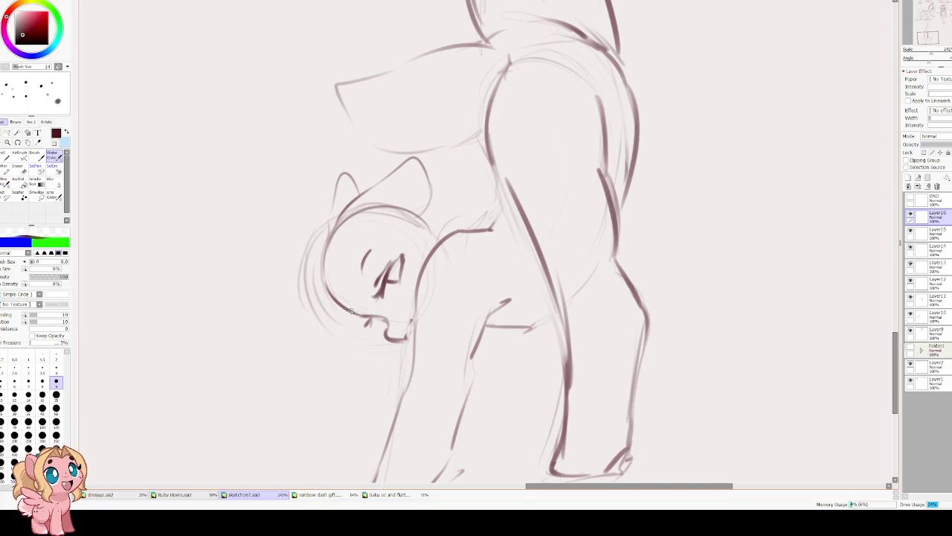
Add dark strokes inside the eye and redraw the muzzle and mouth line.
{"action": "mouse_move", "coordinate": [384, 281]}
{"action": "left_mouse_down"}
{"action": "mouse_move", "coordinate": [401, 252]}
{"action": "mouse_move", "coordinate": [397, 287]}
{"action": "mouse_move", "coordinate": [398, 271]}
{"action": "left_mouse_up"}
{"action": "left_click_drag", "start_coordinate": [312, 309], "coordinate": [346, 223]}
{"action": "key", "text": "ctrl+z"}
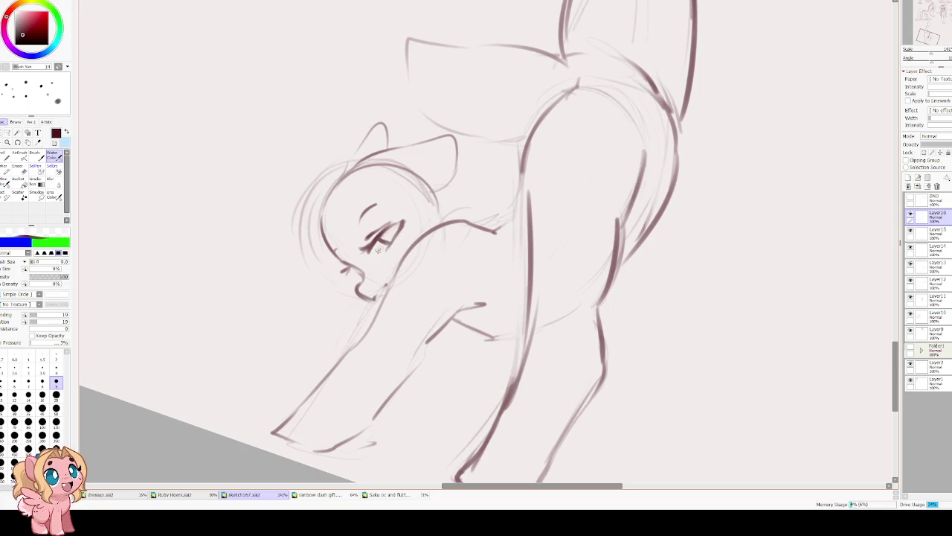
{"action": "mouse_move", "coordinate": [387, 227]}
{"action": "left_mouse_down"}
{"action": "mouse_move", "coordinate": [402, 222]}
{"action": "mouse_move", "coordinate": [374, 244]}
{"action": "mouse_move", "coordinate": [387, 245]}
{"action": "left_mouse_up"}
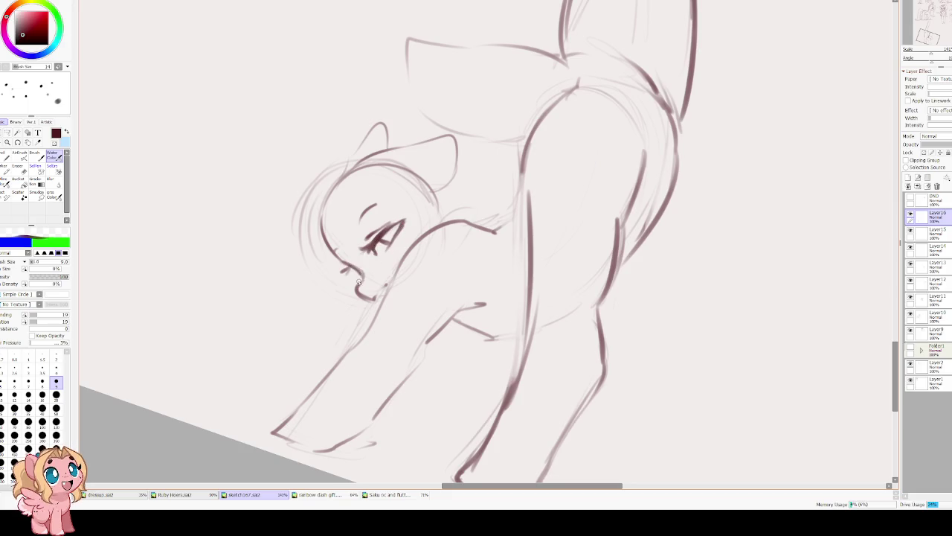
{"action": "left_click_drag", "start_coordinate": [357, 286], "coordinate": [377, 301]}
{"action": "left_click_drag", "start_coordinate": [347, 262], "coordinate": [365, 295]}
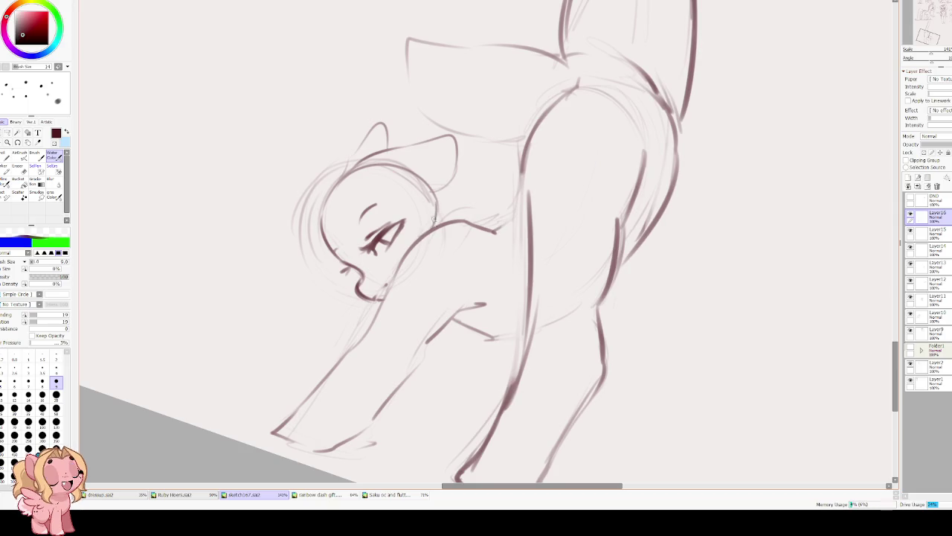
Extend the neck line up toward the body and refine the chin line.
{"action": "mouse_move", "coordinate": [439, 140]}
{"action": "left_mouse_down"}
{"action": "mouse_move", "coordinate": [430, 208]}
{"action": "mouse_move", "coordinate": [438, 235]}
{"action": "mouse_move", "coordinate": [511, 208]}
{"action": "left_mouse_up"}
{"action": "left_click_drag", "start_coordinate": [446, 260], "coordinate": [395, 298]}
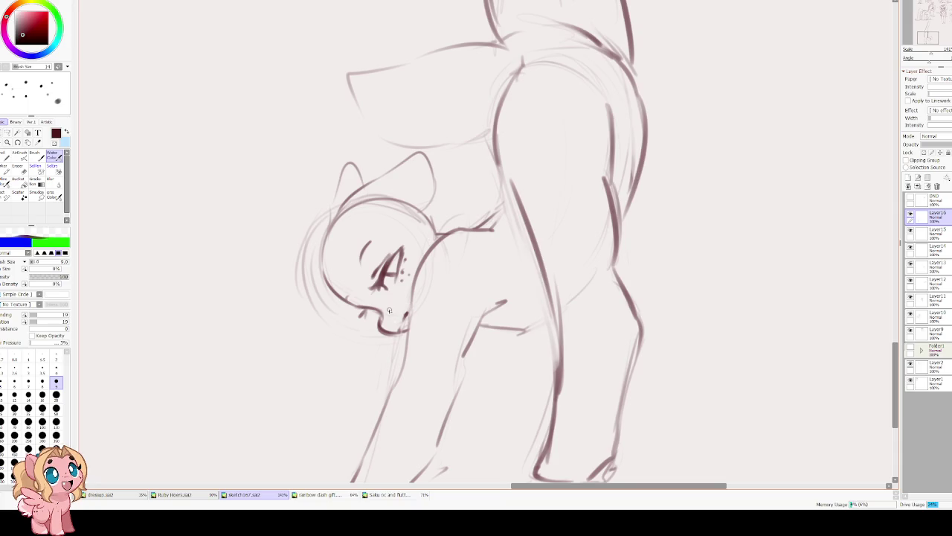
{"action": "left_click_drag", "start_coordinate": [380, 320], "coordinate": [387, 306]}
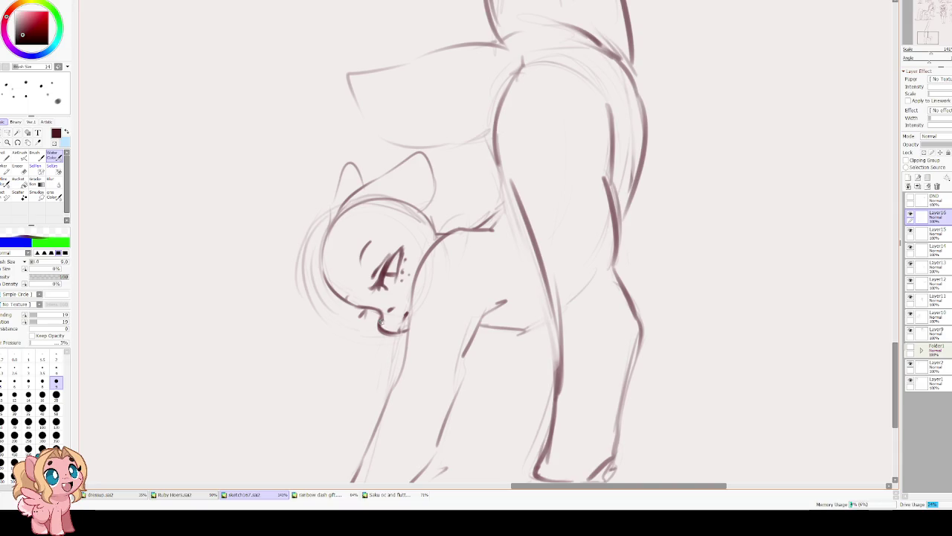
{"action": "mouse_move", "coordinate": [380, 312]}
{"action": "left_mouse_down"}
{"action": "mouse_move", "coordinate": [343, 176]}
{"action": "mouse_move", "coordinate": [366, 209]}
{"action": "left_mouse_up"}
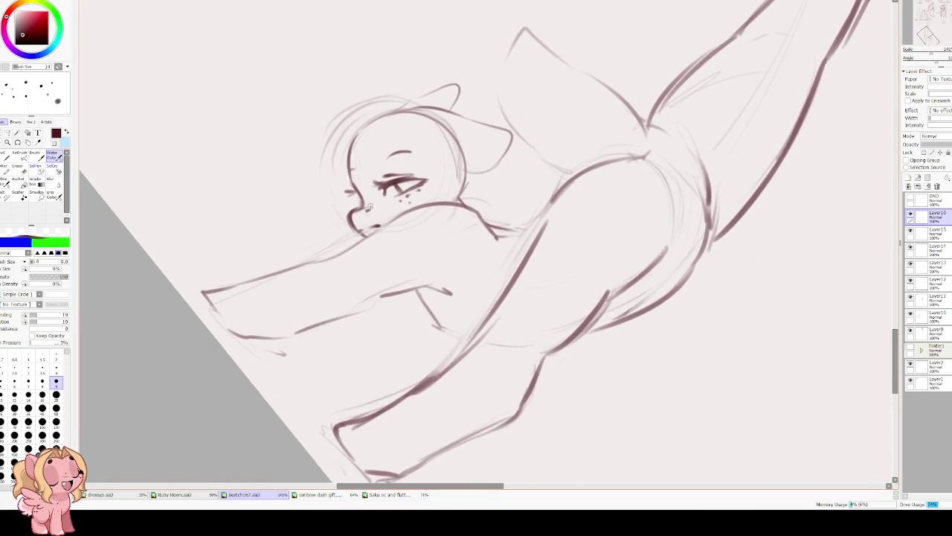
Clean the chin with a smaller eraser, turn the view upright, and darken the eye shading.
{"action": "key", "text": "e"}
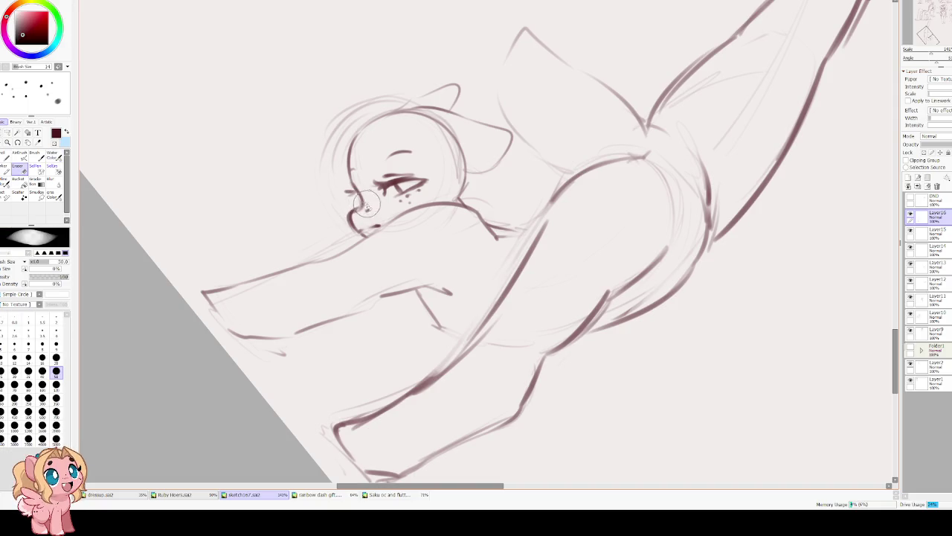
{"action": "key", "text": "bracketleft"}
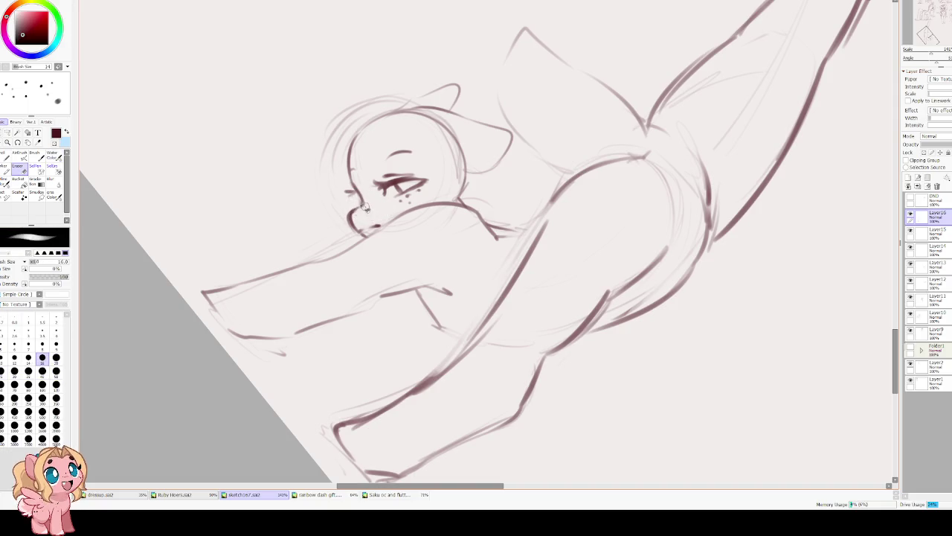
{"action": "key", "text": "v"}
{"action": "key", "text": "Delete"}
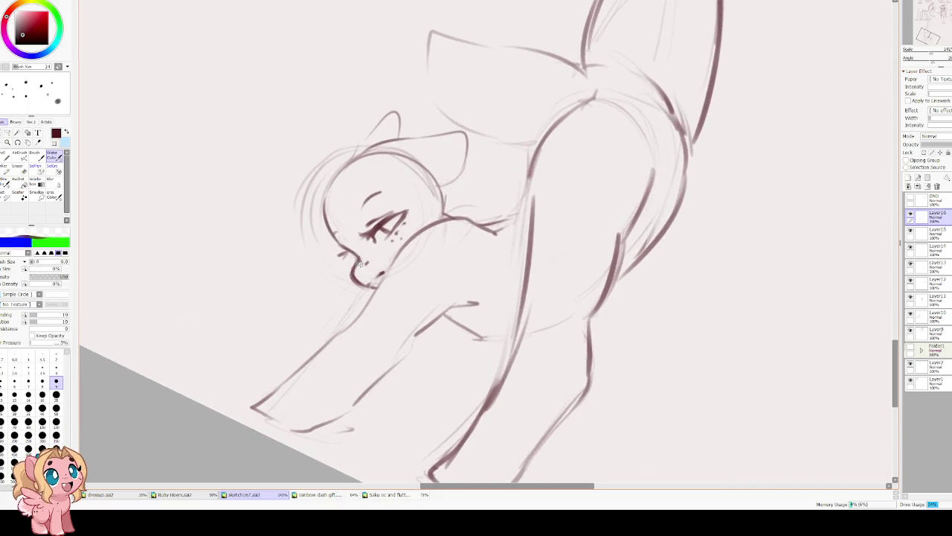
{"action": "key", "text": "End"}
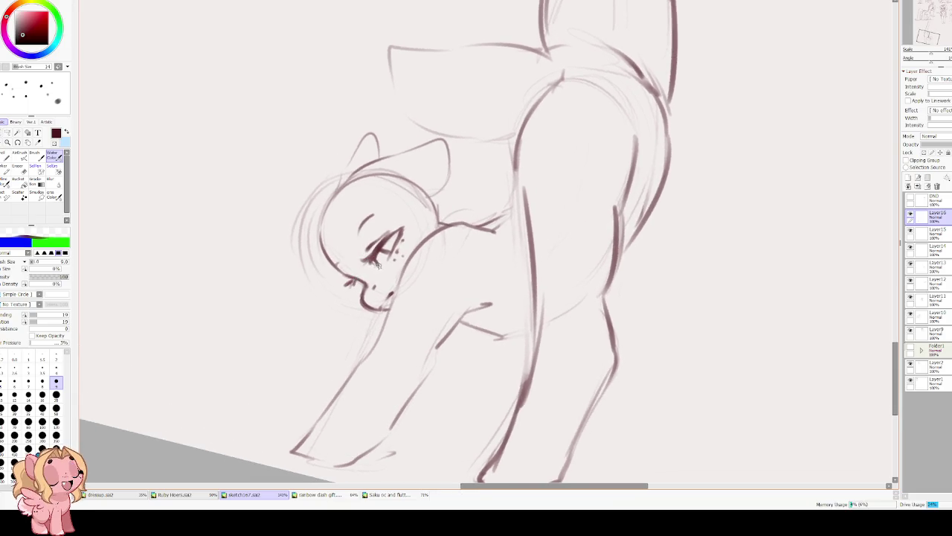
{"action": "left_click_drag", "start_coordinate": [383, 248], "coordinate": [399, 229]}
{"action": "left_click_drag", "start_coordinate": [391, 245], "coordinate": [387, 254]}
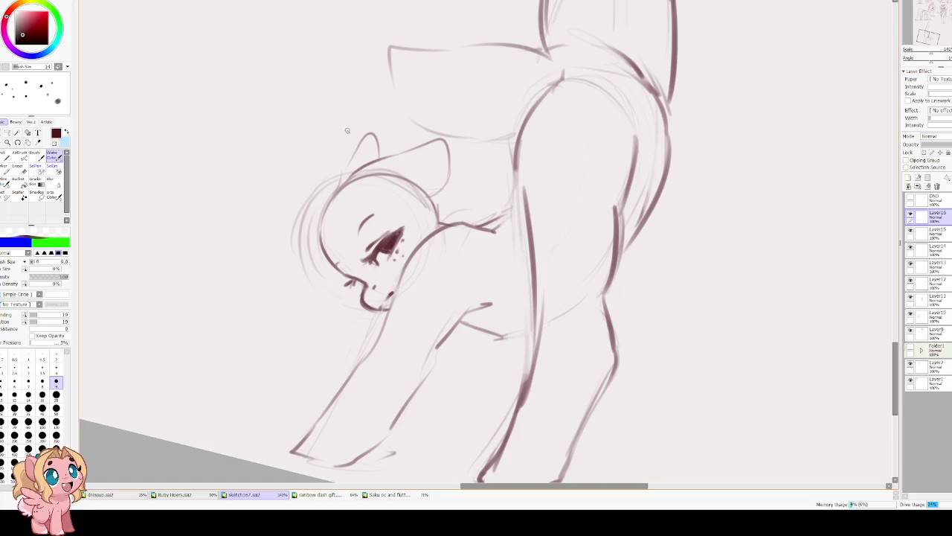
Lasso the upper part of the raised hind leg and squash it shorter with Free Transform.
{"action": "scroll", "coordinate": [346, 130], "scroll_direction": "down", "scroll_amount": 2}
{"action": "scroll", "coordinate": [327, 79], "scroll_direction": "down", "scroll_amount": 1}
{"action": "mouse_move", "coordinate": [335, 111]}
{"action": "left_mouse_down"}
{"action": "mouse_move", "coordinate": [350, 208]}
{"action": "mouse_move", "coordinate": [308, 208]}
{"action": "mouse_move", "coordinate": [347, 178]}
{"action": "mouse_move", "coordinate": [186, 183]}
{"action": "left_mouse_up"}
{"action": "scroll", "coordinate": [388, 226], "scroll_direction": "down", "scroll_amount": 1}
{"action": "scroll", "coordinate": [448, 154], "scroll_direction": "up", "scroll_amount": 1}
{"action": "scroll", "coordinate": [448, 154], "scroll_direction": "up", "scroll_amount": 1}
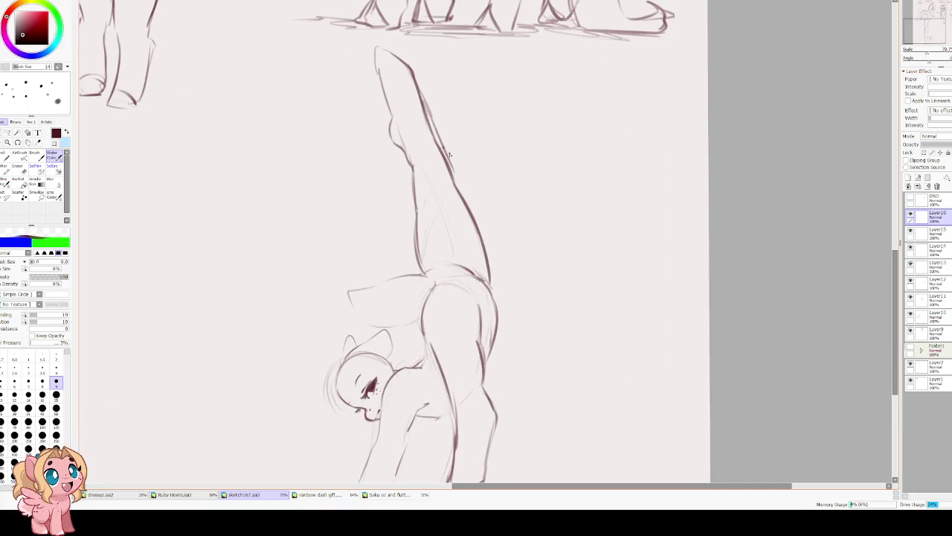
{"action": "key", "text": "l"}
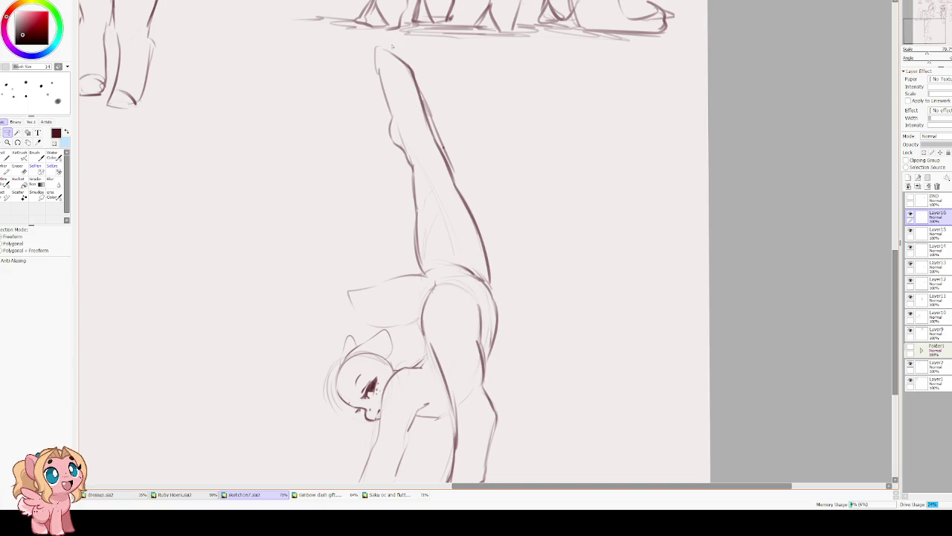
{"action": "left_click_drag", "start_coordinate": [473, 189], "coordinate": [412, 217]}
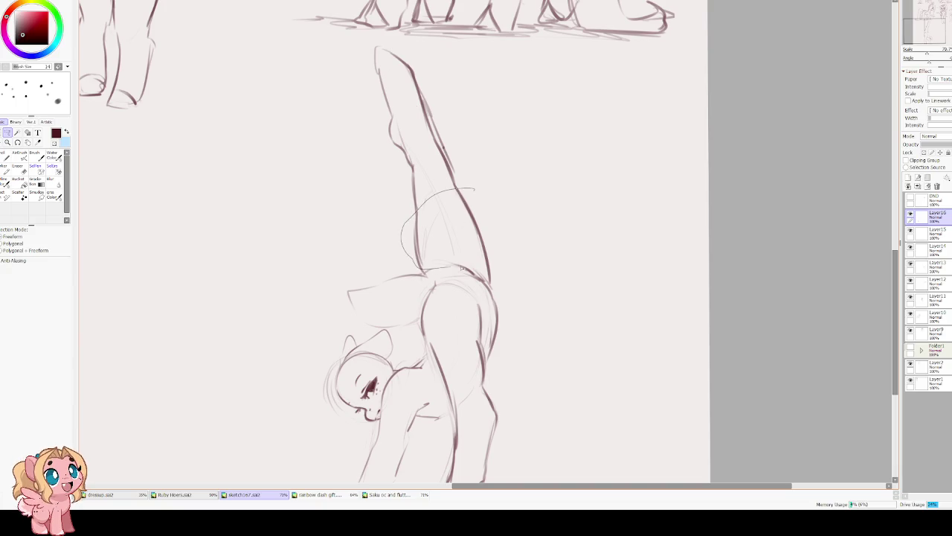
{"action": "left_click_drag", "start_coordinate": [490, 283], "coordinate": [465, 168]}
{"action": "key", "text": "ctrl+t"}
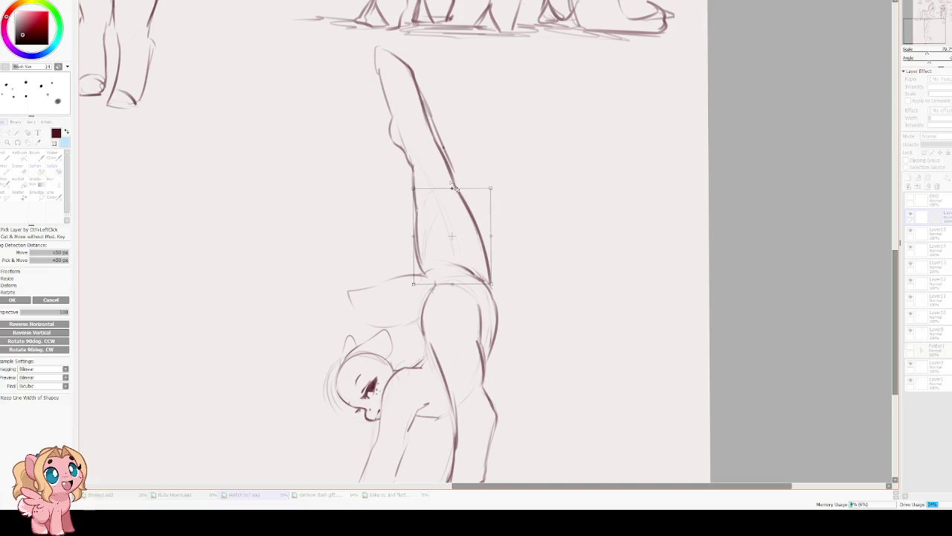
{"action": "left_click_drag", "start_coordinate": [457, 209], "coordinate": [470, 230]}
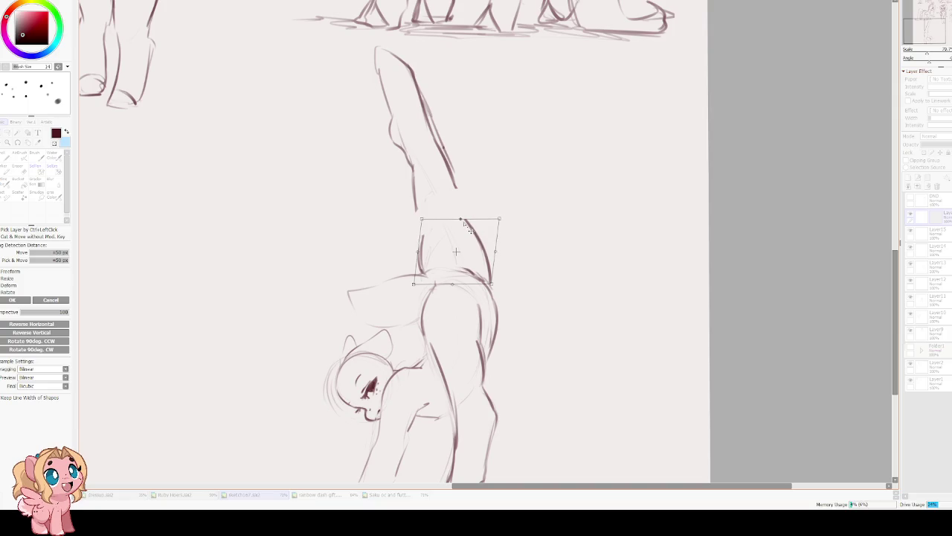
{"action": "key", "text": "Return"}
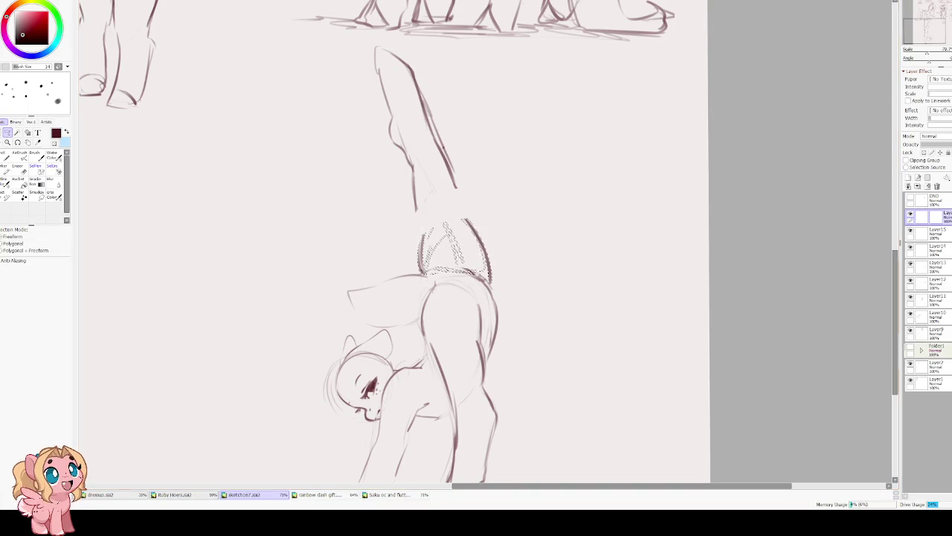
{"action": "key", "text": "ctrl+d"}
Select the whole raised hind leg and move it slightly down with Free Transform.
{"action": "scroll", "coordinate": [311, 193], "scroll_direction": "up", "scroll_amount": 3}
{"action": "mouse_move", "coordinate": [438, 122]}
{"action": "left_mouse_down"}
{"action": "mouse_move", "coordinate": [484, 284]}
{"action": "mouse_move", "coordinate": [476, 287]}
{"action": "left_mouse_up"}
{"action": "key", "text": "ctrl+t"}
{"action": "mouse_move", "coordinate": [437, 255]}
{"action": "left_mouse_down"}
{"action": "mouse_move", "coordinate": [449, 284]}
{"action": "mouse_move", "coordinate": [434, 154]}
{"action": "left_mouse_up"}
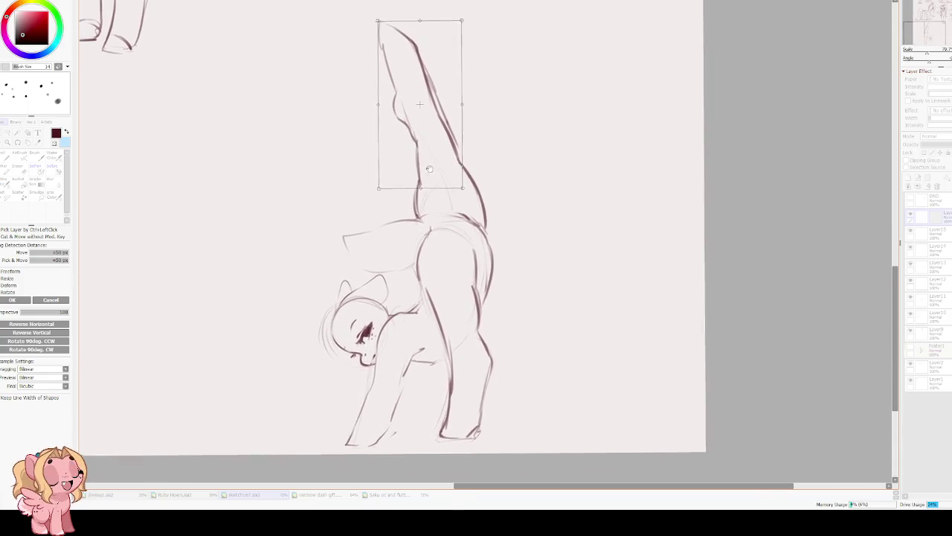
{"action": "key", "text": "Return"}
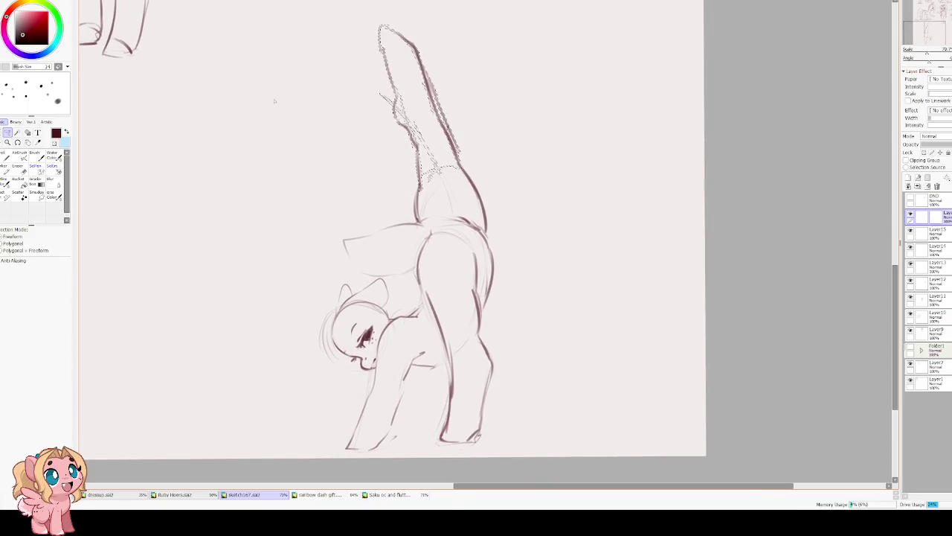
{"action": "key", "text": "ctrl+d"}
Erase with a size-30 eraser, then darken the neck-to-chin line and both front leg lines.
{"action": "scroll", "coordinate": [265, 181], "scroll_direction": "down", "scroll_amount": 3}
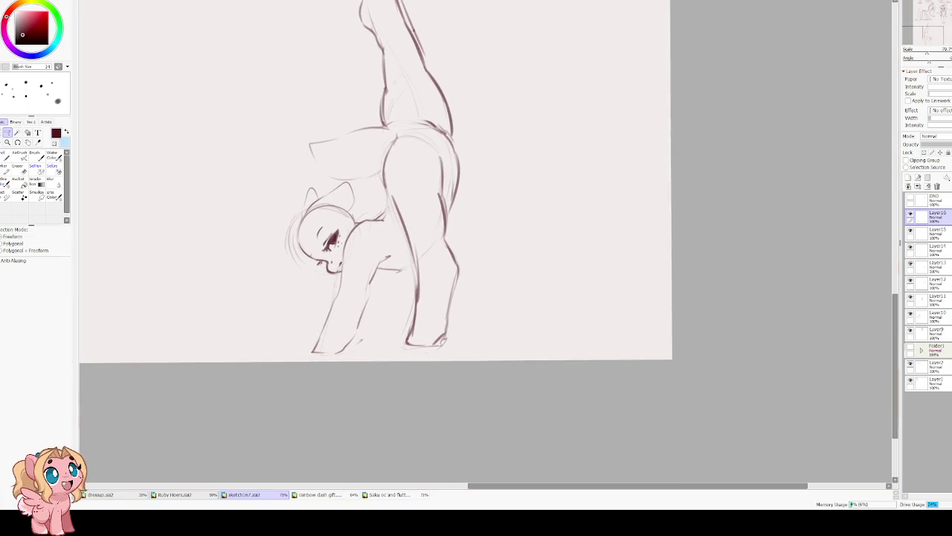
{"action": "key", "text": "e"}
{"action": "key", "text": "bracketright"}
{"action": "key", "text": "bracketright"}
{"action": "key", "text": "bracketright"}
{"action": "key", "text": "bracketright"}
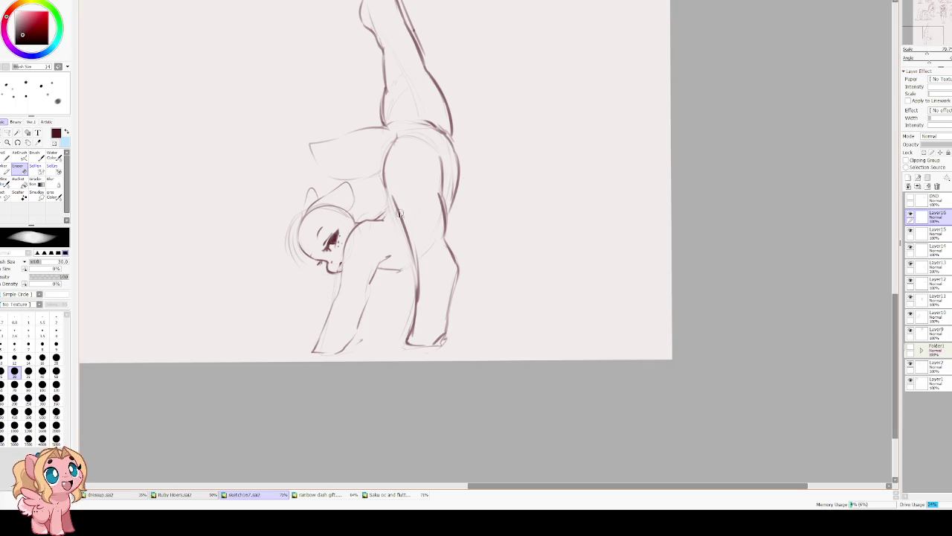
{"action": "key", "text": "b"}
{"action": "left_click_drag", "start_coordinate": [366, 221], "coordinate": [342, 249]}
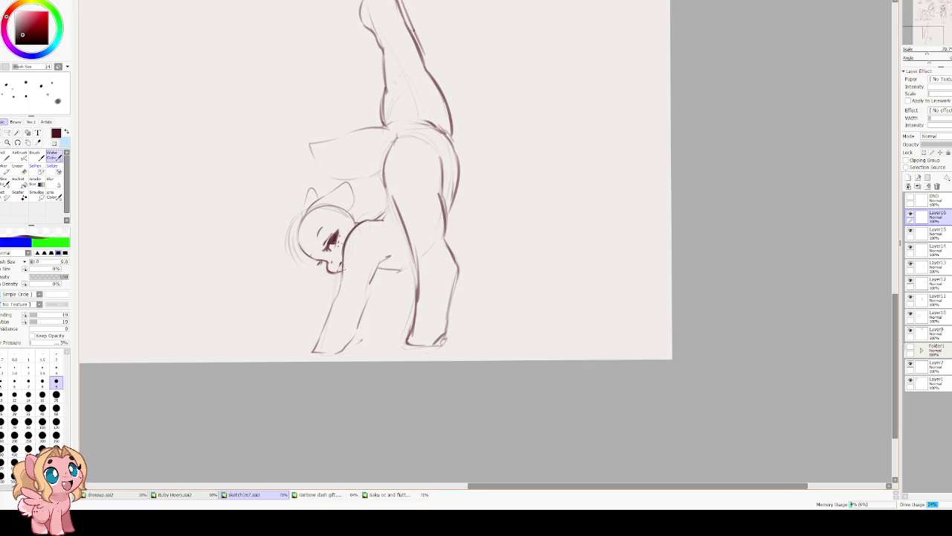
{"action": "left_click_drag", "start_coordinate": [341, 271], "coordinate": [313, 353]}
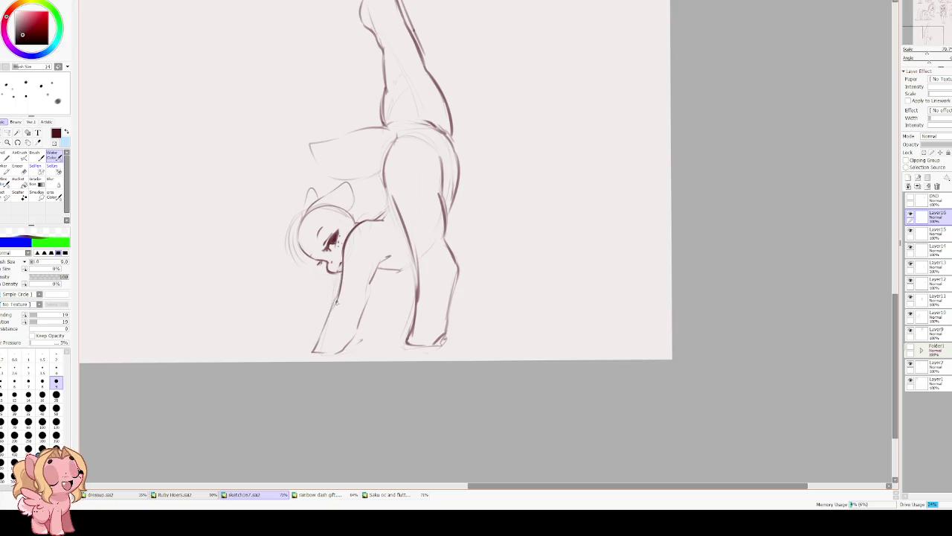
{"action": "left_click_drag", "start_coordinate": [358, 320], "coordinate": [392, 253]}
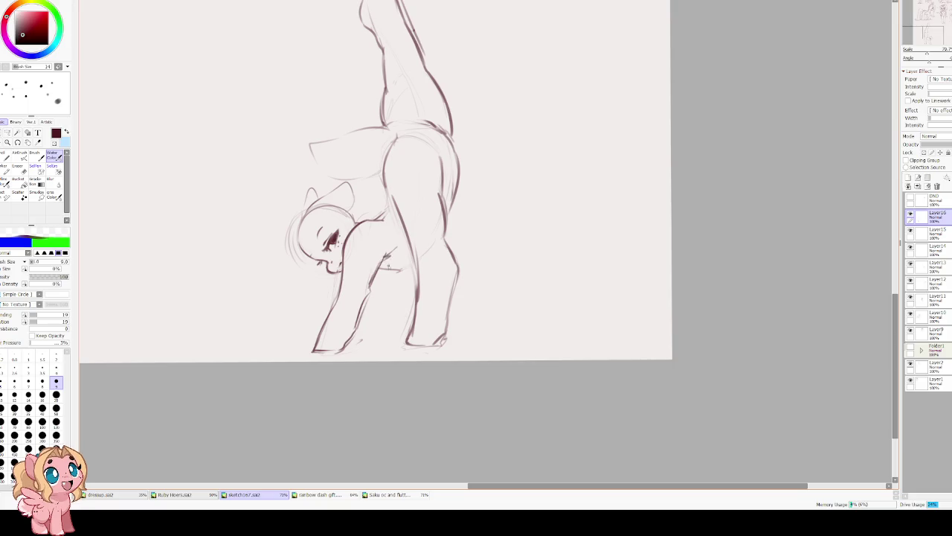
{"action": "key", "text": "h"}
{"action": "mouse_move", "coordinate": [711, 166]}
{"action": "left_mouse_down"}
{"action": "mouse_move", "coordinate": [324, 258]}
{"action": "mouse_move", "coordinate": [359, 278]}
{"action": "mouse_move", "coordinate": [458, 148]}
{"action": "left_mouse_up"}
Try a few chest lines on the pony, then undo them.
{"action": "key", "text": "h"}
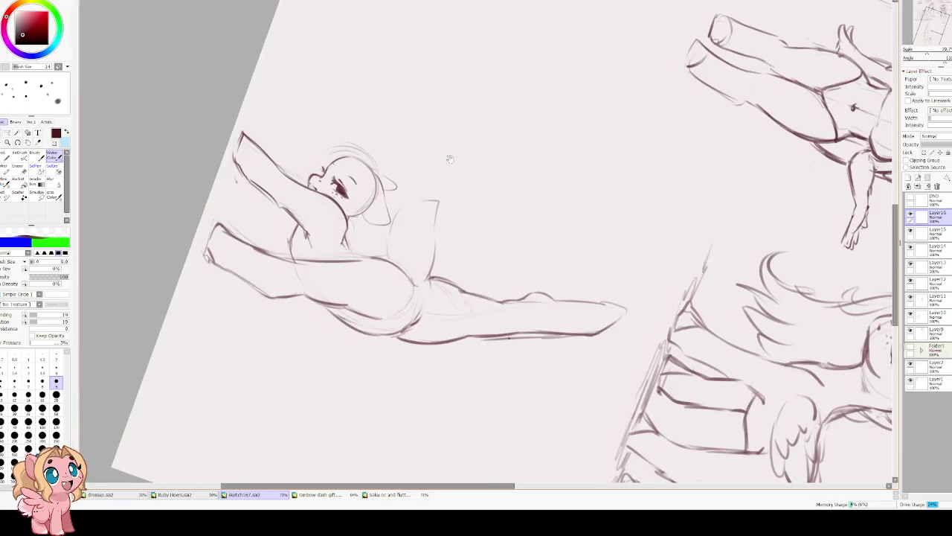
{"action": "mouse_move", "coordinate": [436, 202]}
{"action": "left_mouse_down"}
{"action": "mouse_move", "coordinate": [400, 200]}
{"action": "mouse_move", "coordinate": [392, 249]}
{"action": "left_mouse_up"}
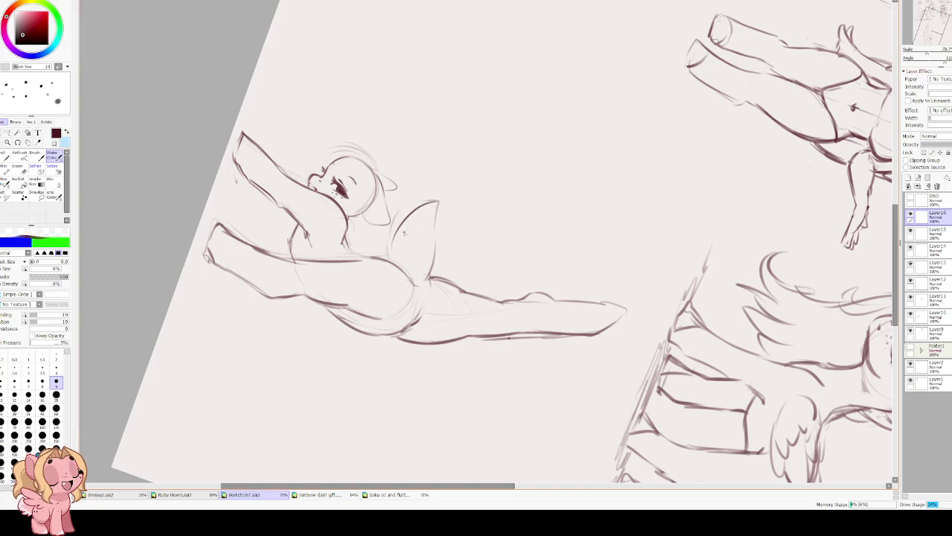
{"action": "mouse_move", "coordinate": [415, 199]}
{"action": "left_mouse_down"}
{"action": "mouse_move", "coordinate": [401, 262]}
{"action": "mouse_move", "coordinate": [413, 223]}
{"action": "mouse_move", "coordinate": [437, 226]}
{"action": "left_mouse_up"}
{"action": "key", "text": "ctrl+z"}
{"action": "key", "text": "e"}
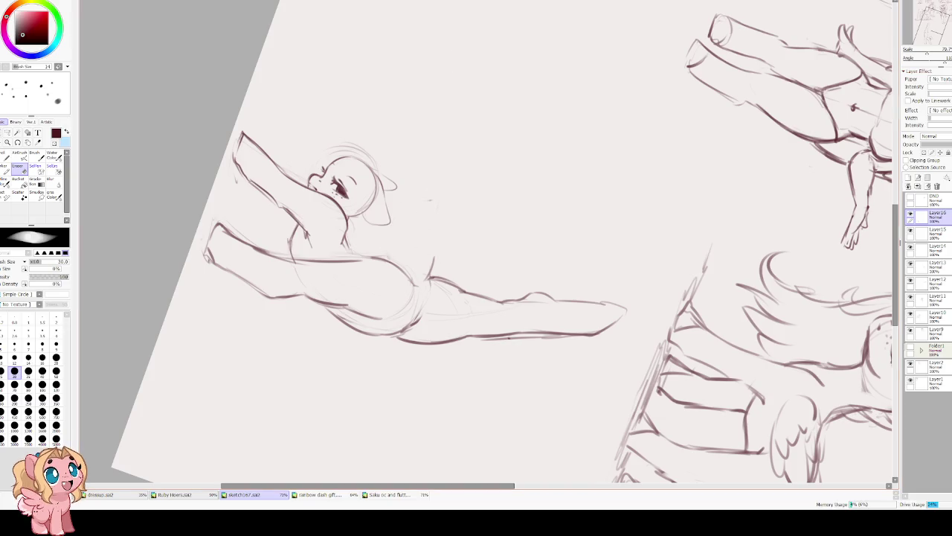
{"action": "key", "text": "b"}
{"action": "left_click_drag", "start_coordinate": [399, 262], "coordinate": [406, 224]}
{"action": "key", "text": "ctrl+z"}
{"action": "left_click_drag", "start_coordinate": [400, 261], "coordinate": [403, 205]}
{"action": "mouse_move", "coordinate": [402, 212]}
{"action": "left_mouse_down"}
{"action": "mouse_move", "coordinate": [429, 249]}
{"action": "mouse_move", "coordinate": [407, 207]}
{"action": "mouse_move", "coordinate": [426, 240]}
{"action": "mouse_move", "coordinate": [486, 285]}
{"action": "left_mouse_up"}
{"action": "key", "text": "ctrl+z"}
{"action": "key", "text": "ctrl+z"}
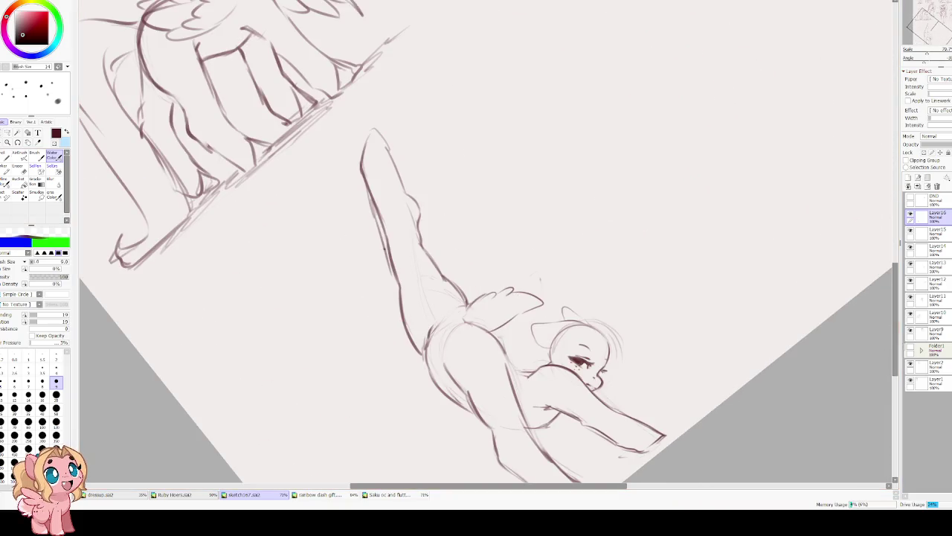
Lasso the small wing on the back and enlarge and tilt it slightly.
{"action": "left_click", "coordinate": [7, 132]}
{"action": "left_click_drag", "start_coordinate": [490, 287], "coordinate": [345, 200]}
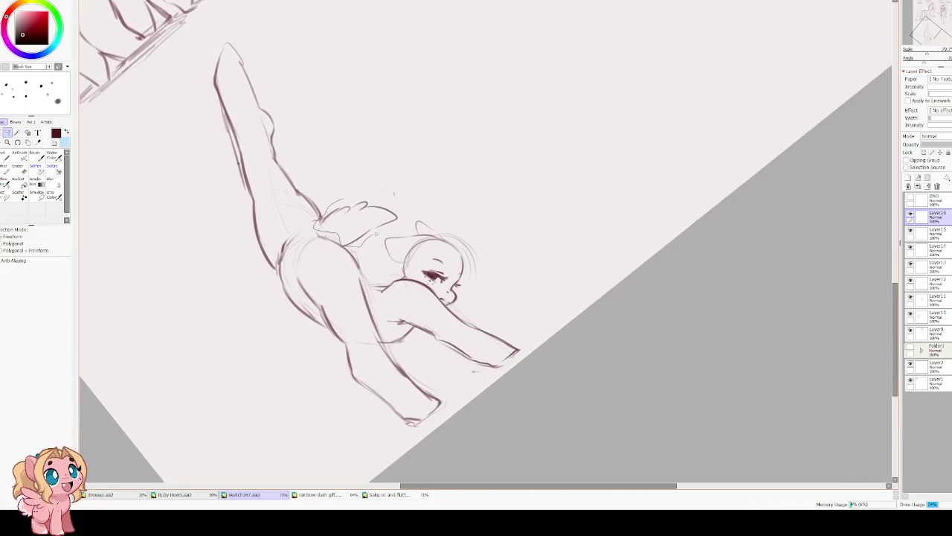
{"action": "left_click_drag", "start_coordinate": [376, 235], "coordinate": [342, 190]}
{"action": "key", "text": "ctrl+t"}
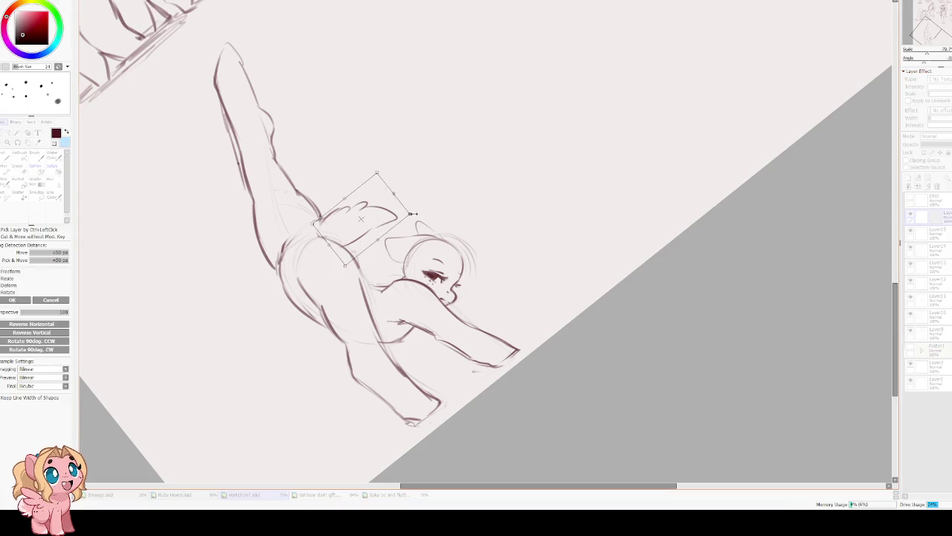
{"action": "left_click_drag", "start_coordinate": [412, 214], "coordinate": [418, 221]}
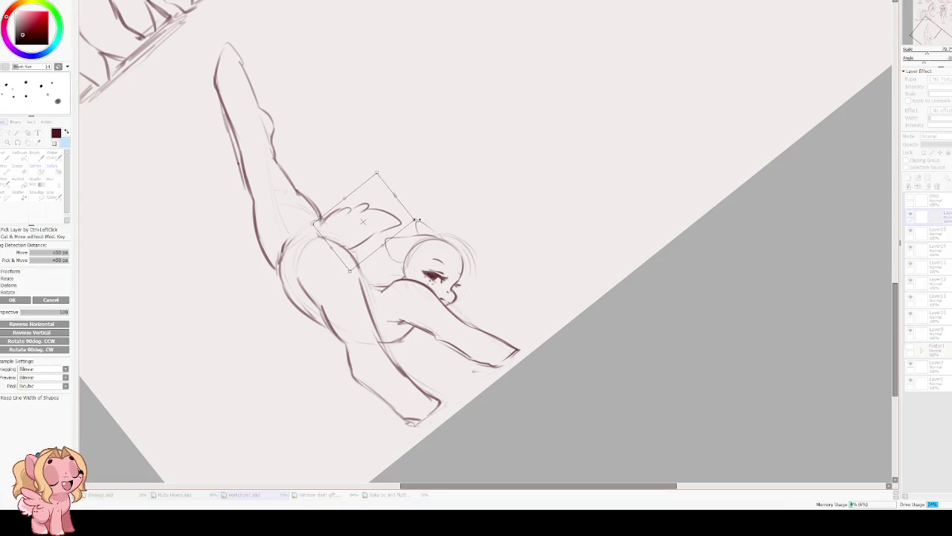
{"action": "key", "text": "Return"}
{"action": "key", "text": "End"}
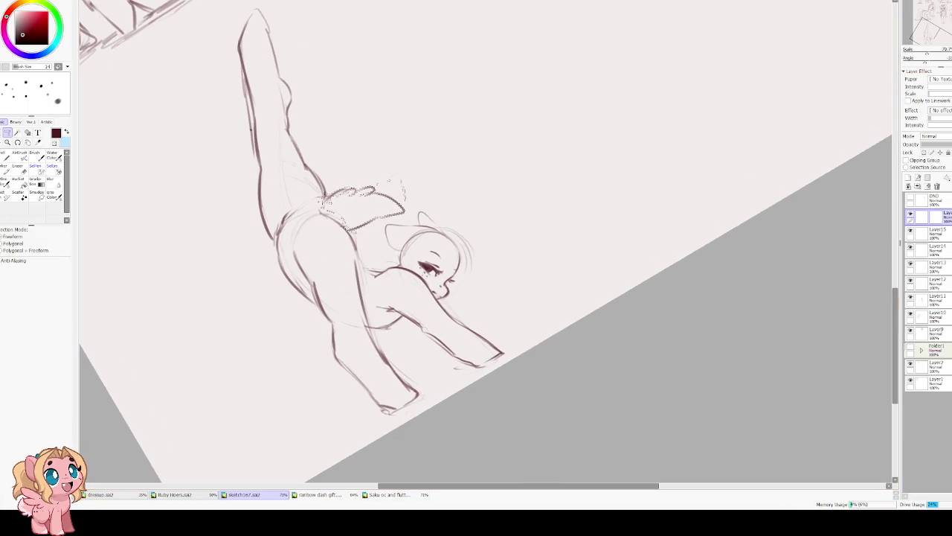
{"action": "key", "text": "ctrl+d"}
Erase faint sketch lines on the raised leg and add a short leg stroke.
{"action": "key", "text": "Insert"}
{"action": "key", "text": "Delete"}
{"action": "key", "text": "Delete"}
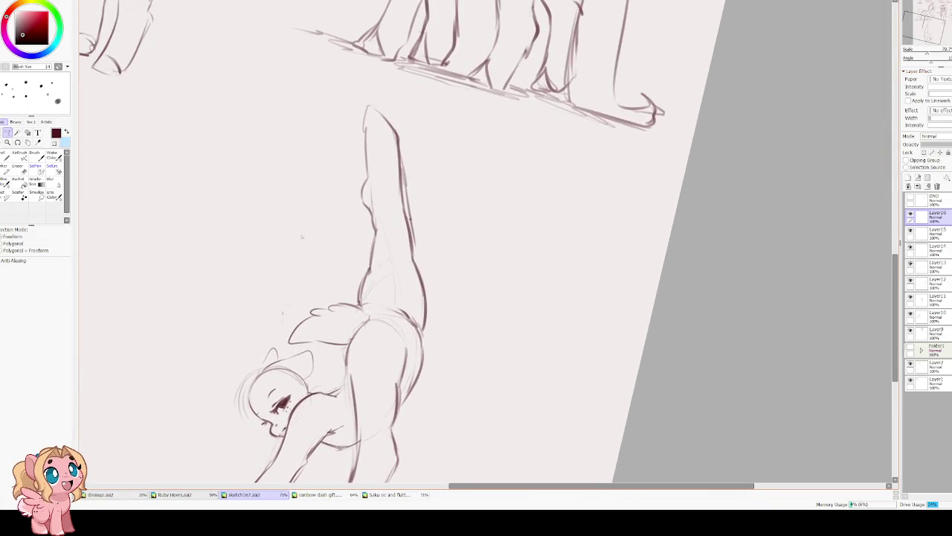
{"action": "key", "text": "e"}
{"action": "left_click_drag", "start_coordinate": [363, 261], "coordinate": [357, 308]}
{"action": "left_click_drag", "start_coordinate": [374, 242], "coordinate": [363, 285]}
{"action": "key", "text": "c"}
{"action": "left_click_drag", "start_coordinate": [375, 233], "coordinate": [367, 305]}
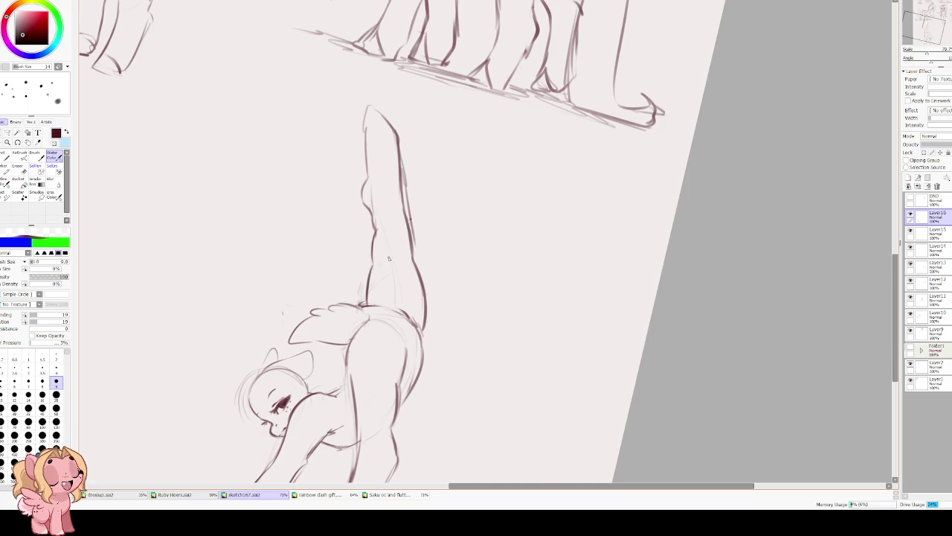
{"action": "key", "text": "e"}
{"action": "left_click_drag", "start_coordinate": [403, 149], "coordinate": [413, 234]}
Redraw the raised leg's rounded tip and darken its upper and left edges.
{"action": "key", "text": "Delete"}
{"action": "key", "text": "Delete"}
{"action": "mouse_move", "coordinate": [515, 176]}
{"action": "left_mouse_down"}
{"action": "mouse_move", "coordinate": [398, 248]}
{"action": "mouse_move", "coordinate": [425, 236]}
{"action": "left_mouse_up"}
{"action": "key", "text": "c"}
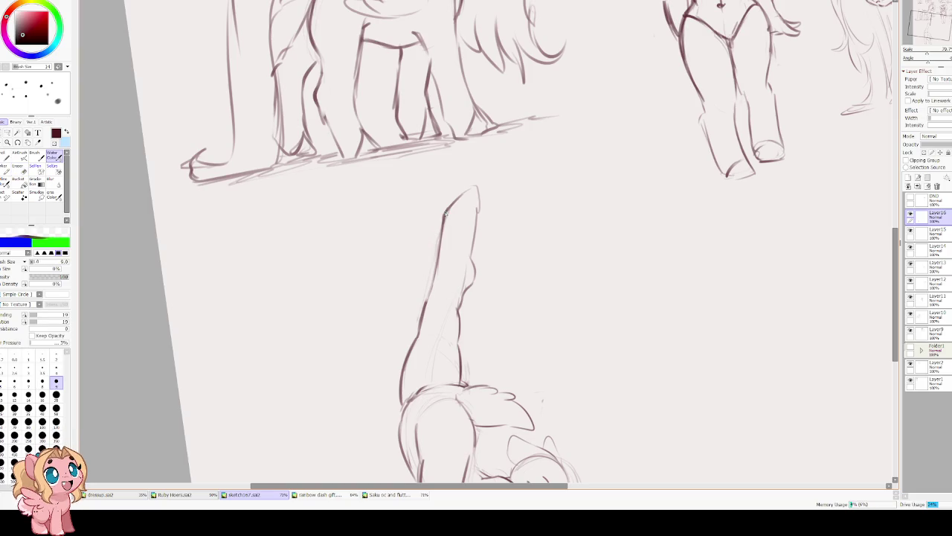
{"action": "key", "text": "Delete"}
{"action": "key", "text": "Home"}
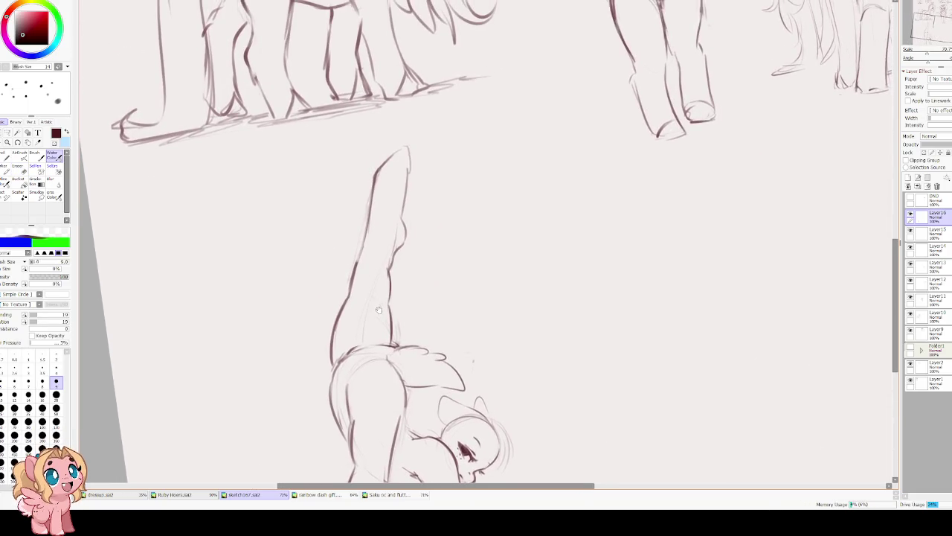
{"action": "key", "text": "Delete"}
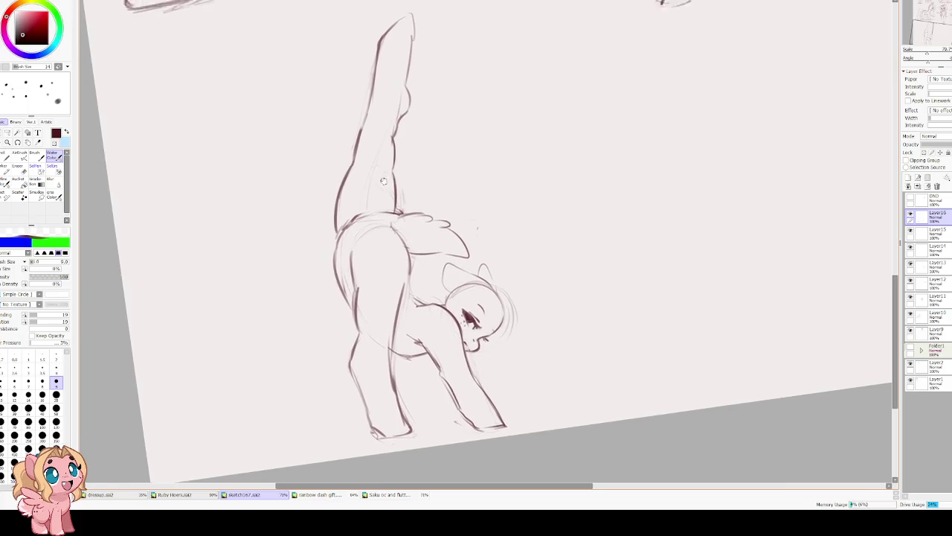
{"action": "key", "text": "Home"}
{"action": "mouse_move", "coordinate": [377, 192]}
{"action": "left_mouse_down"}
{"action": "mouse_move", "coordinate": [408, 170]}
{"action": "mouse_move", "coordinate": [401, 248]}
{"action": "left_mouse_up"}
{"action": "left_click_drag", "start_coordinate": [408, 169], "coordinate": [409, 203]}
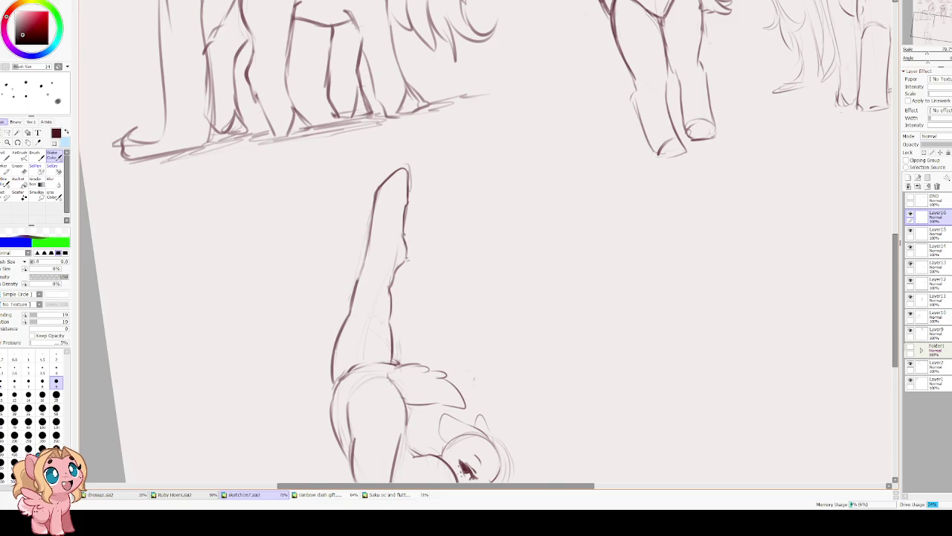
{"action": "left_click_drag", "start_coordinate": [376, 194], "coordinate": [359, 279]}
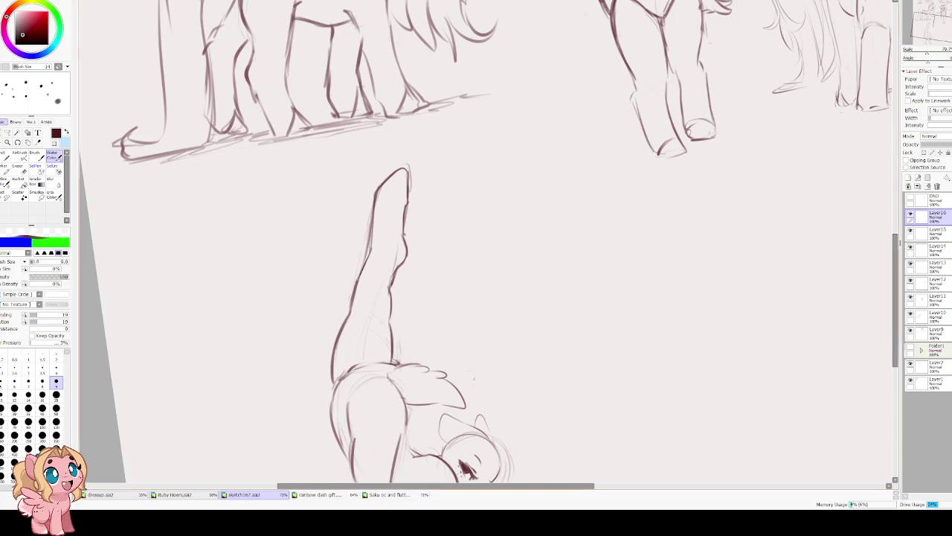
Darken the hip's left outline and the belly line.
{"action": "scroll", "coordinate": [316, 108], "scroll_direction": "down", "scroll_amount": 3}
{"action": "mouse_move", "coordinate": [332, 232]}
{"action": "left_mouse_down"}
{"action": "mouse_move", "coordinate": [345, 298]}
{"action": "mouse_move", "coordinate": [337, 251]}
{"action": "mouse_move", "coordinate": [331, 281]}
{"action": "left_mouse_up"}
{"action": "key", "text": "ctrl+z"}
{"action": "key", "text": "ctrl+z"}
{"action": "left_click_drag", "start_coordinate": [331, 281], "coordinate": [349, 317]}
{"action": "left_click_drag", "start_coordinate": [414, 351], "coordinate": [387, 345]}
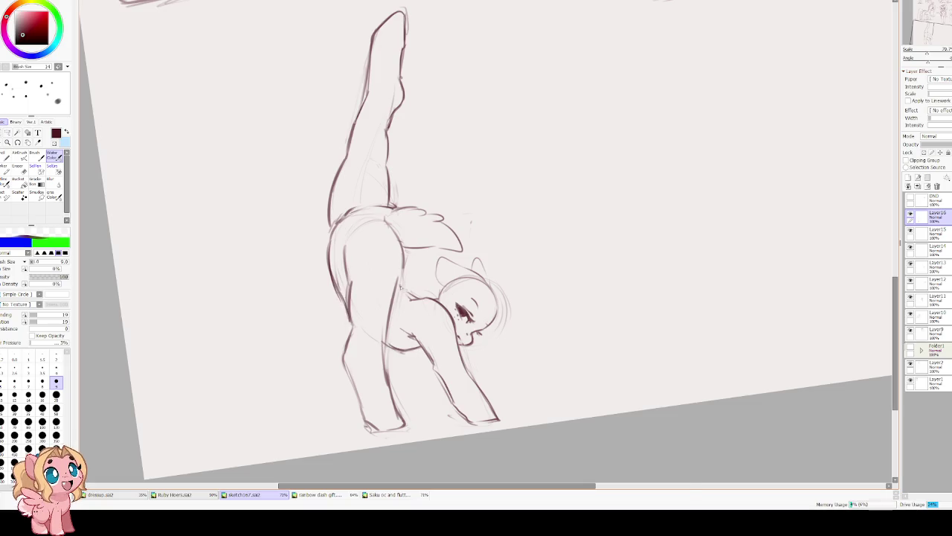
Sketch the curve down the back of the pony's head in a mirrored, tilted view.
{"action": "key", "text": "h"}
{"action": "key", "text": "Delete"}
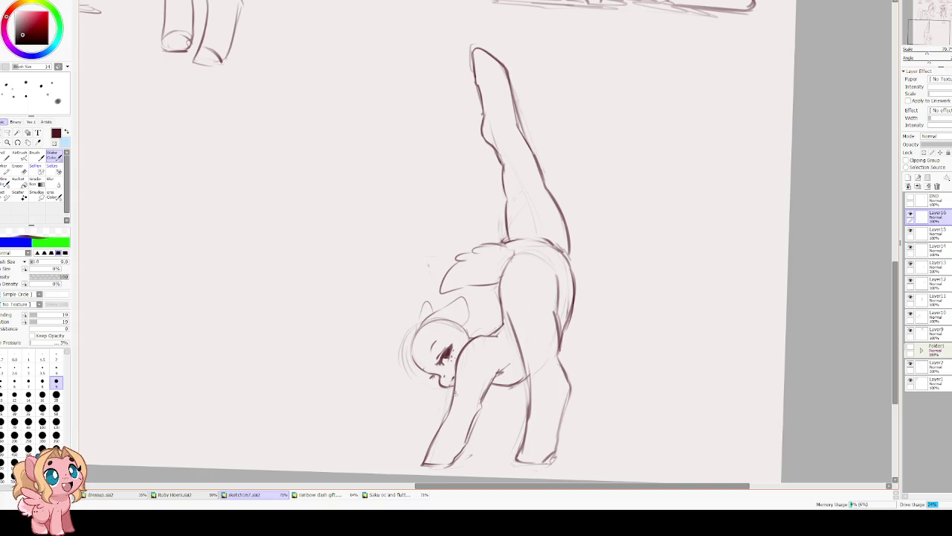
{"action": "scroll", "coordinate": [379, 204], "scroll_direction": "up", "scroll_amount": 2}
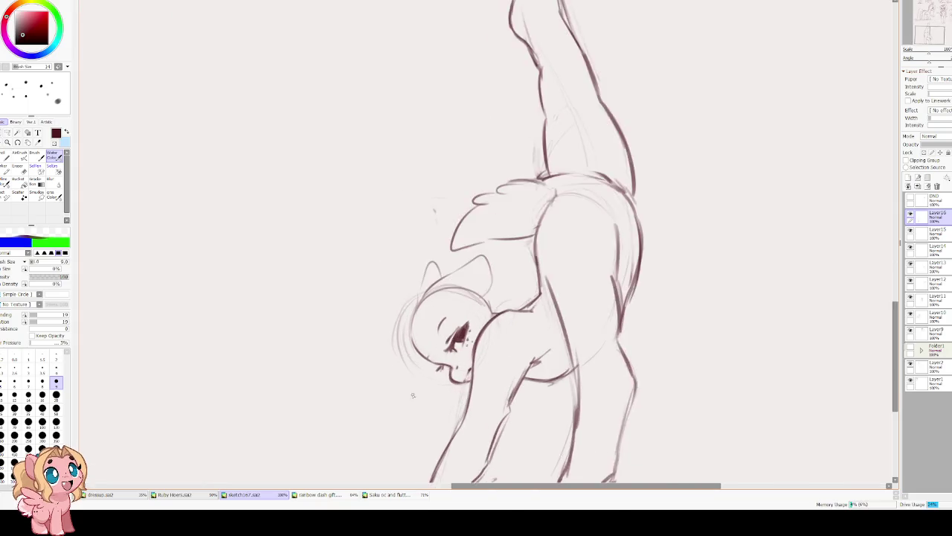
{"action": "key", "text": "End"}
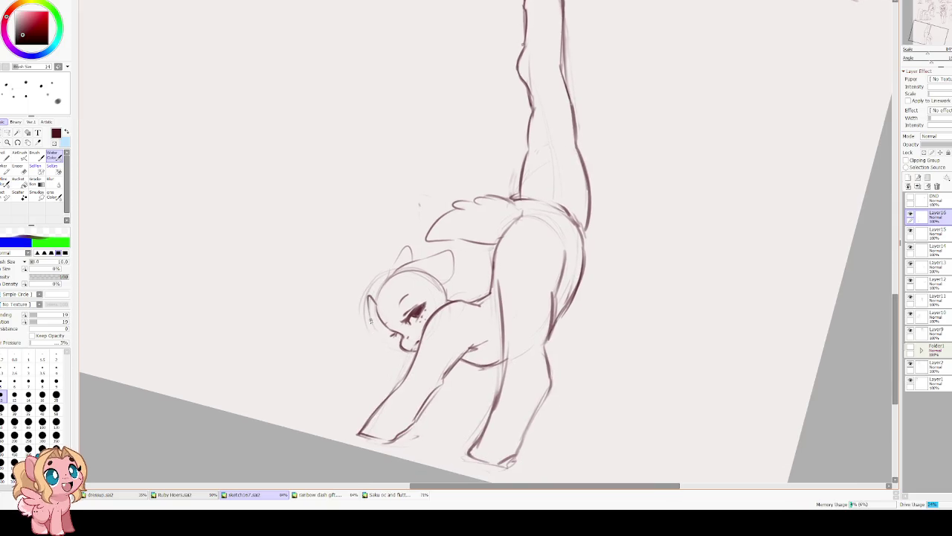
{"action": "left_click_drag", "start_coordinate": [372, 298], "coordinate": [377, 331]}
{"action": "scroll", "coordinate": [387, 346], "scroll_direction": "up", "scroll_amount": 3}
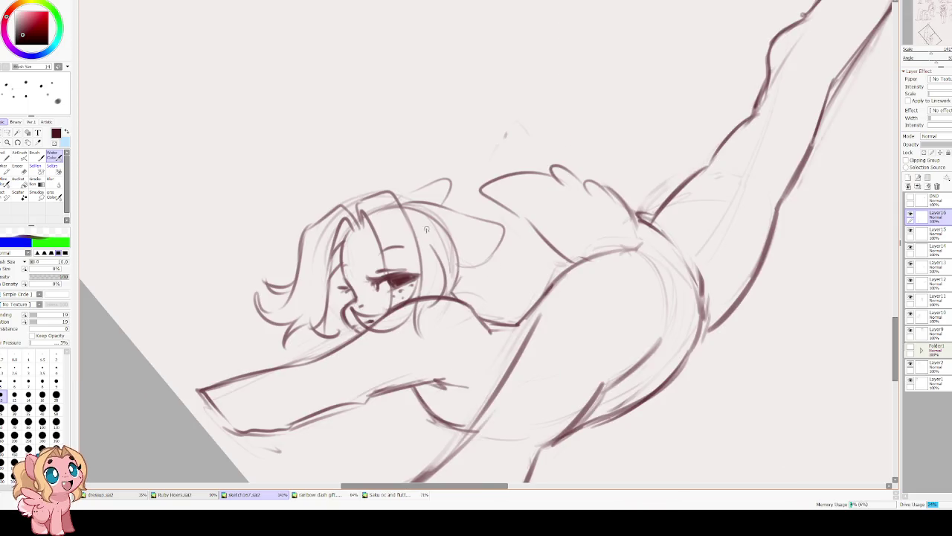
Undo stray face strokes, then draw a mane strand, the cheek curve and a darker eye.
{"action": "key", "text": "ctrl+z"}
{"action": "key", "text": "ctrl+z"}
{"action": "key", "text": "ctrl+z"}
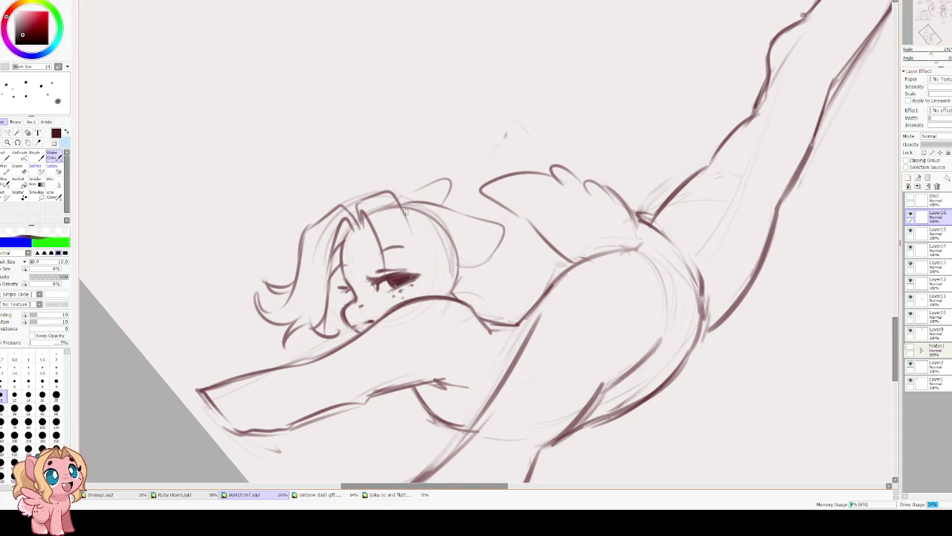
{"action": "mouse_move", "coordinate": [402, 196]}
{"action": "left_mouse_down"}
{"action": "mouse_move", "coordinate": [433, 291]}
{"action": "mouse_move", "coordinate": [407, 293]}
{"action": "left_mouse_up"}
{"action": "left_click_drag", "start_coordinate": [351, 285], "coordinate": [393, 312]}
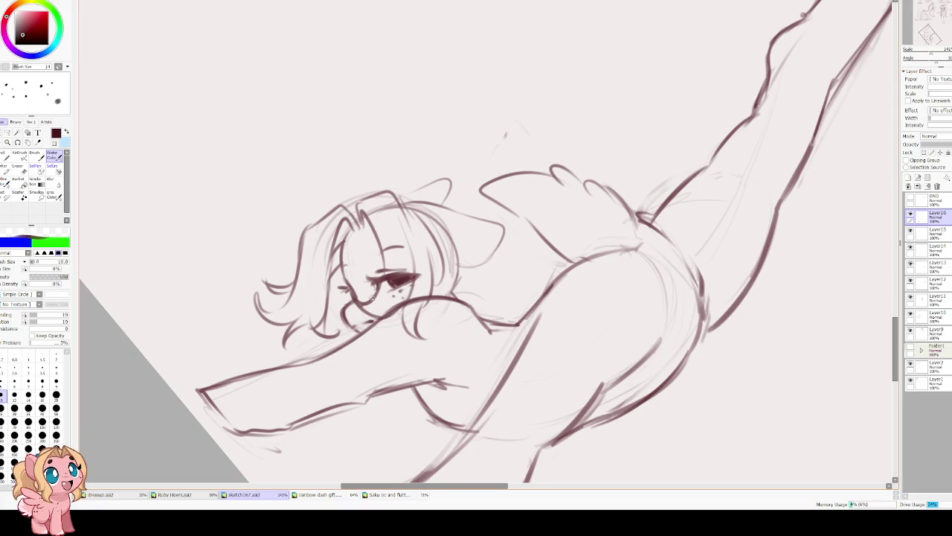
{"action": "left_click_drag", "start_coordinate": [424, 59], "coordinate": [333, 352]}
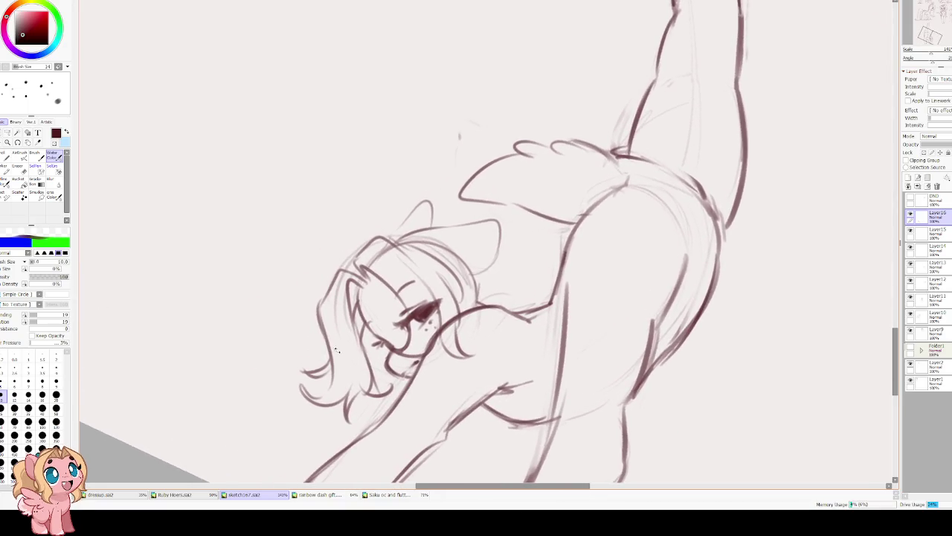
{"action": "mouse_move", "coordinate": [405, 317]}
{"action": "left_mouse_down"}
{"action": "mouse_move", "coordinate": [437, 301]}
{"action": "mouse_move", "coordinate": [421, 326]}
{"action": "left_mouse_up"}
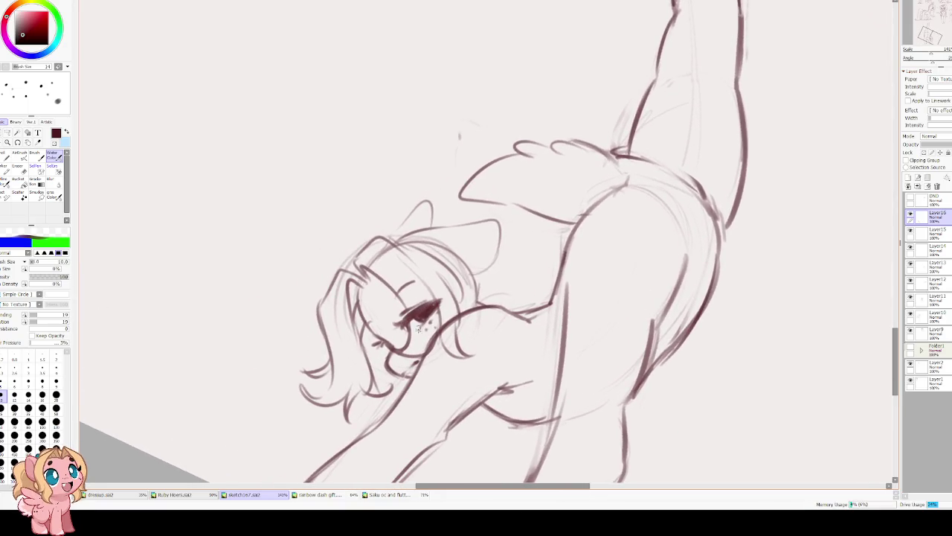
Lighten the lines around the eye and muzzle and redraw the eyebrow.
{"action": "scroll", "coordinate": [429, 214], "scroll_direction": "down", "scroll_amount": 5}
{"action": "scroll", "coordinate": [439, 212], "scroll_direction": "up", "scroll_amount": 5}
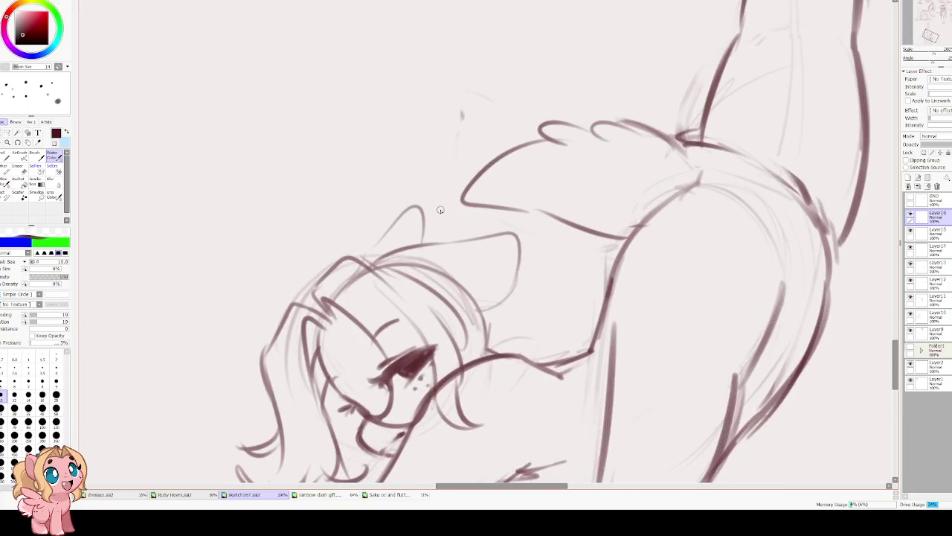
{"action": "scroll", "coordinate": [446, 211], "scroll_direction": "up", "scroll_amount": 1}
{"action": "mouse_move", "coordinate": [428, 283]}
{"action": "left_mouse_down"}
{"action": "mouse_move", "coordinate": [387, 379]}
{"action": "mouse_move", "coordinate": [417, 265]}
{"action": "left_mouse_up"}
{"action": "mouse_move", "coordinate": [427, 302]}
{"action": "left_mouse_down"}
{"action": "mouse_move", "coordinate": [398, 320]}
{"action": "mouse_move", "coordinate": [400, 293]}
{"action": "left_mouse_up"}
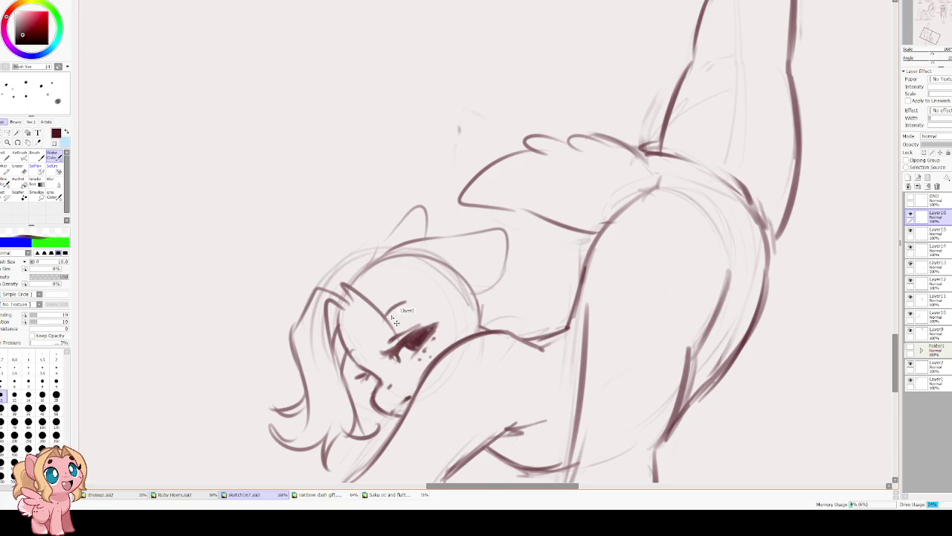
{"action": "left_click_drag", "start_coordinate": [386, 316], "coordinate": [406, 302]}
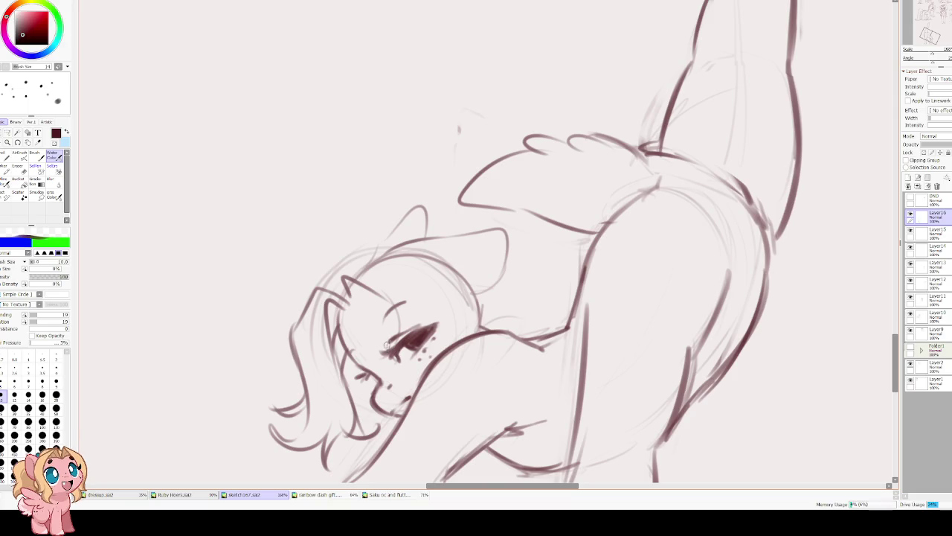
Try a hair strand and bangs over the forehead, undoing the latest strokes.
{"action": "left_click_drag", "start_coordinate": [345, 284], "coordinate": [372, 364]}
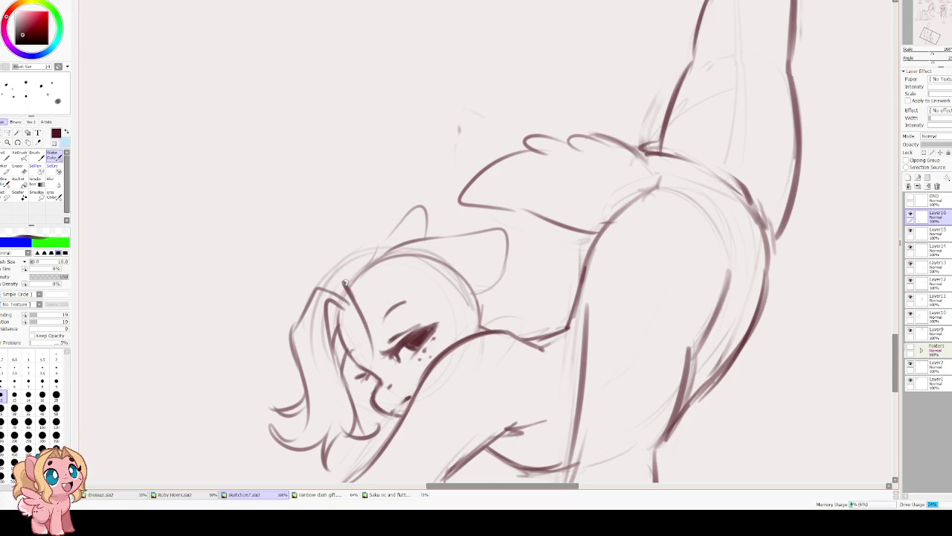
{"action": "mouse_move", "coordinate": [339, 276]}
{"action": "left_mouse_down"}
{"action": "mouse_move", "coordinate": [374, 259]}
{"action": "mouse_move", "coordinate": [394, 293]}
{"action": "mouse_move", "coordinate": [454, 346]}
{"action": "mouse_move", "coordinate": [428, 416]}
{"action": "mouse_move", "coordinate": [394, 379]}
{"action": "mouse_move", "coordinate": [383, 409]}
{"action": "left_mouse_up"}
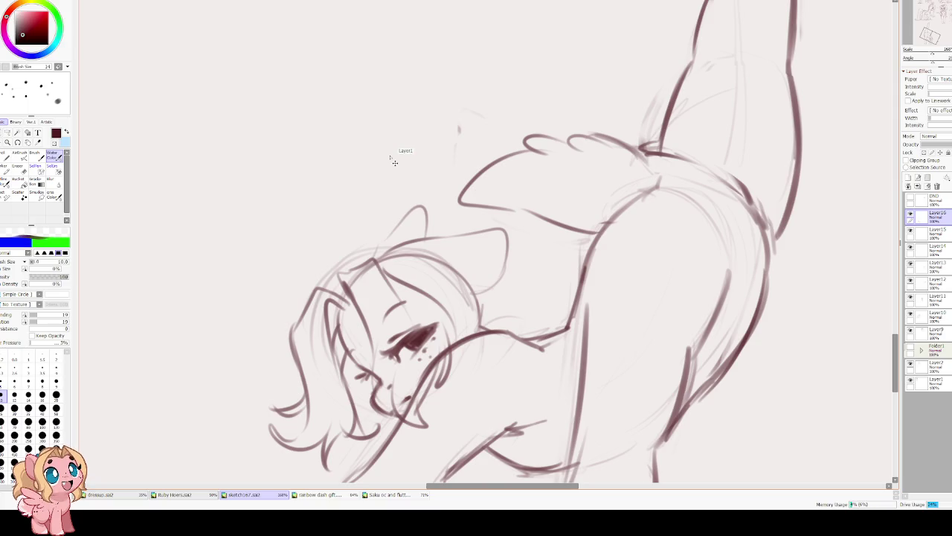
{"action": "key", "text": "ctrl+z"}
{"action": "key", "text": "ctrl+z"}
{"action": "key", "text": "ctrl+z"}
{"action": "key", "text": "ctrl+z"}
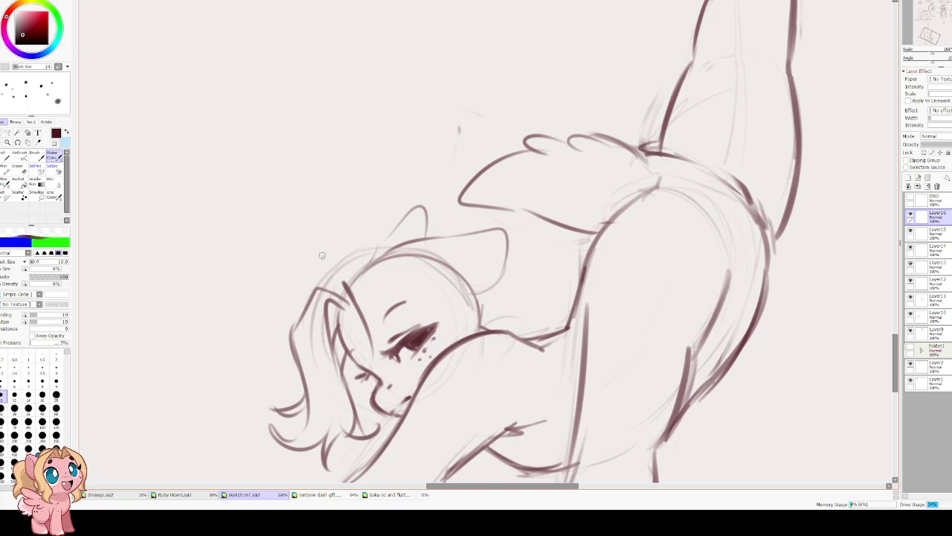
{"action": "left_click_drag", "start_coordinate": [334, 258], "coordinate": [398, 241]}
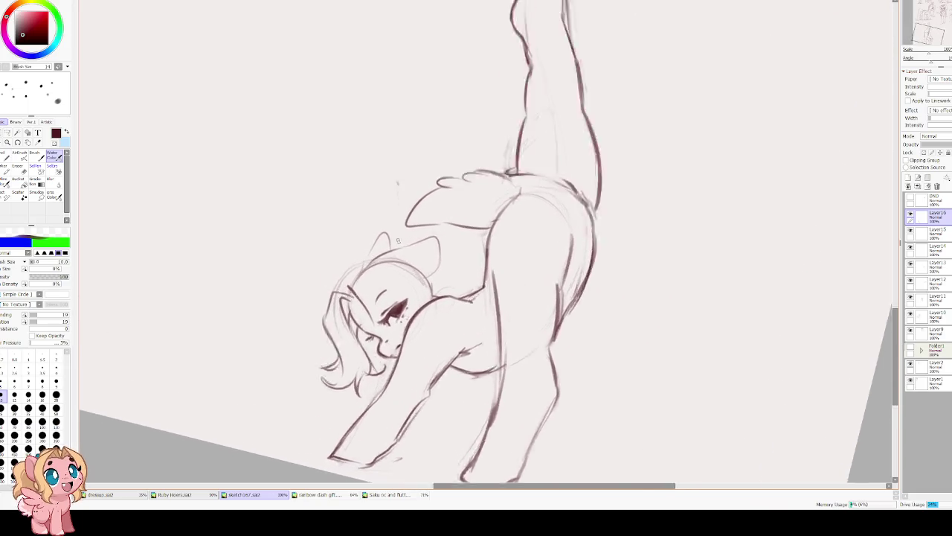
Sweep hair strokes across the forehead and outline the cheek and top of the head.
{"action": "key", "text": "Home"}
{"action": "mouse_move", "coordinate": [331, 297]}
{"action": "left_mouse_down"}
{"action": "mouse_move", "coordinate": [363, 314]}
{"action": "mouse_move", "coordinate": [388, 307]}
{"action": "mouse_move", "coordinate": [413, 336]}
{"action": "mouse_move", "coordinate": [392, 405]}
{"action": "left_mouse_up"}
{"action": "left_click_drag", "start_coordinate": [412, 375], "coordinate": [438, 322]}
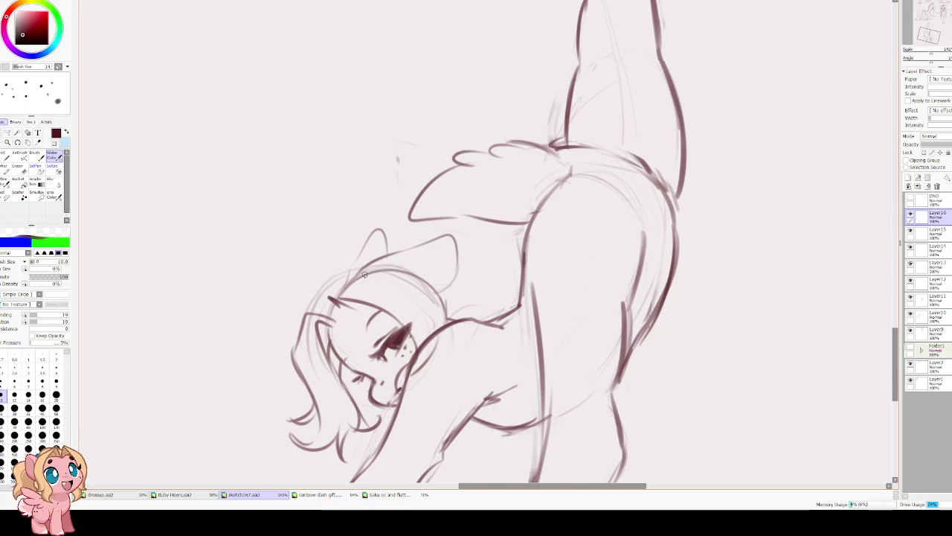
{"action": "mouse_move", "coordinate": [333, 290]}
{"action": "left_mouse_down"}
{"action": "mouse_move", "coordinate": [365, 268]}
{"action": "mouse_move", "coordinate": [449, 316]}
{"action": "mouse_move", "coordinate": [437, 368]}
{"action": "mouse_move", "coordinate": [450, 309]}
{"action": "left_mouse_up"}
{"action": "left_click_drag", "start_coordinate": [396, 280], "coordinate": [434, 283]}
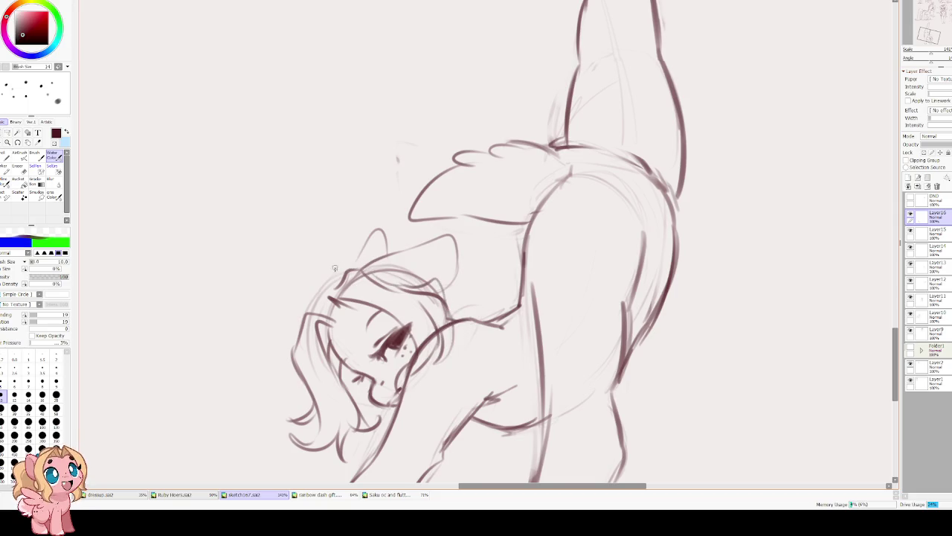
Erase the faint ear sketch, redraw the ear darker, and add the forelock arcing over the head.
{"action": "key", "text": "e"}
{"action": "mouse_move", "coordinate": [349, 257]}
{"action": "left_mouse_down"}
{"action": "mouse_move", "coordinate": [373, 244]}
{"action": "mouse_move", "coordinate": [426, 281]}
{"action": "left_mouse_up"}
{"action": "key", "text": "b"}
{"action": "mouse_move", "coordinate": [370, 266]}
{"action": "left_mouse_down"}
{"action": "mouse_move", "coordinate": [435, 245]}
{"action": "mouse_move", "coordinate": [456, 277]}
{"action": "left_mouse_up"}
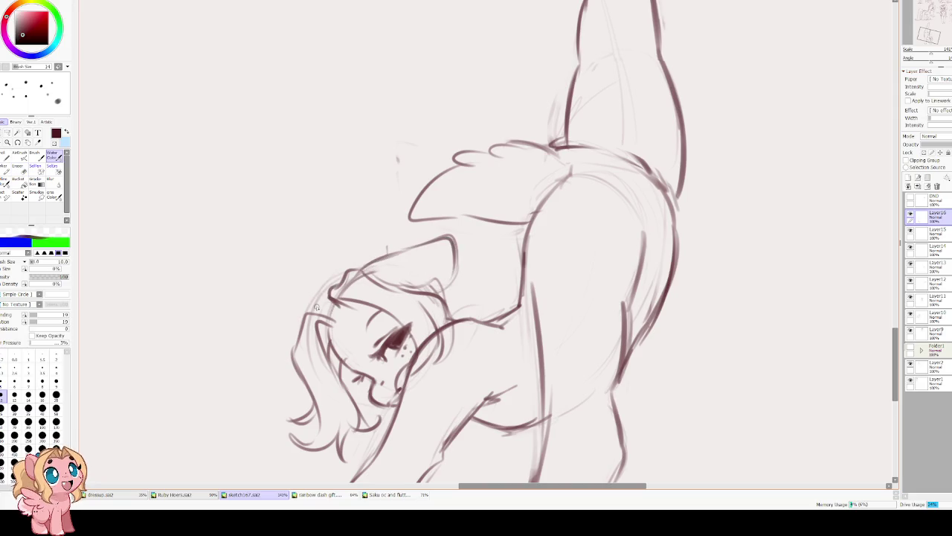
{"action": "left_click_drag", "start_coordinate": [323, 305], "coordinate": [416, 253]}
{"action": "left_click_drag", "start_coordinate": [449, 289], "coordinate": [460, 302]}
{"action": "left_click_drag", "start_coordinate": [385, 250], "coordinate": [317, 301]}
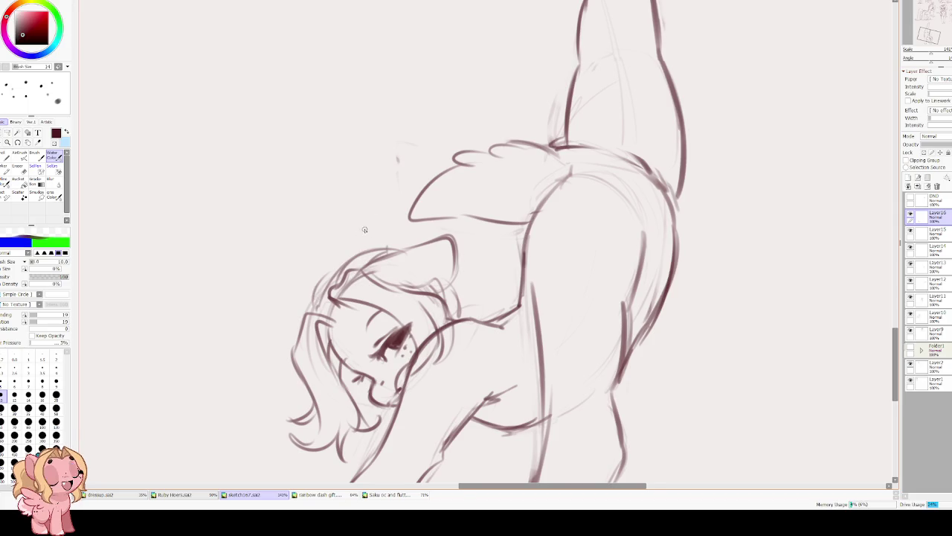
Try new ear shapes in a flipped view, replacing them with short hair strokes.
{"action": "key", "text": "h"}
{"action": "left_click_drag", "start_coordinate": [420, 328], "coordinate": [427, 354]}
{"action": "mouse_move", "coordinate": [509, 275]}
{"action": "left_mouse_down"}
{"action": "mouse_move", "coordinate": [511, 237]}
{"action": "mouse_move", "coordinate": [488, 265]}
{"action": "left_mouse_up"}
{"action": "key", "text": "ctrl+z"}
{"action": "key", "text": "ctrl+z"}
{"action": "key", "text": "ctrl+z"}
{"action": "mouse_move", "coordinate": [510, 272]}
{"action": "left_mouse_down"}
{"action": "mouse_move", "coordinate": [523, 241]}
{"action": "mouse_move", "coordinate": [498, 227]}
{"action": "mouse_move", "coordinate": [473, 238]}
{"action": "left_mouse_up"}
{"action": "key", "text": "ctrl+z"}
{"action": "key", "text": "ctrl+z"}
{"action": "key", "text": "ctrl+z"}
{"action": "mouse_move", "coordinate": [507, 269]}
{"action": "left_mouse_down"}
{"action": "mouse_move", "coordinate": [478, 279]}
{"action": "mouse_move", "coordinate": [511, 276]}
{"action": "mouse_move", "coordinate": [512, 238]}
{"action": "mouse_move", "coordinate": [462, 242]}
{"action": "mouse_move", "coordinate": [405, 307]}
{"action": "left_mouse_up"}
{"action": "key", "text": "ctrl+z"}
{"action": "key", "text": "ctrl+z"}
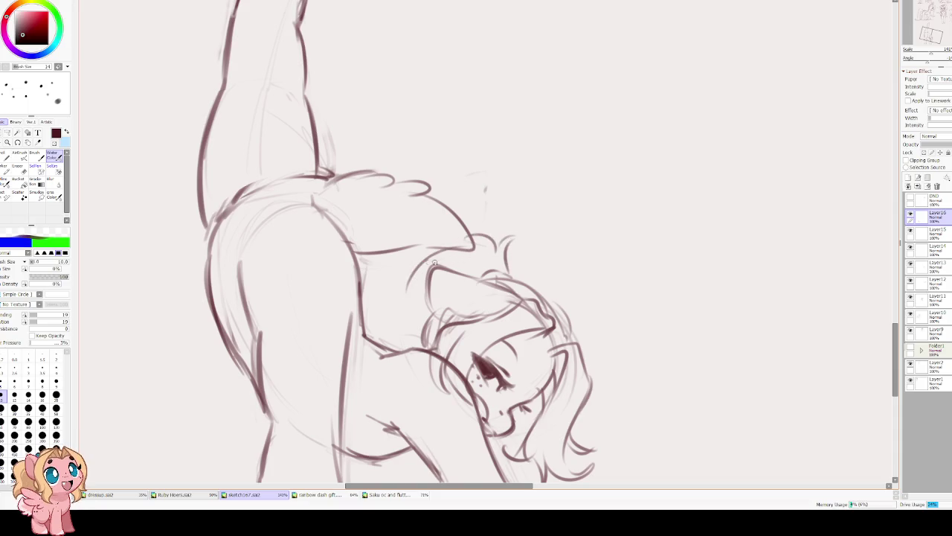
Draw the neck line down to the chest, redoing it after undoing attempts.
{"action": "key", "text": "ctrl+z"}
{"action": "mouse_move", "coordinate": [462, 245]}
{"action": "left_mouse_down"}
{"action": "mouse_move", "coordinate": [398, 273]}
{"action": "mouse_move", "coordinate": [399, 330]}
{"action": "mouse_move", "coordinate": [378, 333]}
{"action": "left_mouse_up"}
{"action": "scroll", "coordinate": [382, 336], "scroll_direction": "down", "scroll_amount": 1}
{"action": "key", "text": "ctrl+z"}
{"action": "key", "text": "ctrl+z"}
{"action": "key", "text": "ctrl+z"}
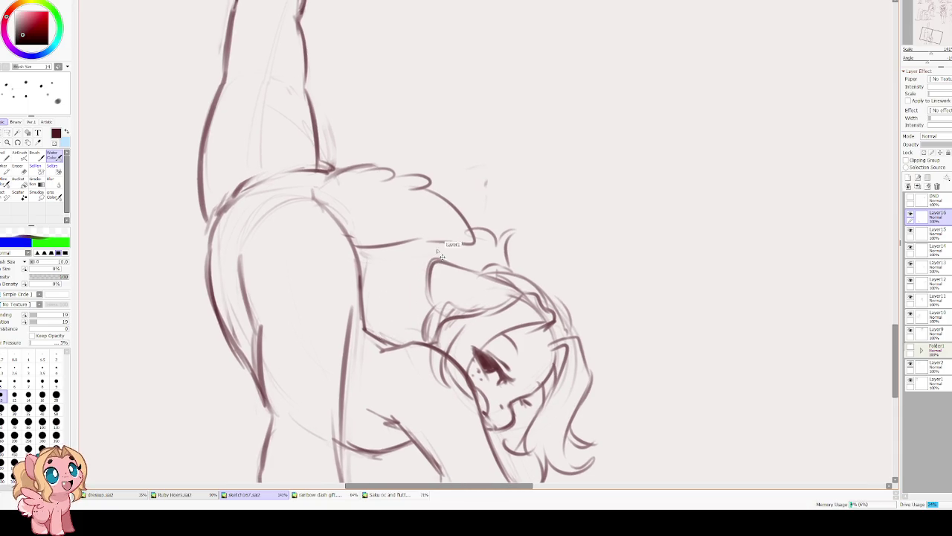
{"action": "mouse_move", "coordinate": [437, 243]}
{"action": "left_mouse_down"}
{"action": "mouse_move", "coordinate": [377, 275]}
{"action": "mouse_move", "coordinate": [382, 337]}
{"action": "left_mouse_up"}
{"action": "left_click_drag", "start_coordinate": [382, 327], "coordinate": [392, 294]}
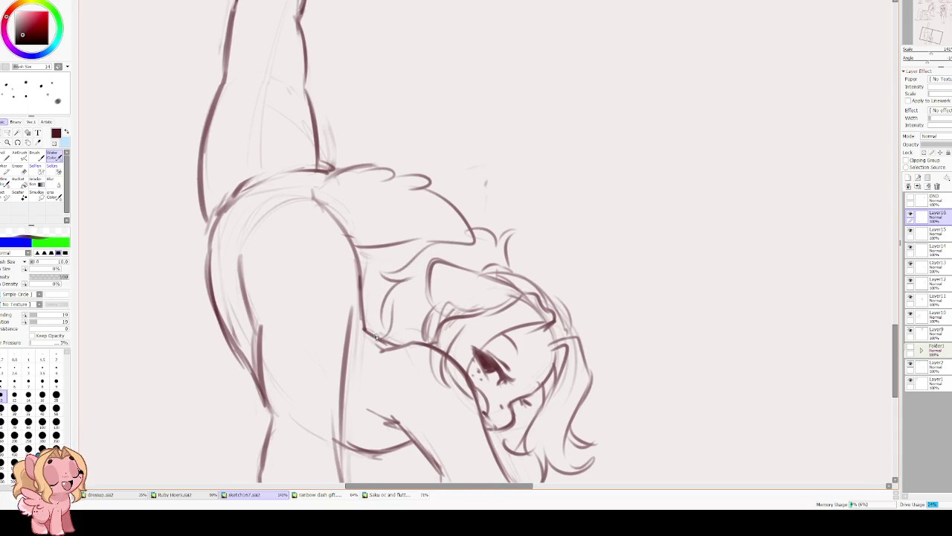
{"action": "scroll", "coordinate": [384, 344], "scroll_direction": "down", "scroll_amount": 3}
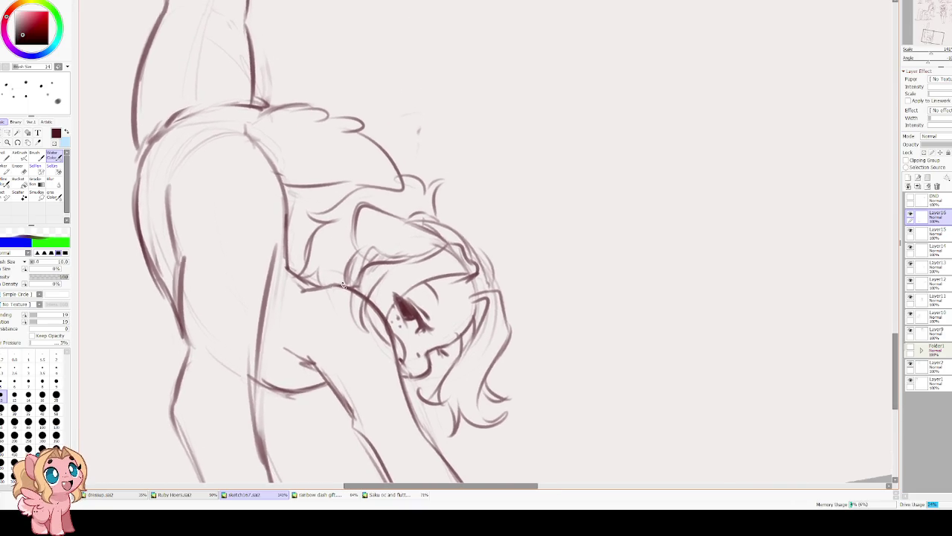
{"action": "key", "text": "h"}
{"action": "scroll", "coordinate": [462, 247], "scroll_direction": "down", "scroll_amount": 2}
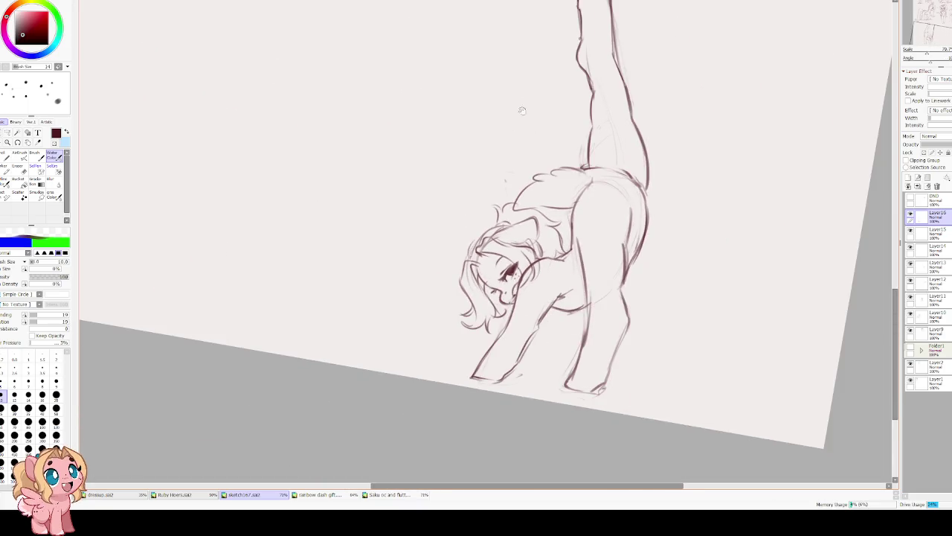
Level the view and lasso-select the raised hind leg.
{"action": "key", "text": "Home"}
{"action": "left_click_drag", "start_coordinate": [342, 158], "coordinate": [321, 134]}
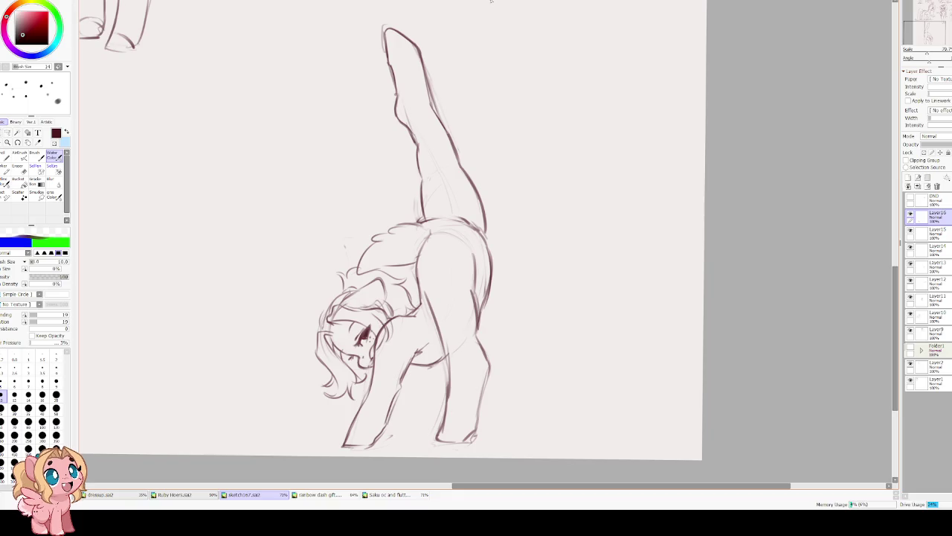
{"action": "key", "text": "a"}
{"action": "left_click_drag", "start_coordinate": [384, 8], "coordinate": [393, 210]}
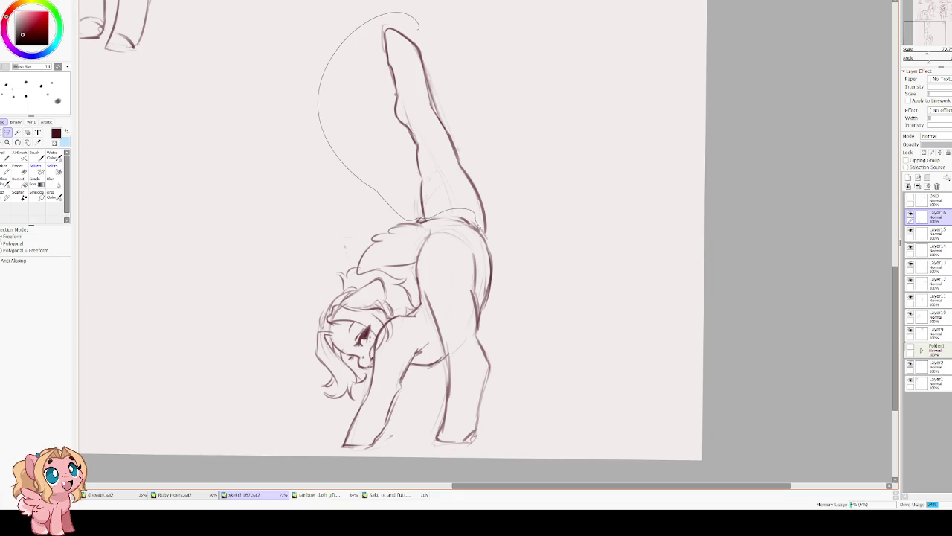
{"action": "left_click_drag", "start_coordinate": [515, 222], "coordinate": [480, 30]}
Rotate and move the leg upright above the hips, shorten and slant it, and apply.
{"action": "key", "text": "ctrl+t"}
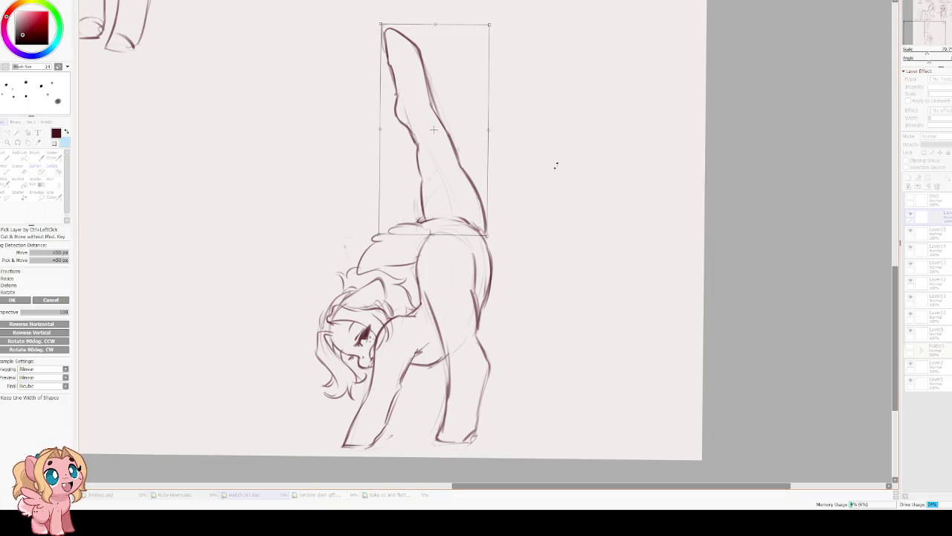
{"action": "left_click_drag", "start_coordinate": [552, 160], "coordinate": [532, 186]}
{"action": "left_click_drag", "start_coordinate": [443, 148], "coordinate": [554, 349]}
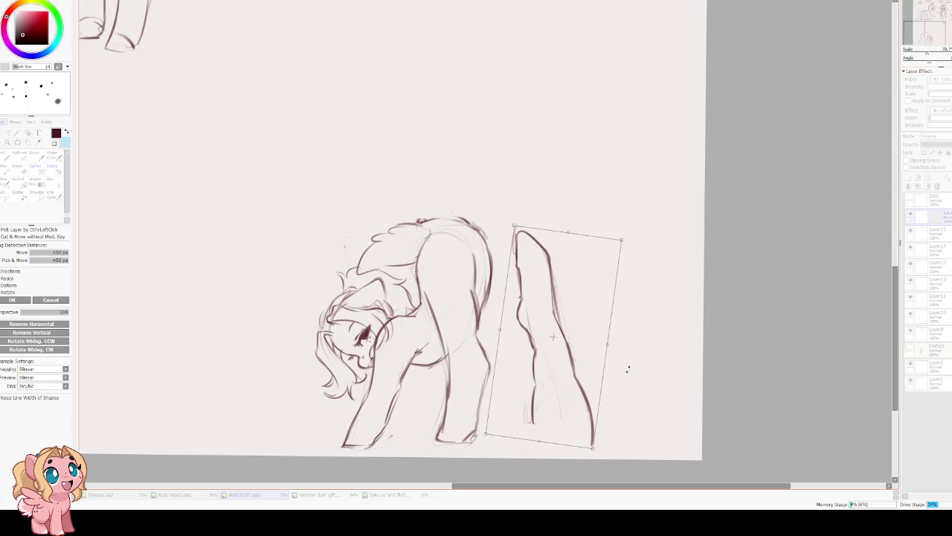
{"action": "left_click_drag", "start_coordinate": [623, 365], "coordinate": [601, 371]}
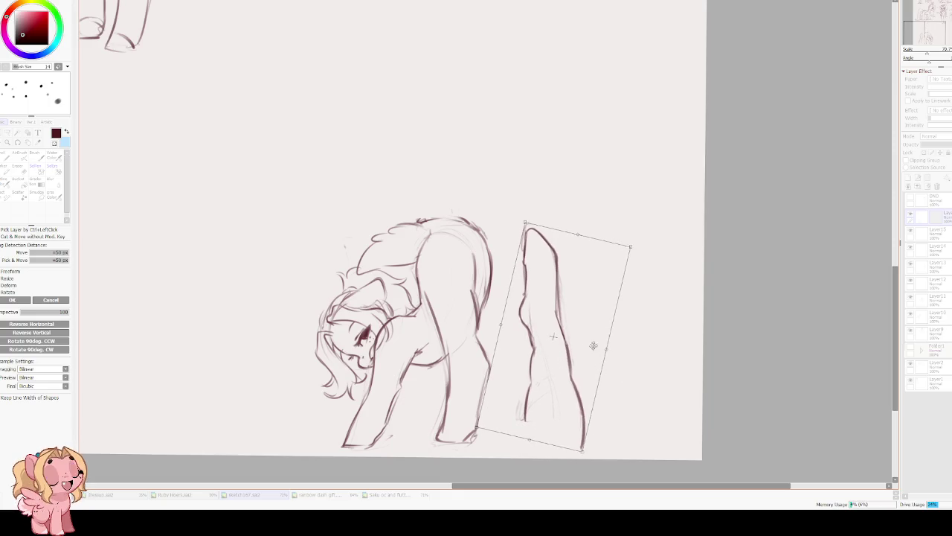
{"action": "left_click_drag", "start_coordinate": [630, 247], "coordinate": [626, 253]}
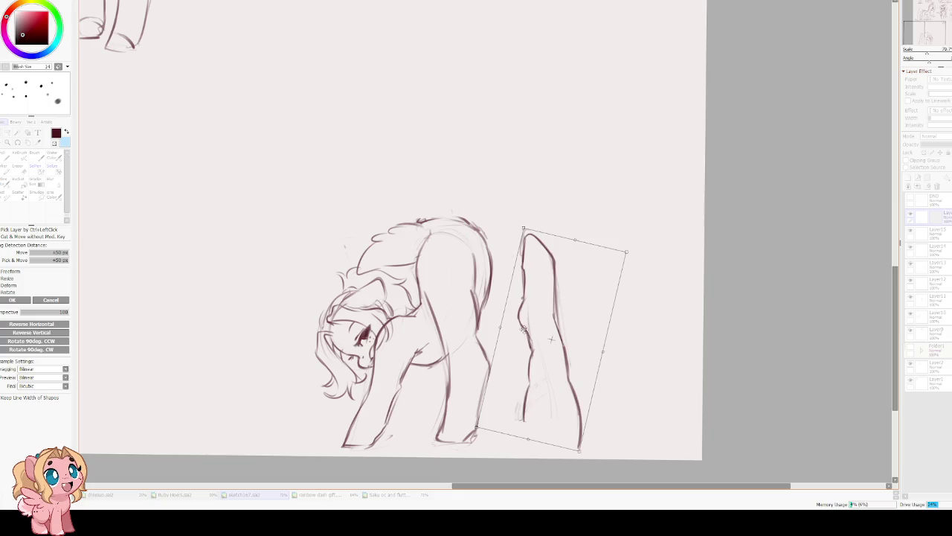
{"action": "left_click_drag", "start_coordinate": [525, 327], "coordinate": [420, 123]}
{"action": "mouse_move", "coordinate": [496, 152]}
{"action": "left_mouse_down"}
{"action": "mouse_move", "coordinate": [516, 176]}
{"action": "mouse_move", "coordinate": [462, 185]}
{"action": "left_mouse_up"}
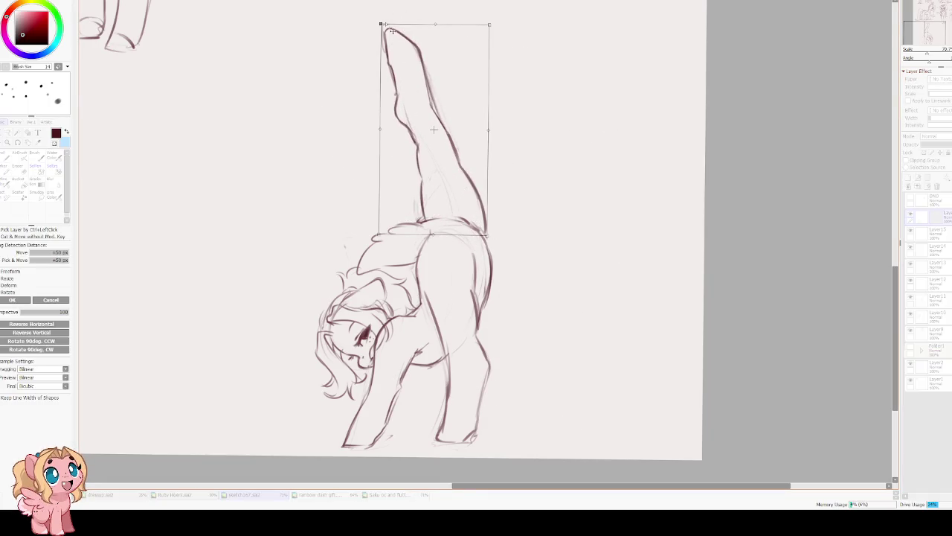
{"action": "left_click_drag", "start_coordinate": [440, 35], "coordinate": [431, 27]}
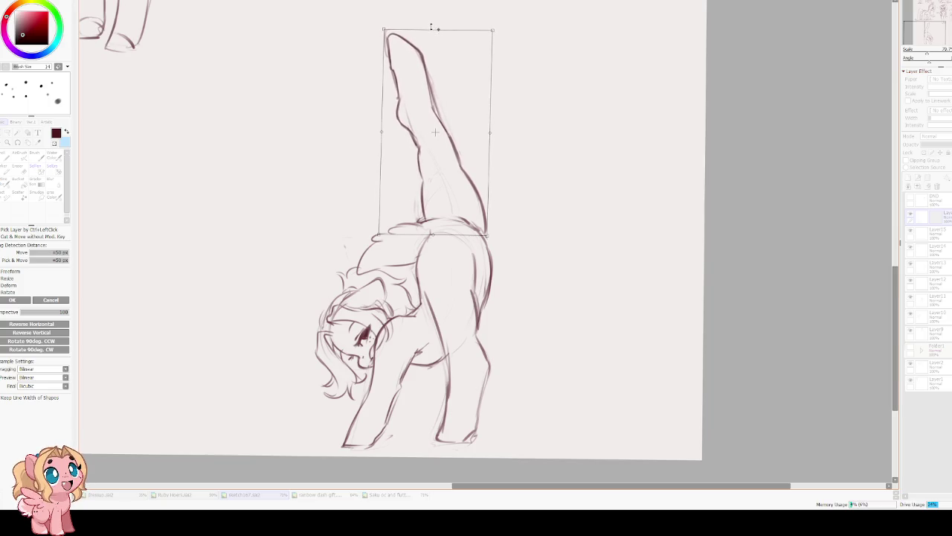
{"action": "key", "text": "Return"}
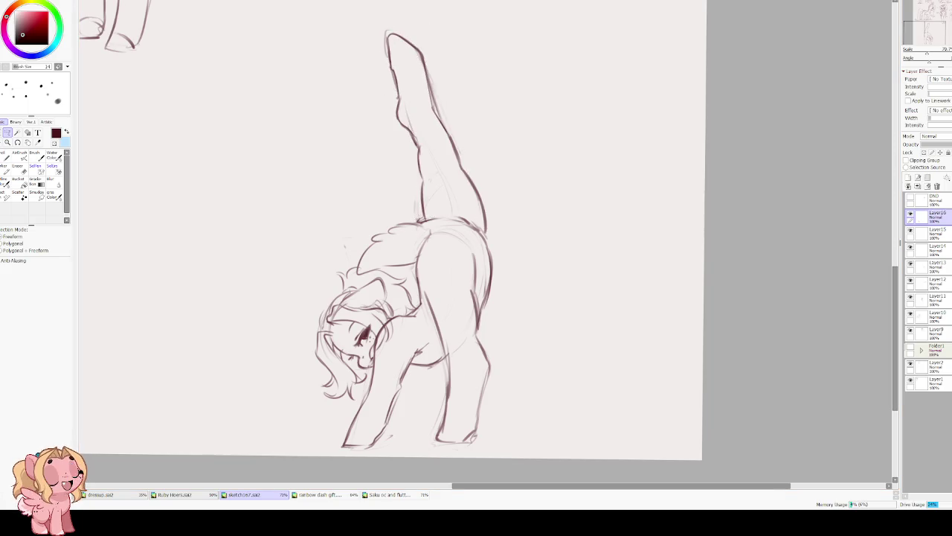
{"action": "key", "text": "c"}
{"action": "key", "text": "h"}
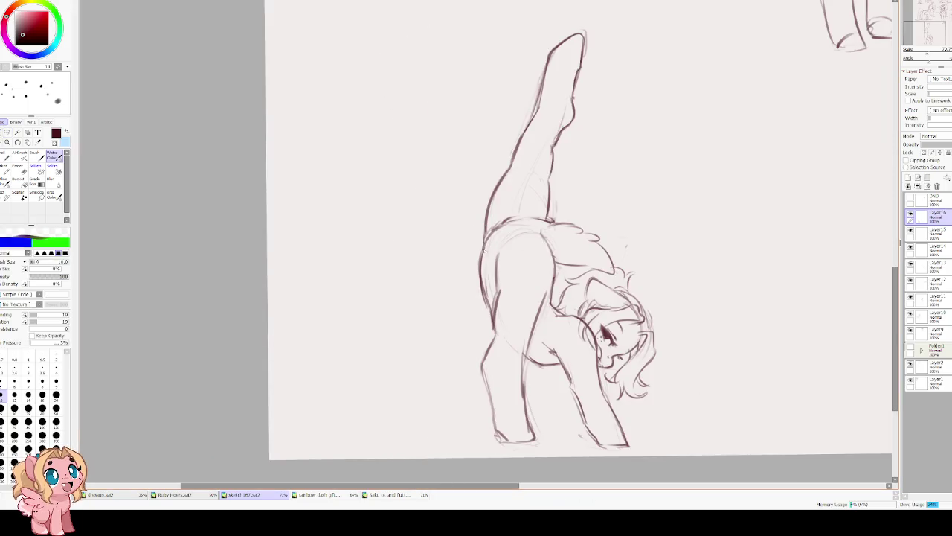
Darken the left edge of the pony's body with firmer strokes.
{"action": "left_click_drag", "start_coordinate": [484, 263], "coordinate": [491, 313]}
{"action": "left_click_drag", "start_coordinate": [484, 256], "coordinate": [481, 286]}
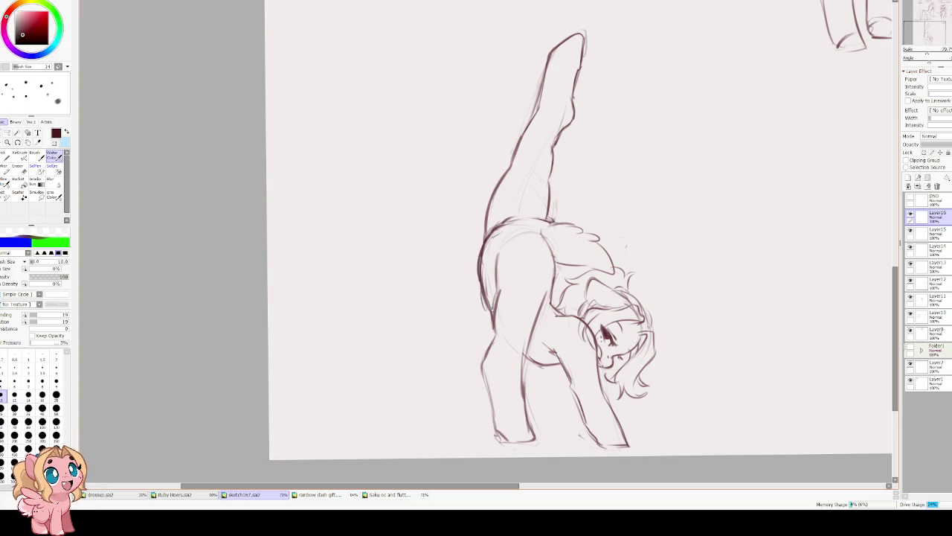
{"action": "key", "text": "e"}
{"action": "key", "text": "h"}
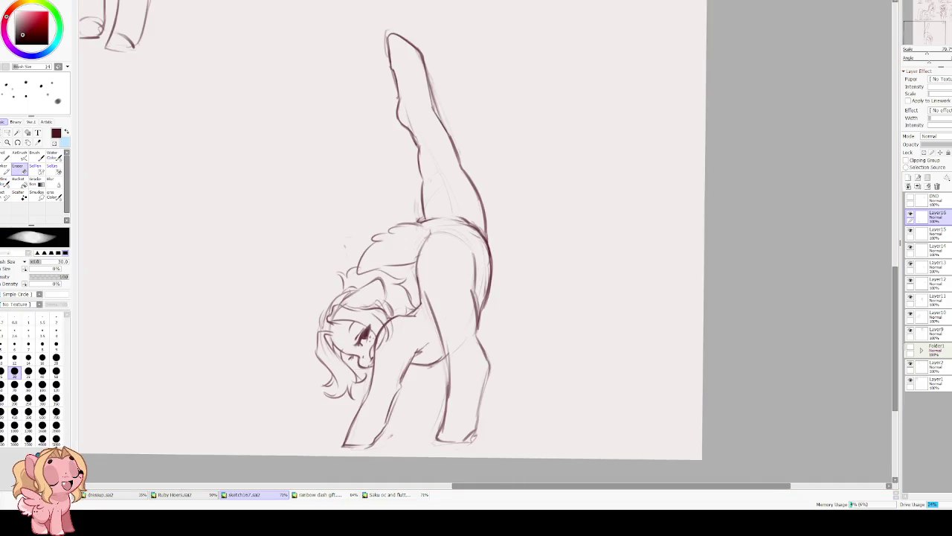
{"action": "key", "text": "bracketright"}
{"action": "key", "text": "bracketright"}
{"action": "key", "text": "bracketright"}
{"action": "key", "text": "bracketright"}
{"action": "key", "text": "bracketright"}
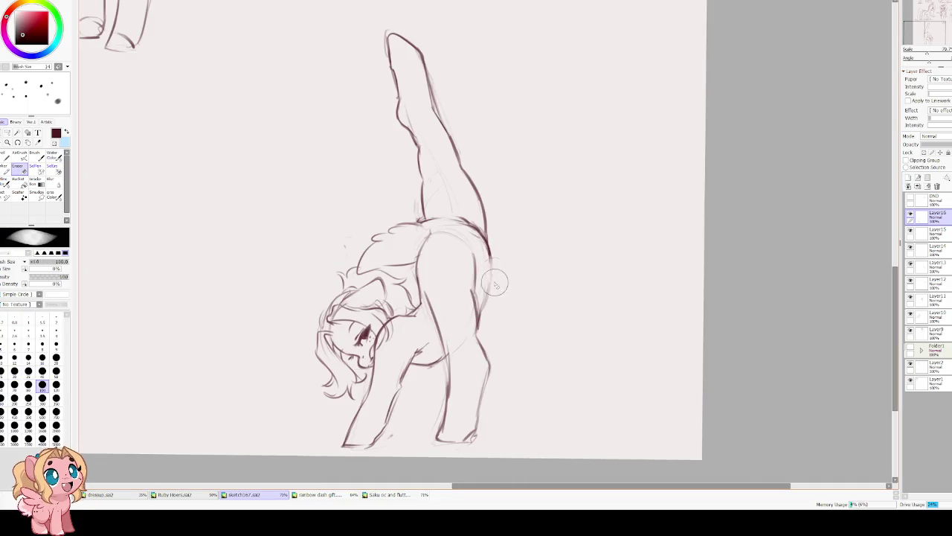
{"action": "key", "text": "b"}
Redraw the right edge of the hip, undoing the stray strokes near the leg and hip.
{"action": "left_click_drag", "start_coordinate": [440, 363], "coordinate": [451, 346]}
{"action": "key", "text": "ctrl+z"}
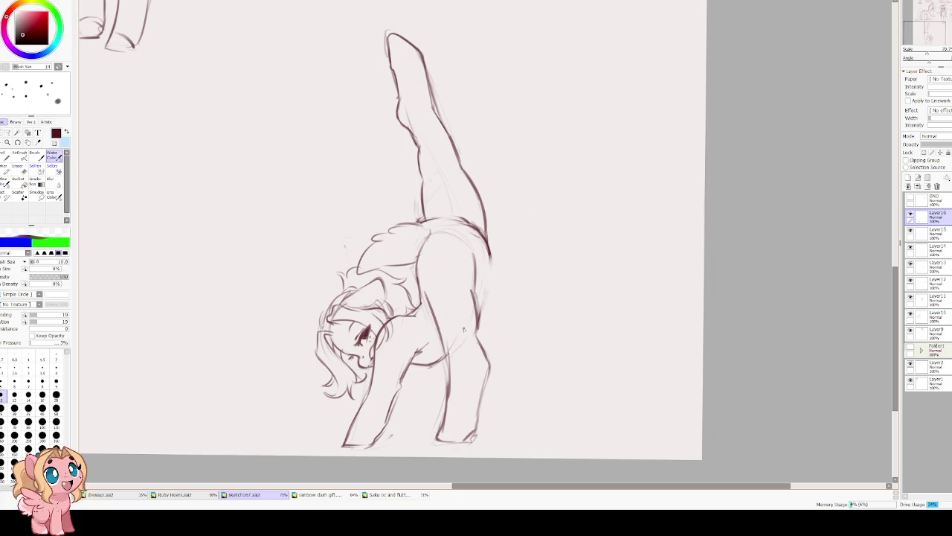
{"action": "left_click_drag", "start_coordinate": [480, 313], "coordinate": [489, 269]}
{"action": "scroll", "coordinate": [484, 208], "scroll_direction": "left", "scroll_amount": 5}
{"action": "key", "text": "End"}
{"action": "key", "text": "End"}
{"action": "left_click_drag", "start_coordinate": [467, 261], "coordinate": [488, 234]}
{"action": "key", "text": "ctrl+z"}
{"action": "key", "text": "Insert"}
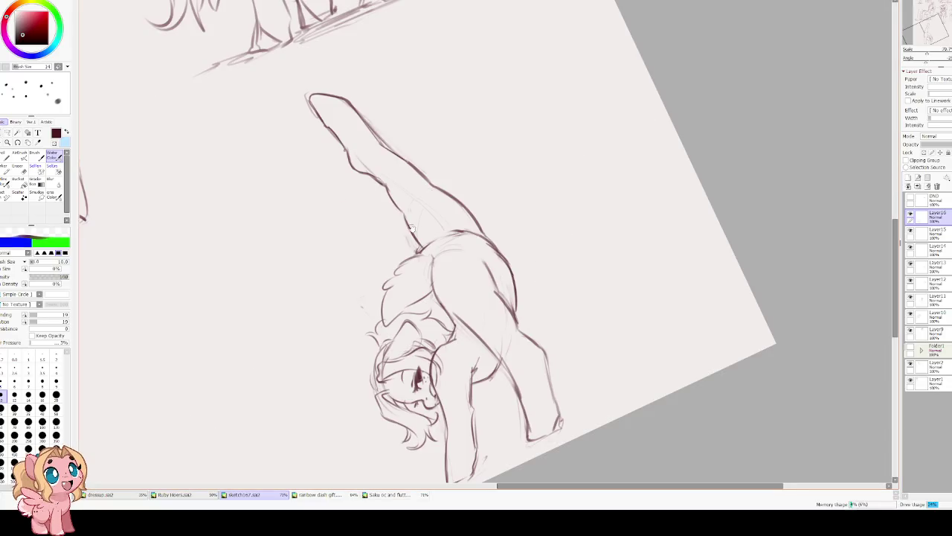
{"action": "key", "text": "End"}
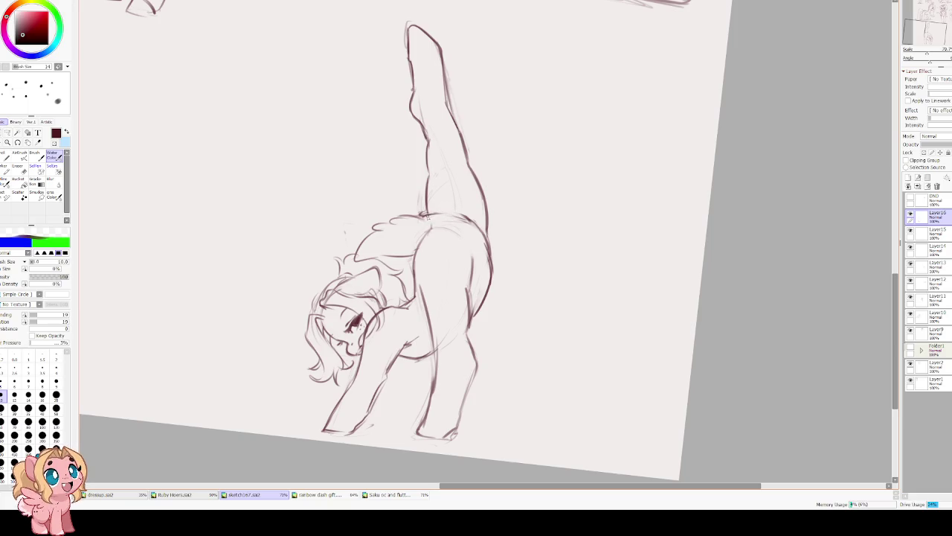
Erase a segment of the raised leg line and redraw it as one clean stroke.
{"action": "key", "text": "e"}
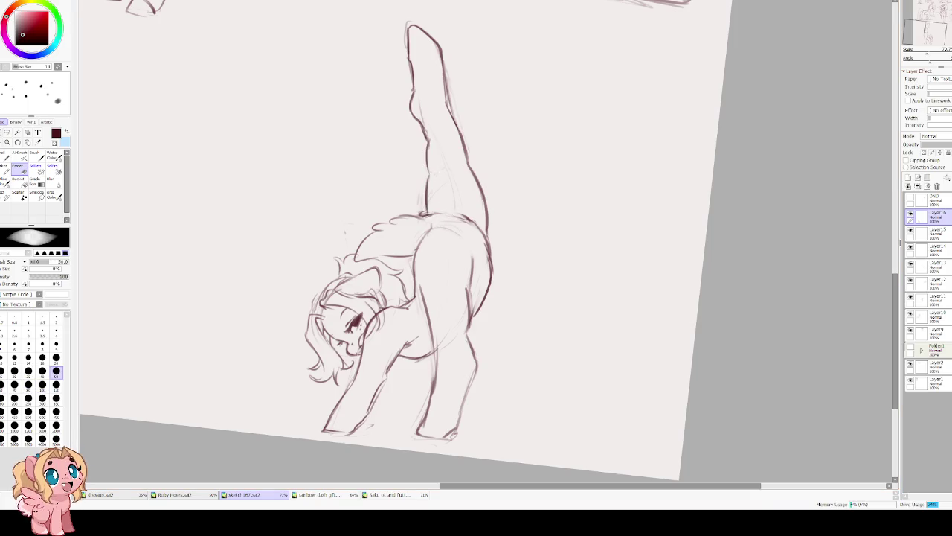
{"action": "scroll", "coordinate": [439, 198], "scroll_direction": "up", "scroll_amount": 3}
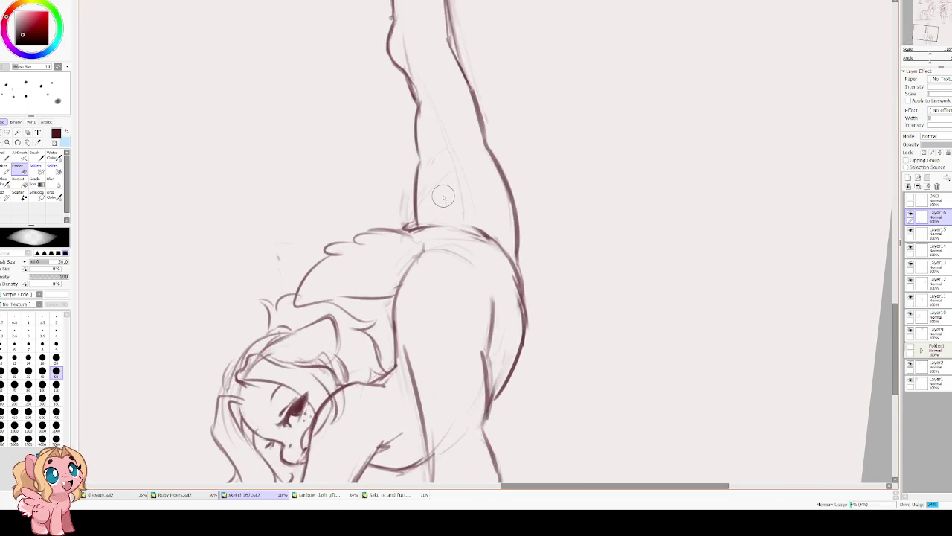
{"action": "key", "text": "h"}
{"action": "left_click_drag", "start_coordinate": [491, 271], "coordinate": [468, 246]}
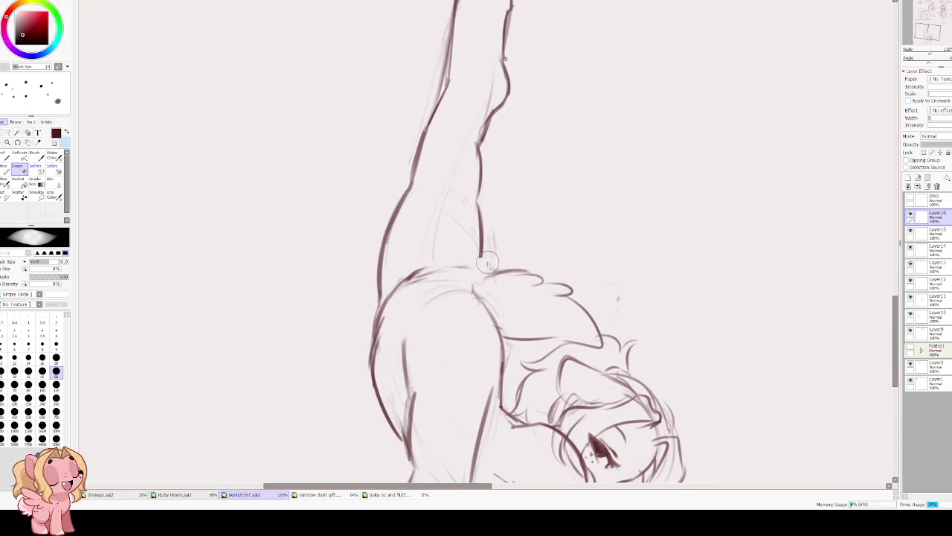
{"action": "key", "text": "e"}
{"action": "left_click_drag", "start_coordinate": [476, 201], "coordinate": [478, 275]}
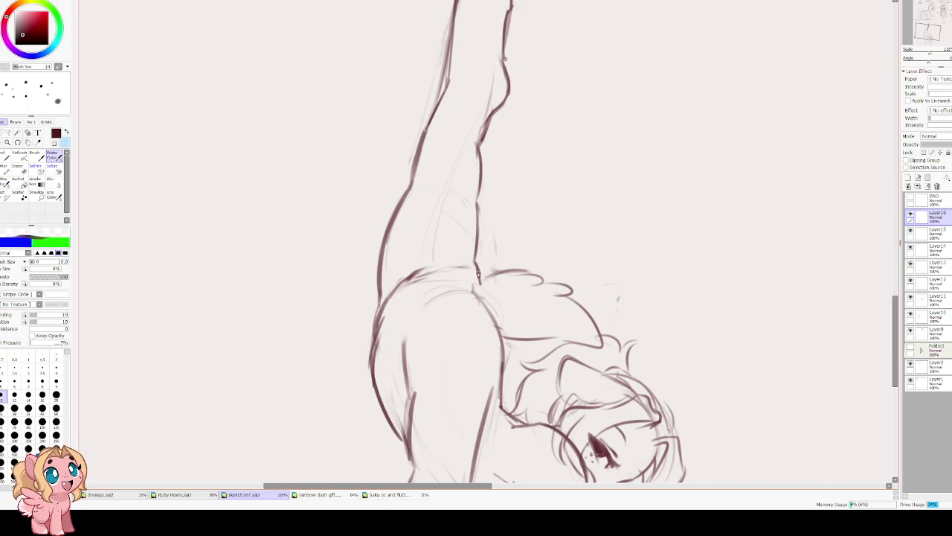
{"action": "key", "text": "ctrl+z"}
{"action": "key", "text": "ctrl+z"}
{"action": "left_click_drag", "start_coordinate": [478, 198], "coordinate": [478, 318]}
Darken the hip-to-leg line and the top and upper hip contours.
{"action": "key", "text": "h"}
{"action": "left_click_drag", "start_coordinate": [503, 289], "coordinate": [470, 351]}
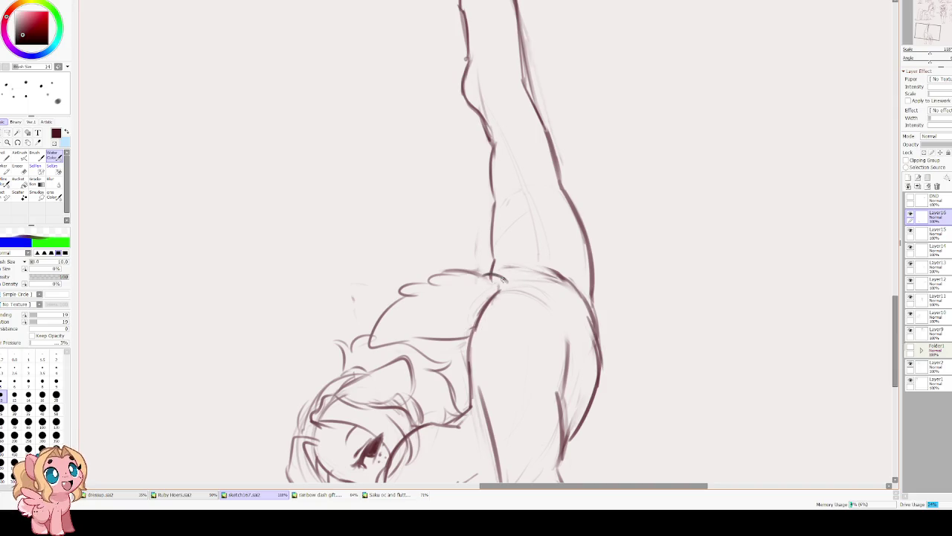
{"action": "left_click_drag", "start_coordinate": [509, 275], "coordinate": [521, 287]}
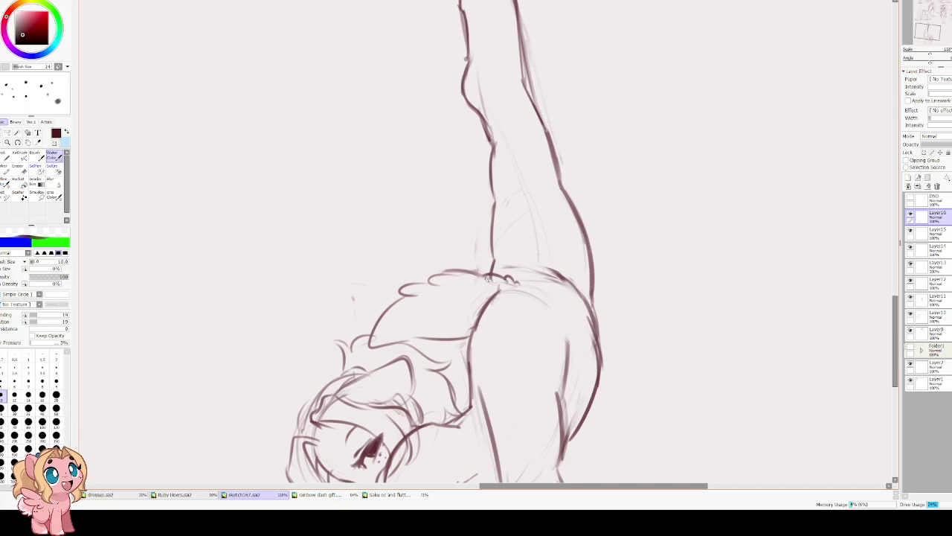
{"action": "left_click_drag", "start_coordinate": [449, 276], "coordinate": [486, 278]}
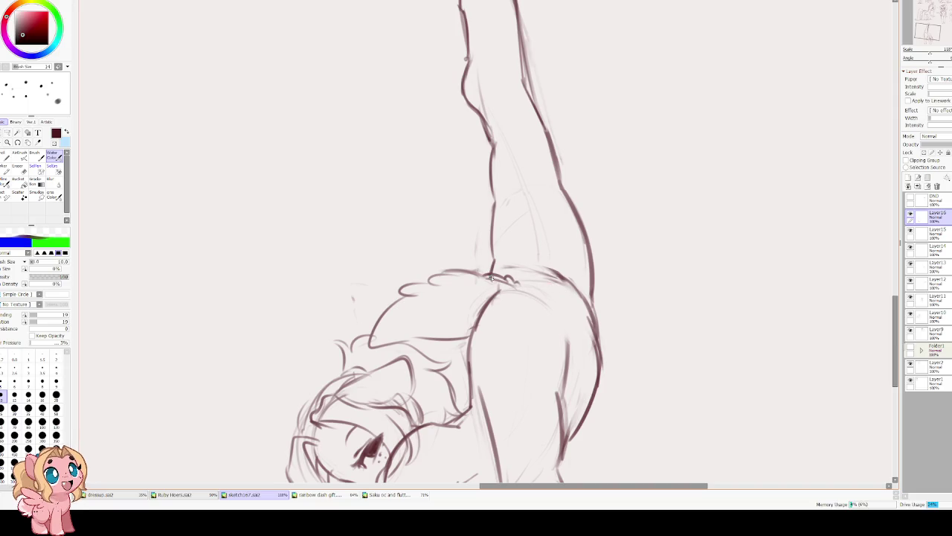
{"action": "left_click_drag", "start_coordinate": [478, 273], "coordinate": [447, 271]}
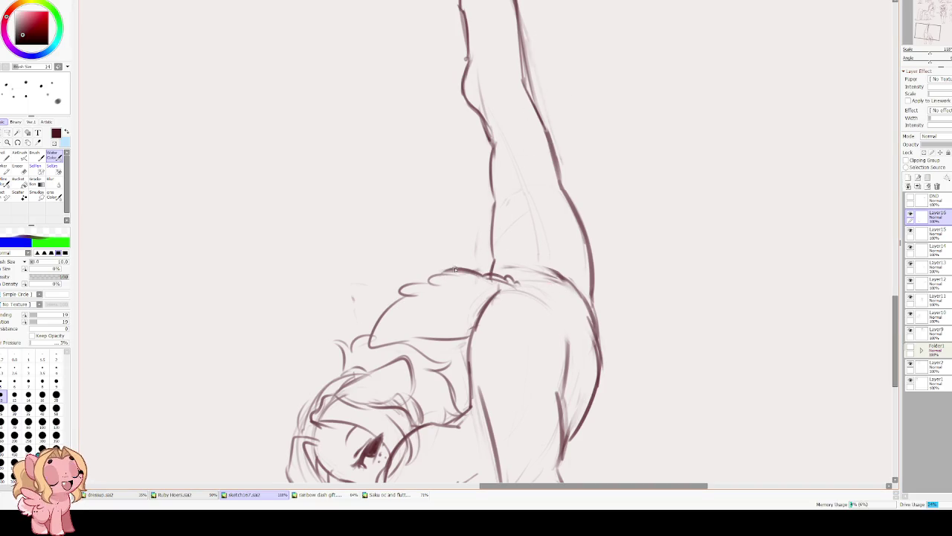
{"action": "left_click_drag", "start_coordinate": [524, 281], "coordinate": [559, 285]}
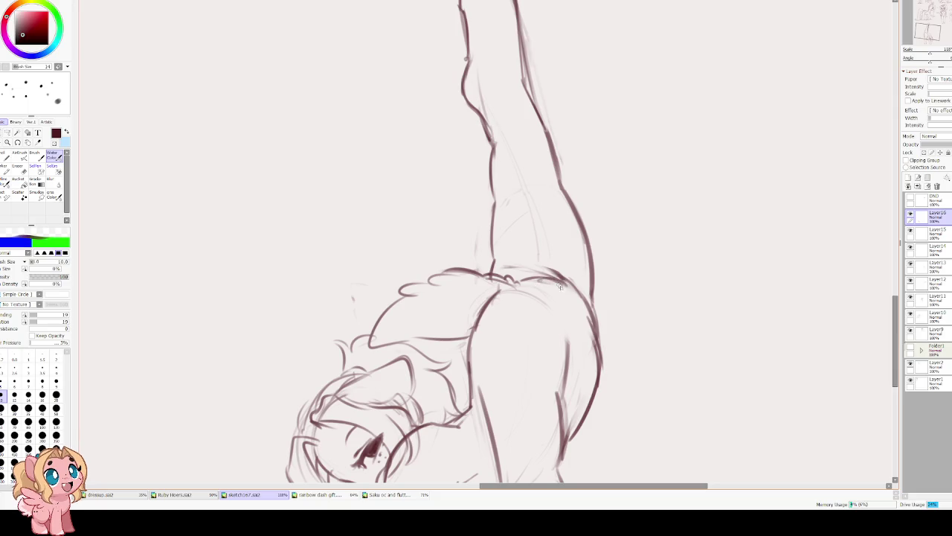
{"action": "key", "text": "h"}
{"action": "key", "text": "Delete"}
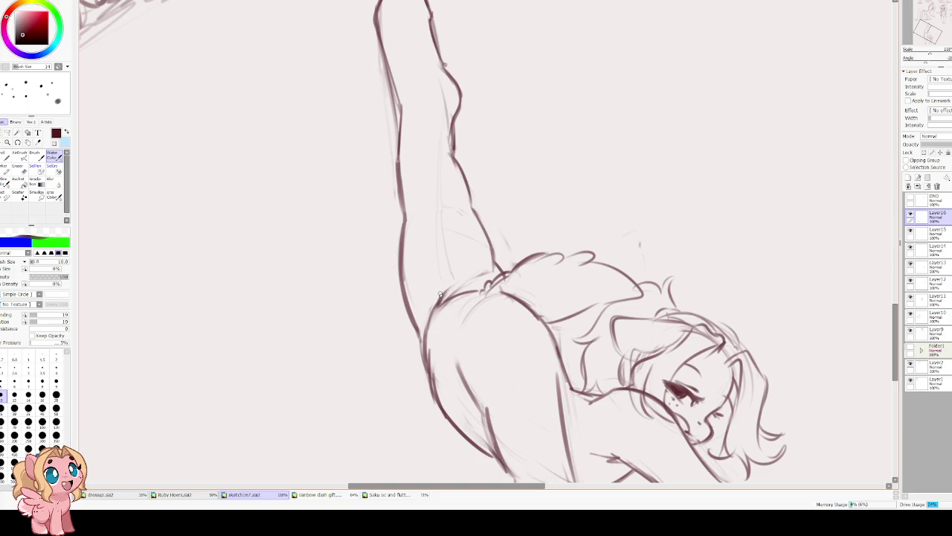
{"action": "key", "text": "e"}
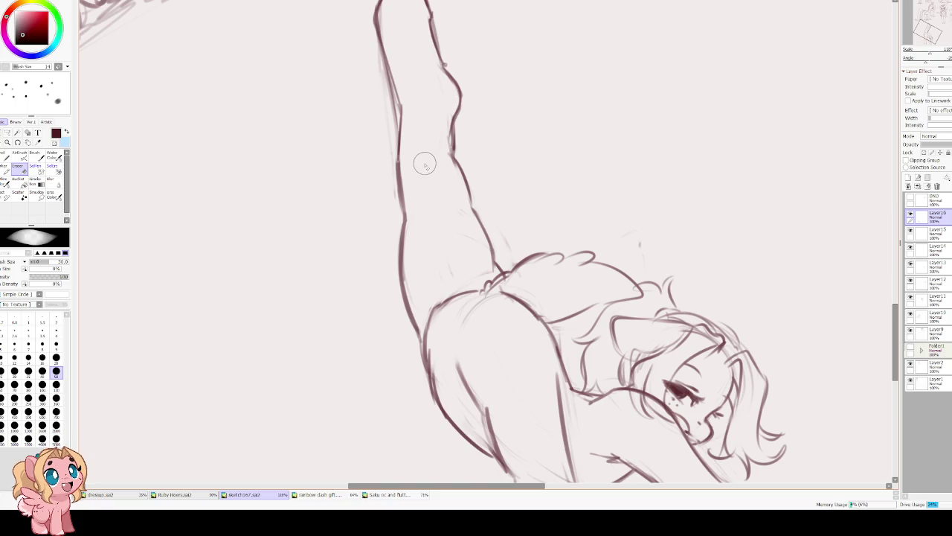
{"action": "scroll", "coordinate": [427, 177], "scroll_direction": "down", "scroll_amount": 3}
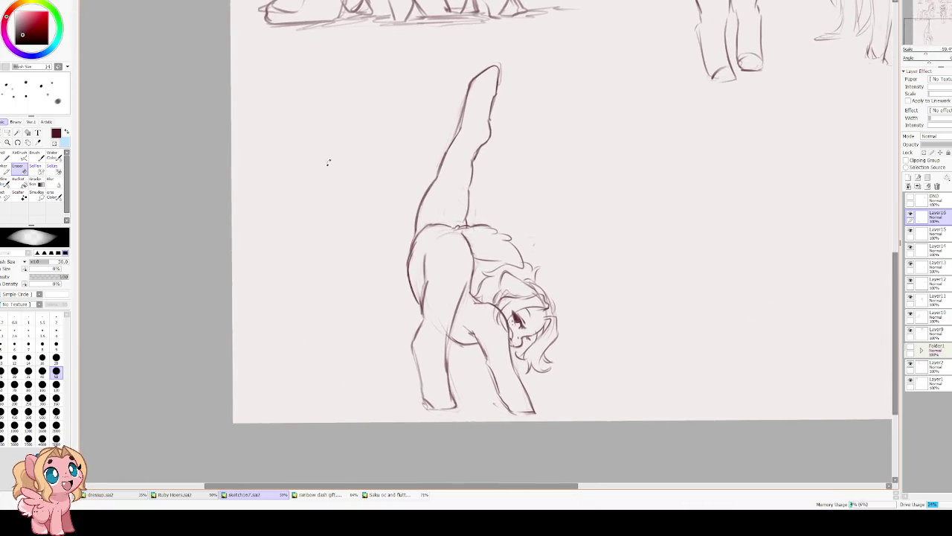
Redraw the bending pony's front leg line with a cleaner stroke.
{"action": "scroll", "coordinate": [426, 222], "scroll_direction": "up", "scroll_amount": 1}
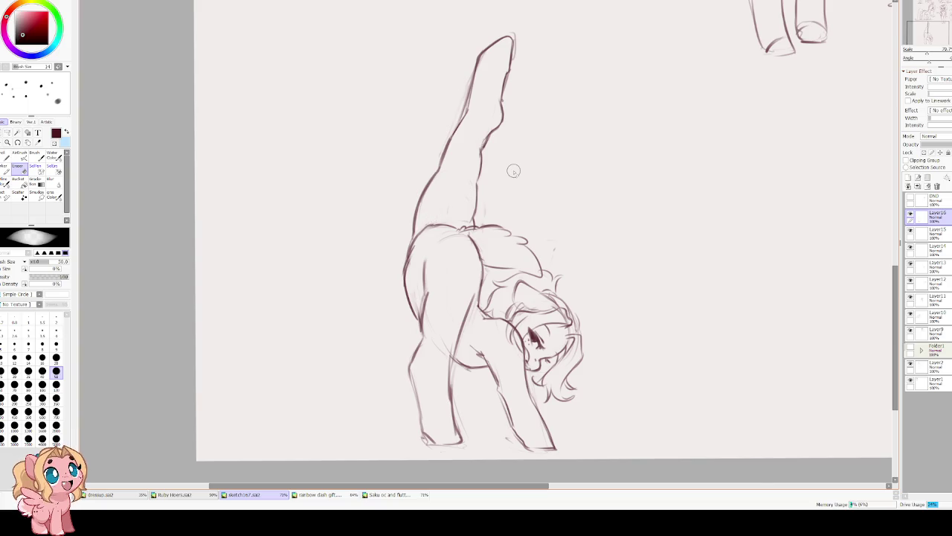
{"action": "key", "text": "h"}
{"action": "scroll", "coordinate": [461, 223], "scroll_direction": "down", "scroll_amount": 1}
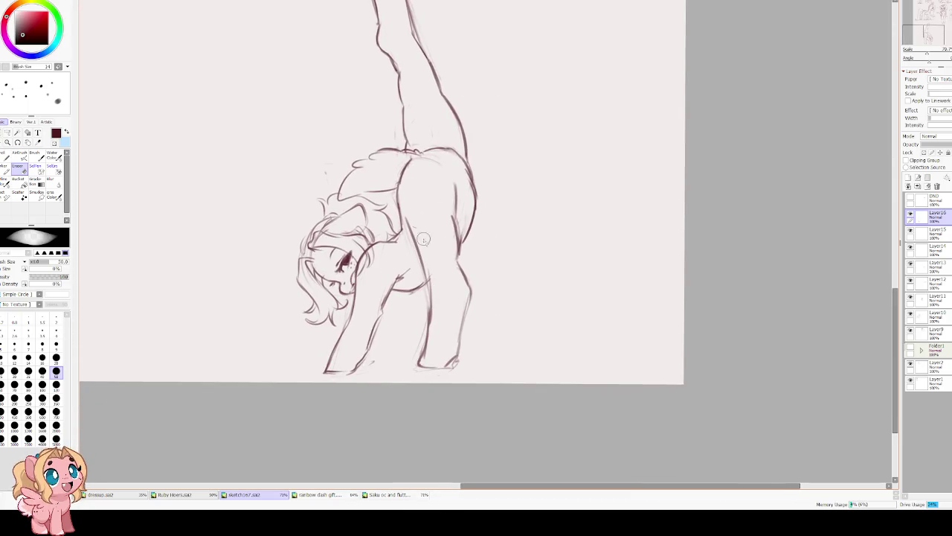
{"action": "key", "text": "b"}
{"action": "key", "text": "e"}
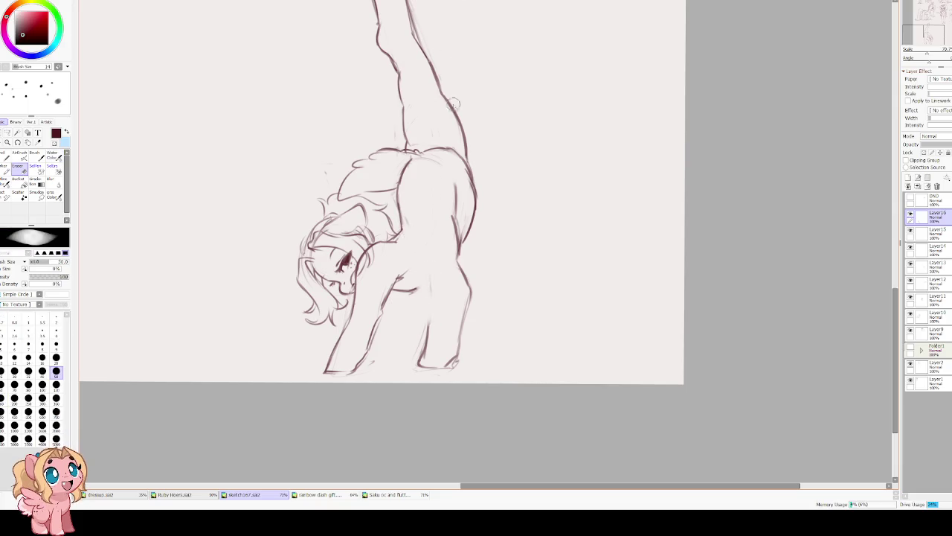
{"action": "key", "text": "b"}
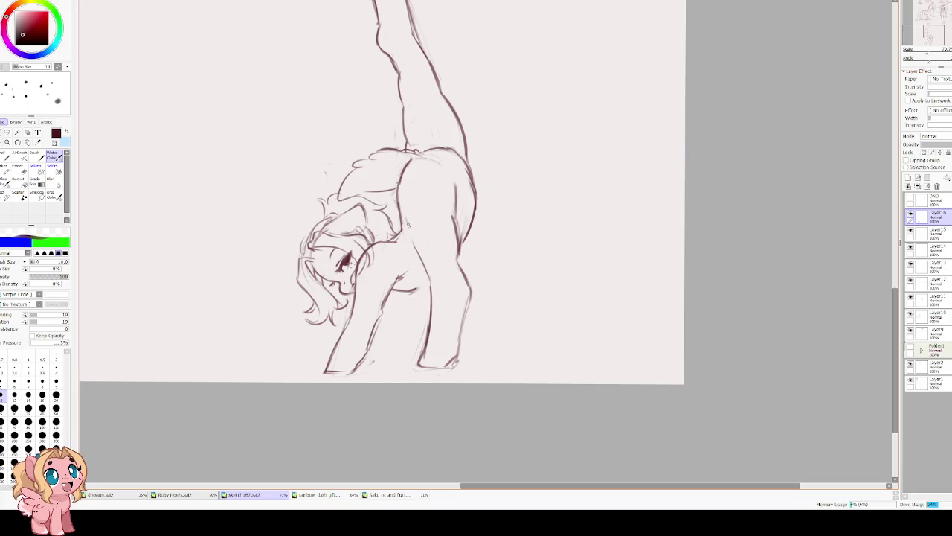
{"action": "left_click_drag", "start_coordinate": [405, 209], "coordinate": [430, 315]}
{"action": "key", "text": "ctrl+z"}
{"action": "key", "text": "ctrl+z"}
{"action": "left_click_drag", "start_coordinate": [406, 217], "coordinate": [430, 325]}
Erase part of the leg lines and redraw them, extending down to outline the back leg.
{"action": "key", "text": "e"}
{"action": "left_click_drag", "start_coordinate": [409, 217], "coordinate": [420, 260]}
{"action": "key", "text": "e"}
{"action": "mouse_move", "coordinate": [403, 215]}
{"action": "left_mouse_down"}
{"action": "mouse_move", "coordinate": [427, 277]}
{"action": "mouse_move", "coordinate": [425, 350]}
{"action": "left_mouse_up"}
{"action": "mouse_move", "coordinate": [470, 279]}
{"action": "left_mouse_down"}
{"action": "mouse_move", "coordinate": [454, 362]}
{"action": "mouse_move", "coordinate": [418, 366]}
{"action": "left_mouse_up"}
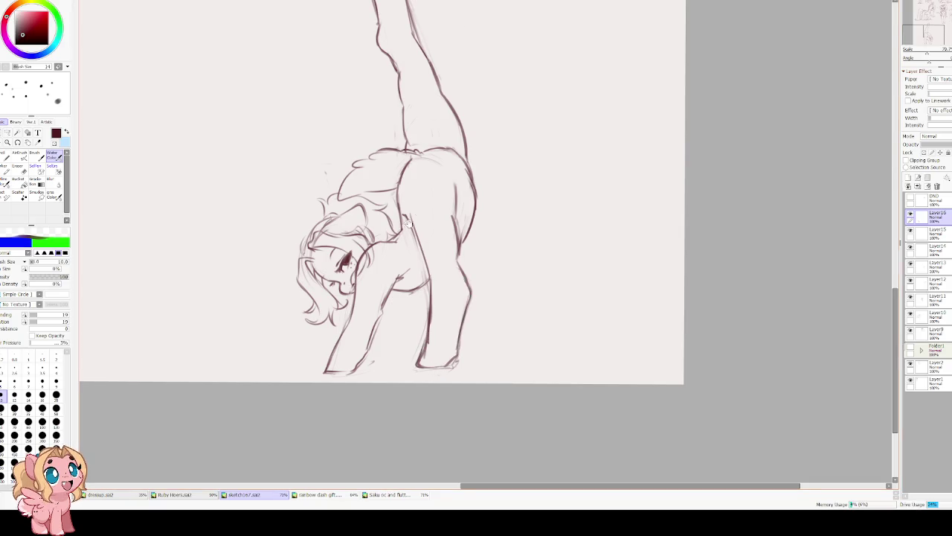
{"action": "left_click_drag", "start_coordinate": [452, 309], "coordinate": [459, 357]}
{"action": "mouse_move", "coordinate": [381, 341]}
{"action": "left_mouse_down"}
{"action": "mouse_move", "coordinate": [412, 323]}
{"action": "mouse_move", "coordinate": [325, 283]}
{"action": "left_mouse_up"}
Darken the inner front leg line down to the hoof.
{"action": "key", "text": "h"}
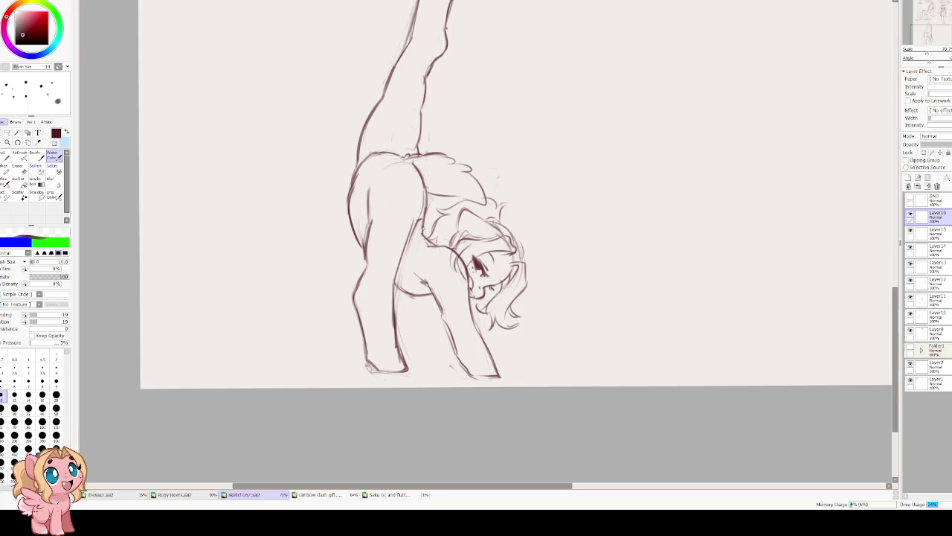
{"action": "scroll", "coordinate": [371, 228], "scroll_direction": "up", "scroll_amount": 3}
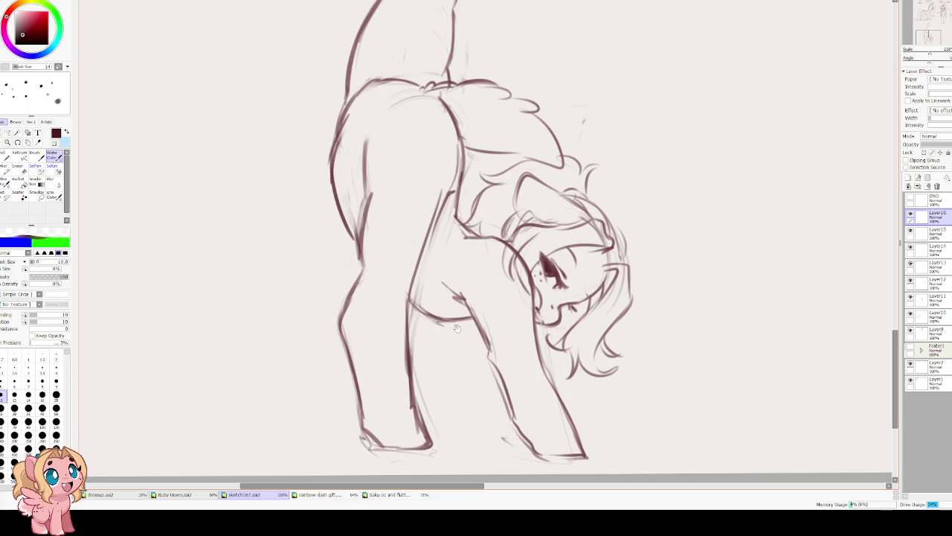
{"action": "mouse_move", "coordinate": [436, 309]}
{"action": "left_mouse_down"}
{"action": "mouse_move", "coordinate": [424, 356]}
{"action": "mouse_move", "coordinate": [435, 445]}
{"action": "left_mouse_up"}
{"action": "left_click_drag", "start_coordinate": [425, 400], "coordinate": [438, 448]}
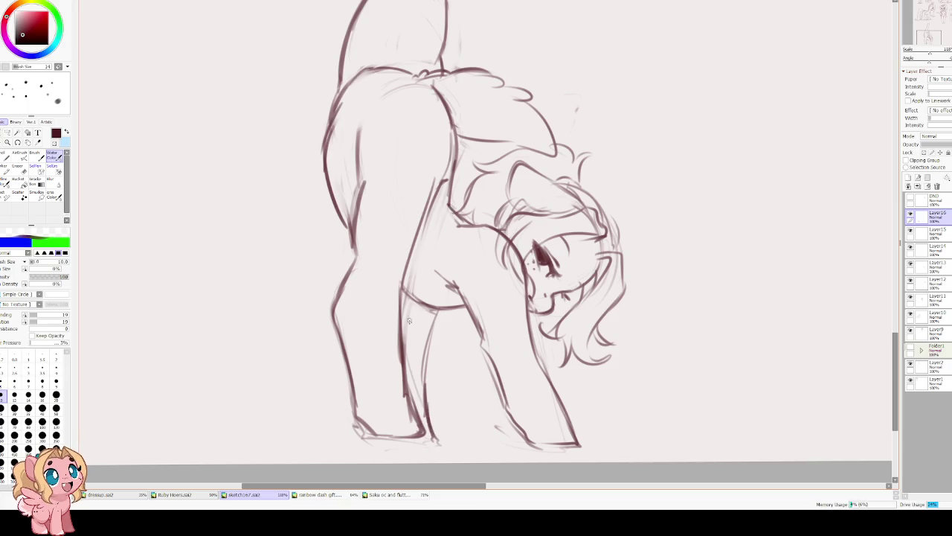
{"action": "mouse_move", "coordinate": [437, 310]}
{"action": "left_mouse_down"}
{"action": "mouse_move", "coordinate": [421, 406]}
{"action": "mouse_move", "coordinate": [424, 385]}
{"action": "left_mouse_up"}
{"action": "scroll", "coordinate": [424, 249], "scroll_direction": "down", "scroll_amount": 3}
Draw a ground line under the pony's hooves, discarding a stray stroke along the raised leg.
{"action": "scroll", "coordinate": [387, 223], "scroll_direction": "down", "scroll_amount": 2}
{"action": "scroll", "coordinate": [372, 231], "scroll_direction": "up", "scroll_amount": 1}
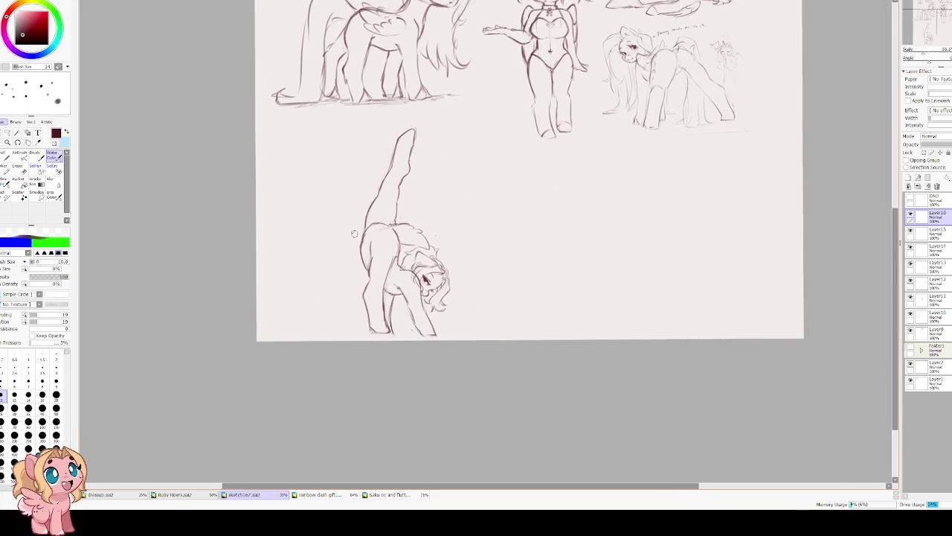
{"action": "scroll", "coordinate": [376, 222], "scroll_direction": "up", "scroll_amount": 1}
{"action": "left_click_drag", "start_coordinate": [359, 365], "coordinate": [418, 367]}
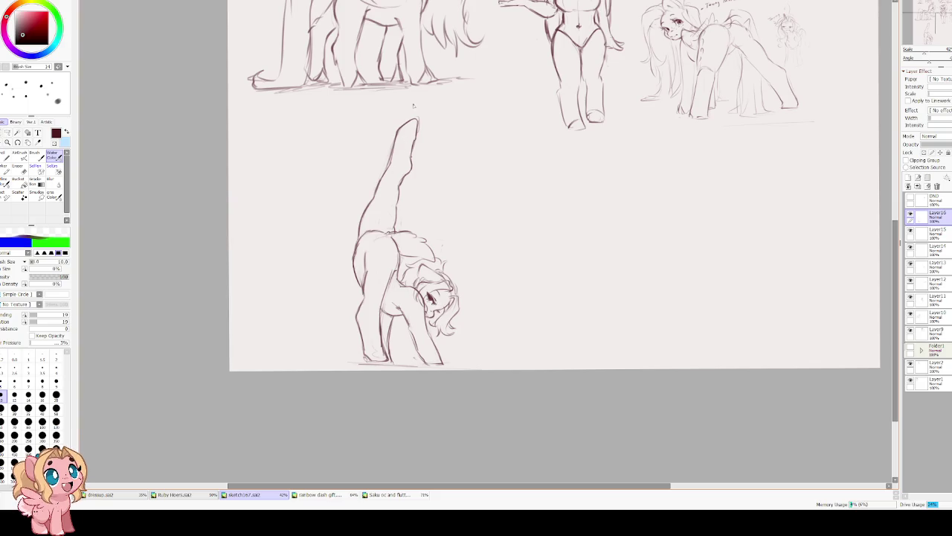
{"action": "left_click_drag", "start_coordinate": [395, 159], "coordinate": [369, 294]}
{"action": "key", "text": "ctrl+z"}
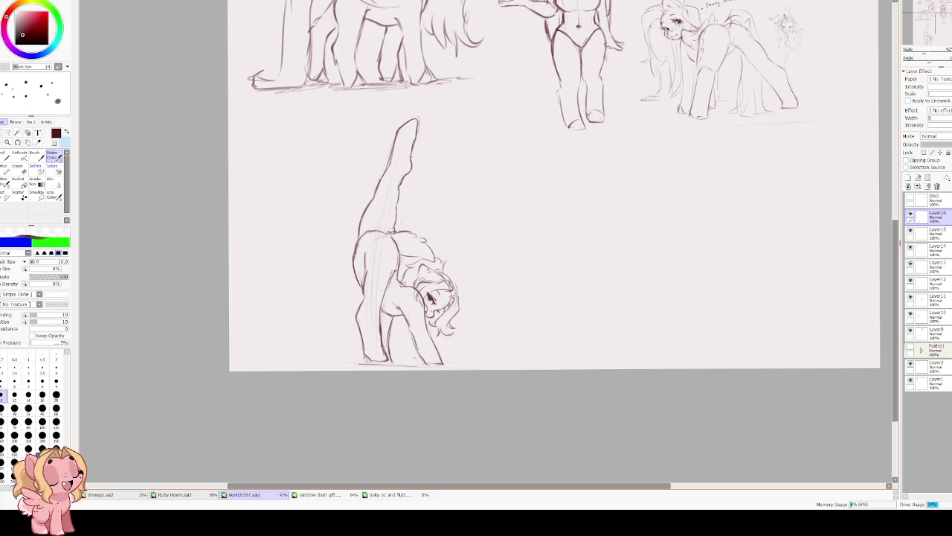
Add a faint guide curve through the raised leg and body, then create new Layer17.
{"action": "scroll", "coordinate": [352, 155], "scroll_direction": "up", "scroll_amount": 1}
{"action": "scroll", "coordinate": [372, 168], "scroll_direction": "down", "scroll_amount": 2}
{"action": "scroll", "coordinate": [379, 171], "scroll_direction": "down", "scroll_amount": 1}
{"action": "key", "text": "ctrl+z"}
{"action": "left_click_drag", "start_coordinate": [371, 126], "coordinate": [414, 381]}
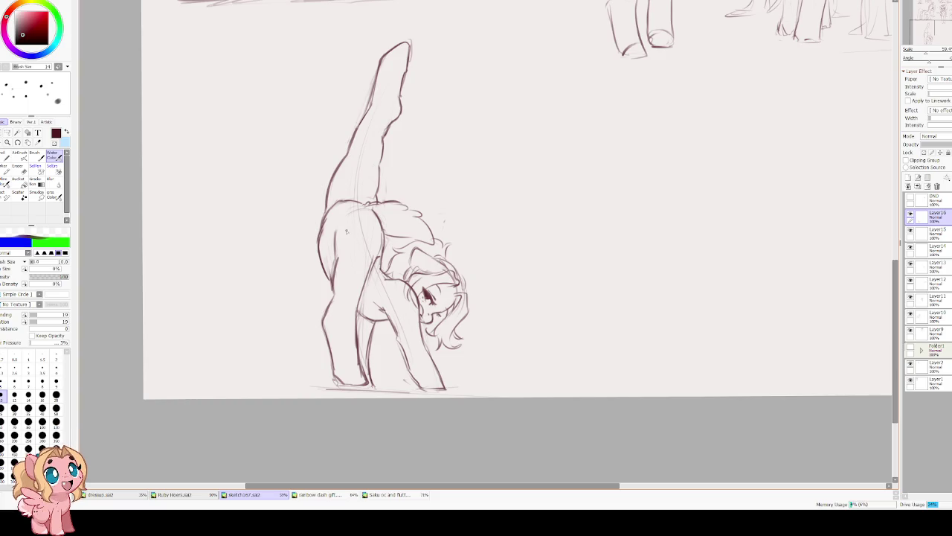
{"action": "scroll", "coordinate": [346, 231], "scroll_direction": "up", "scroll_amount": 1}
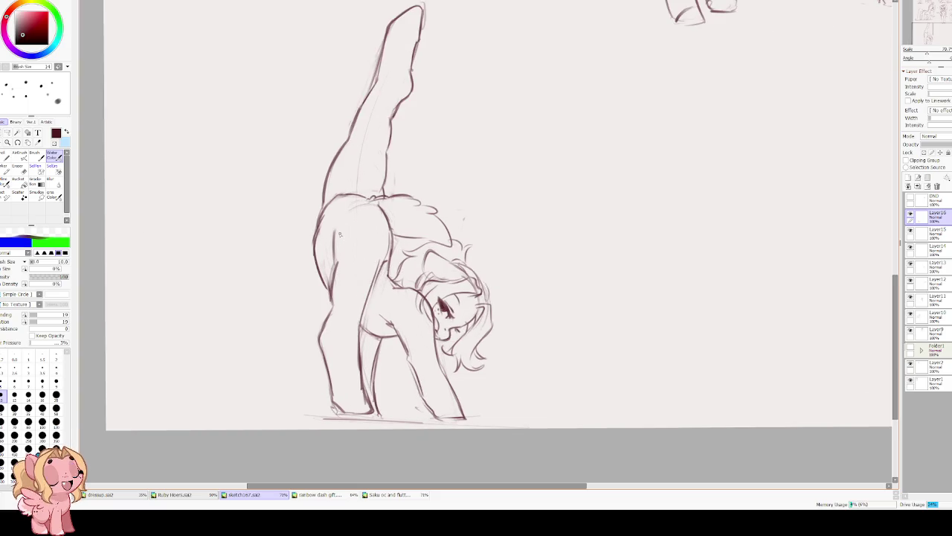
{"action": "scroll", "coordinate": [406, 180], "scroll_direction": "up", "scroll_amount": 1}
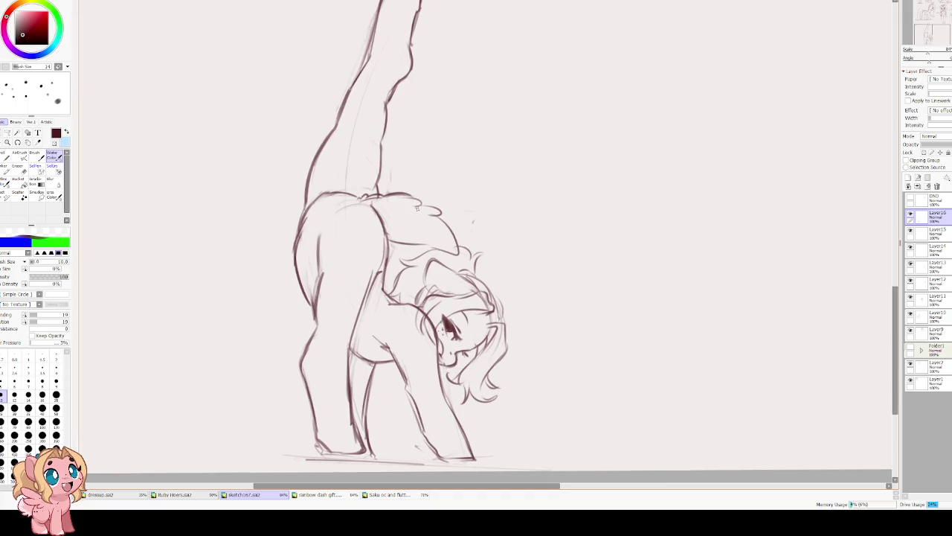
{"action": "left_click", "coordinate": [909, 186]}
Sketch a small folded wing on the pony's side and adjust its placement with a transform.
{"action": "key", "text": "h"}
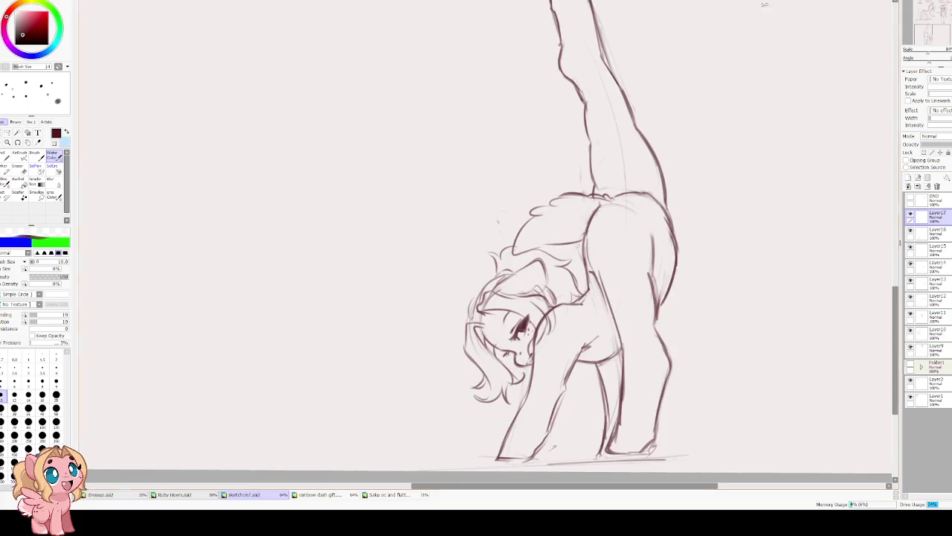
{"action": "mouse_move", "coordinate": [509, 302]}
{"action": "left_mouse_down"}
{"action": "mouse_move", "coordinate": [490, 332]}
{"action": "mouse_move", "coordinate": [540, 313]}
{"action": "left_mouse_up"}
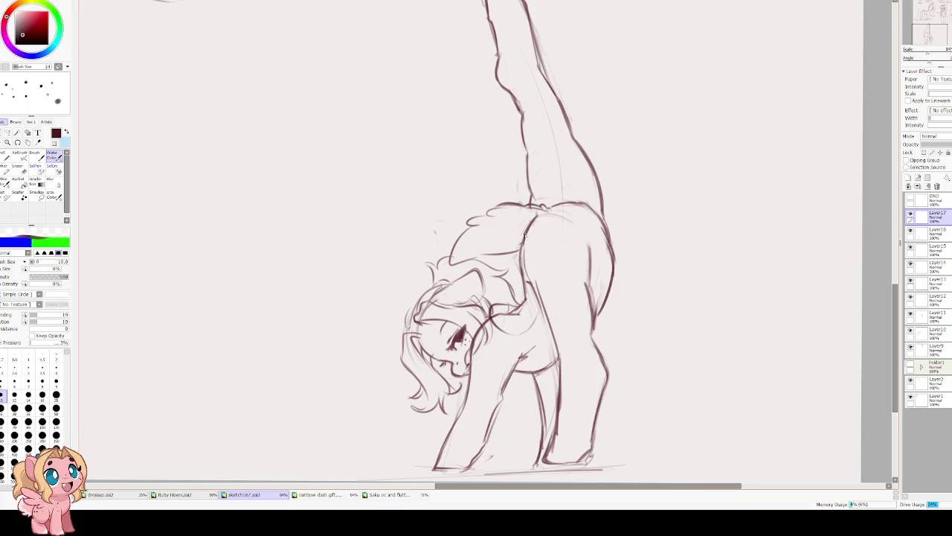
{"action": "left_click_drag", "start_coordinate": [520, 211], "coordinate": [512, 302]}
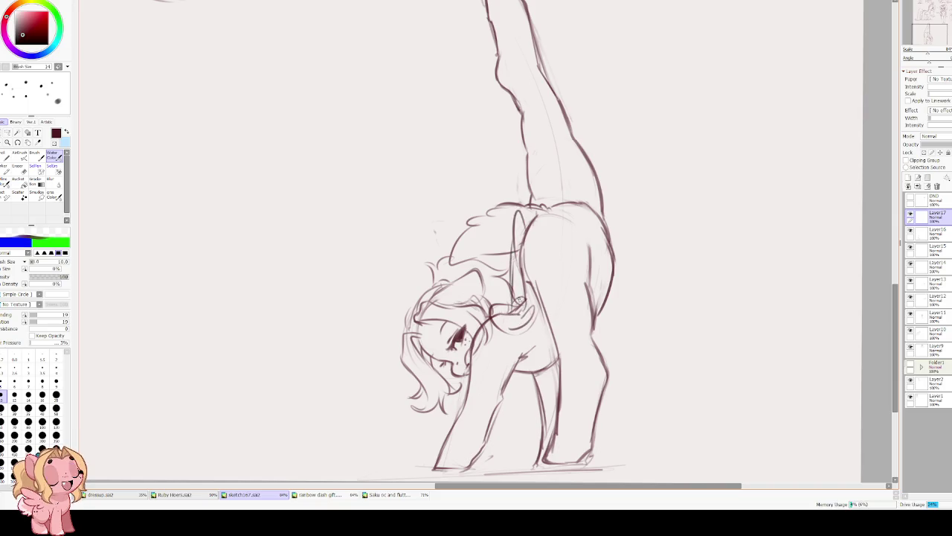
{"action": "key", "text": "h"}
{"action": "left_click_drag", "start_coordinate": [483, 234], "coordinate": [508, 257]}
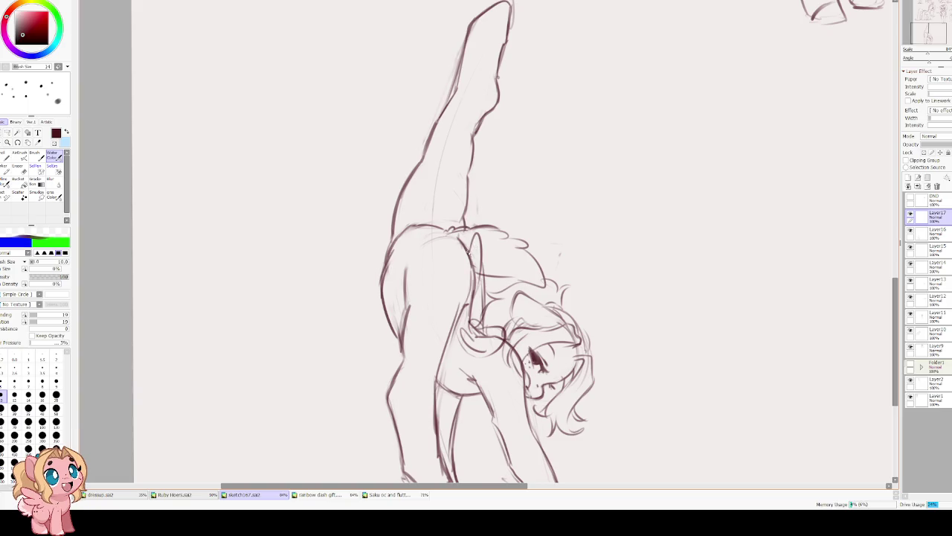
{"action": "key", "text": "ctrl+t"}
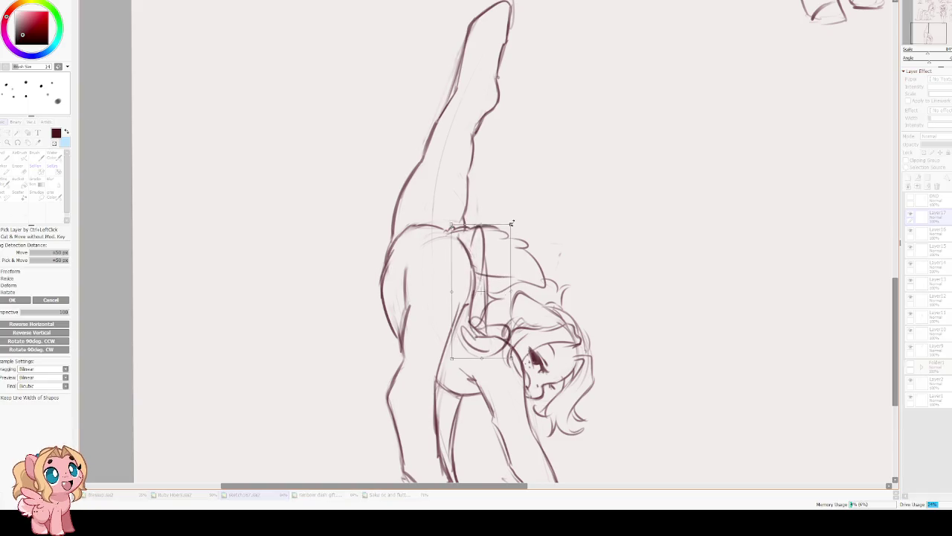
{"action": "key", "text": "Return"}
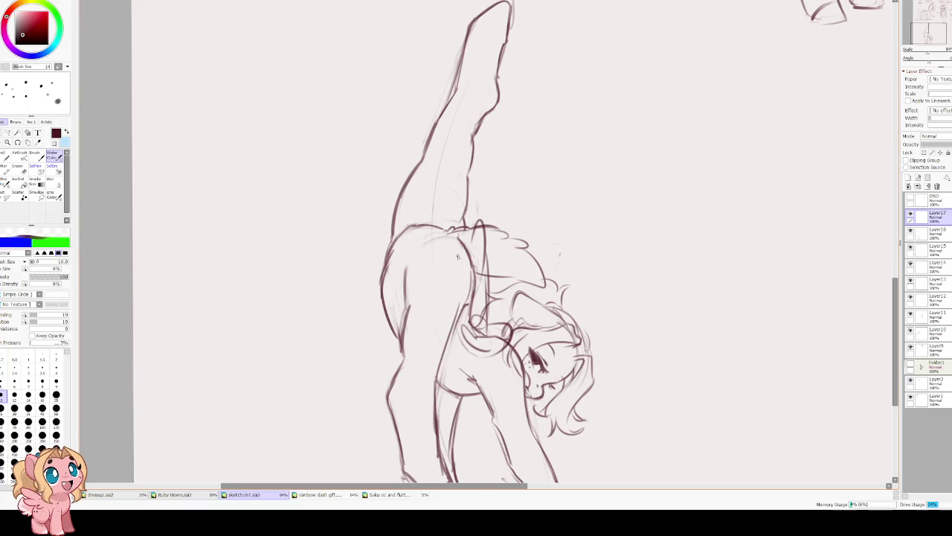
Lighten the recent hip strokes and group Layer16 and Layer17 into new Folder2.
{"action": "left_click_drag", "start_coordinate": [470, 224], "coordinate": [480, 212]}
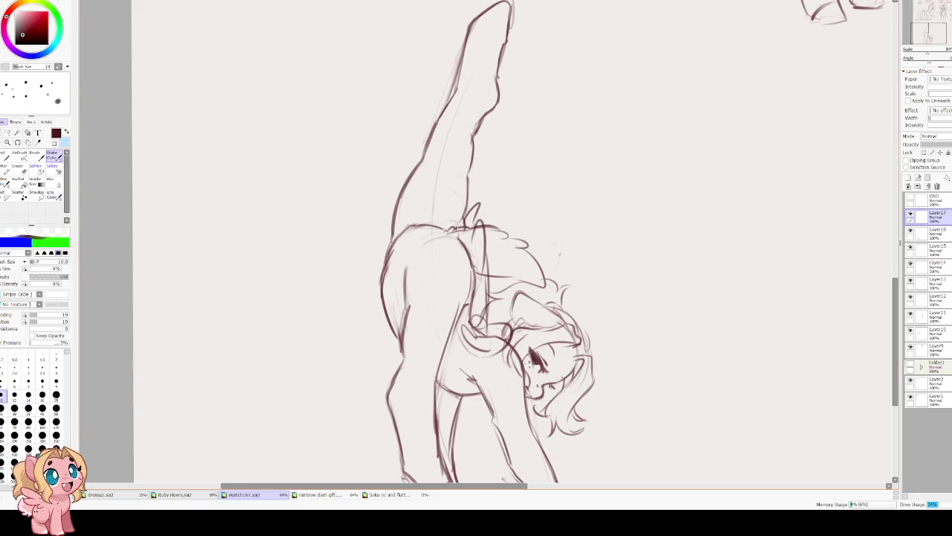
{"action": "left_click_drag", "start_coordinate": [438, 293], "coordinate": [426, 207]}
{"action": "key", "text": "e"}
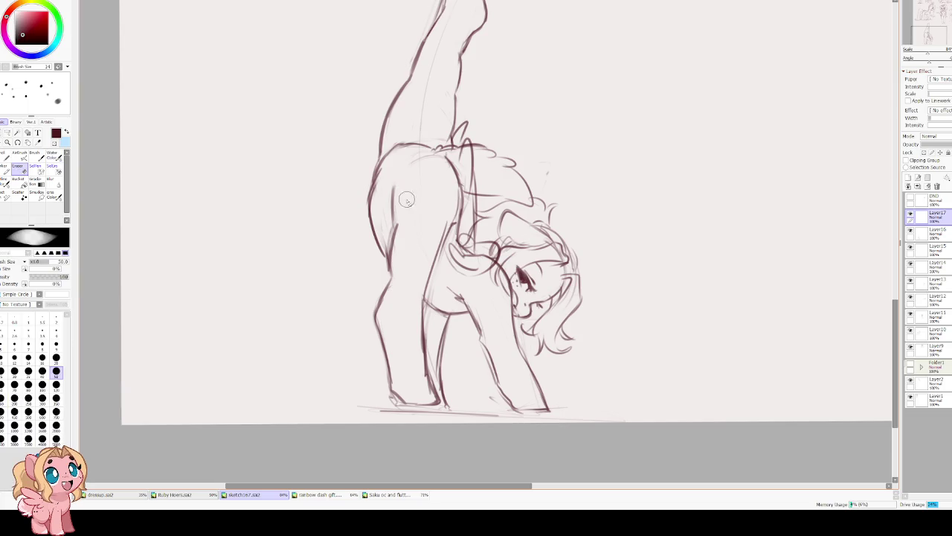
{"action": "left_click_drag", "start_coordinate": [943, 143], "coordinate": [936, 144]}
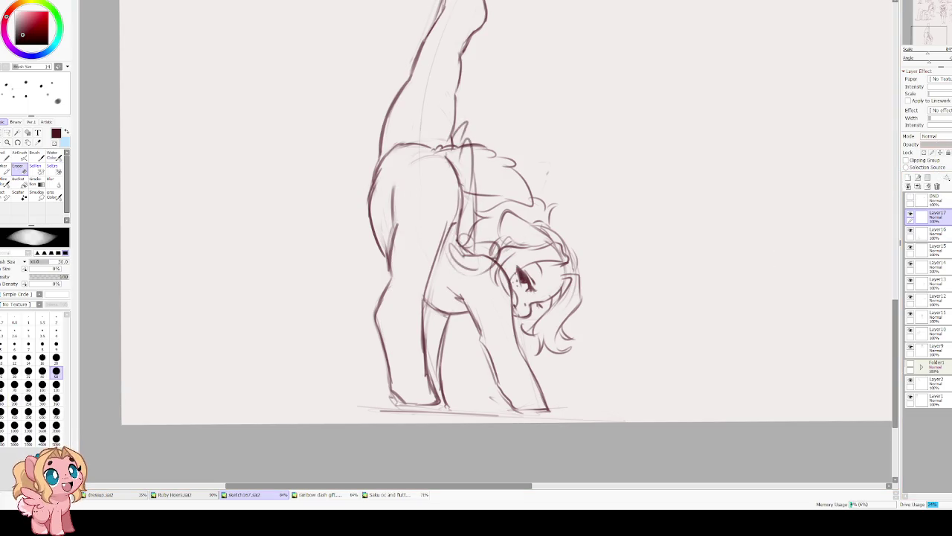
{"action": "scroll", "coordinate": [644, 244], "scroll_direction": "up", "scroll_amount": 2}
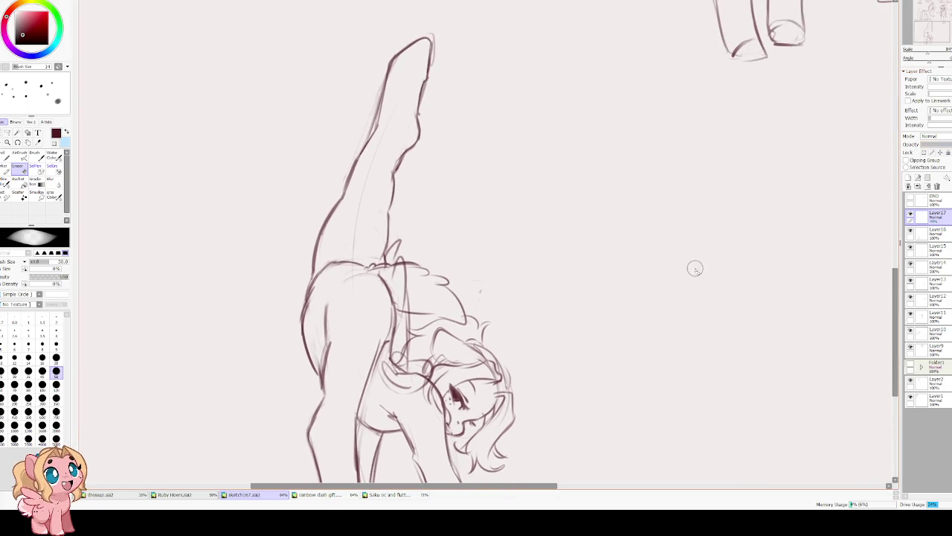
{"action": "left_click", "coordinate": [928, 179]}
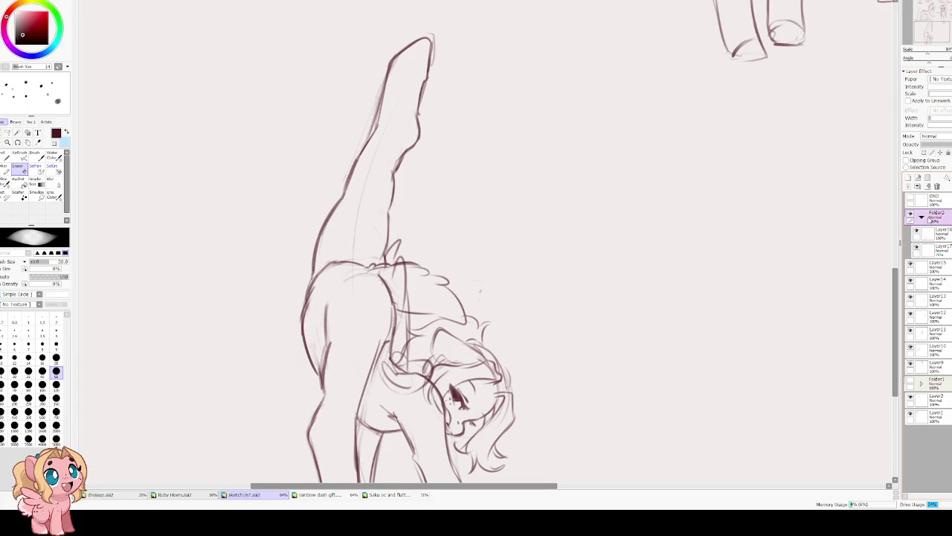
On Layer16 inside Folder2, close off the tip of the raised hoof.
{"action": "left_click", "coordinate": [923, 217]}
{"action": "scroll", "coordinate": [444, 130], "scroll_direction": "down", "scroll_amount": 3}
{"action": "scroll", "coordinate": [444, 129], "scroll_direction": "down", "scroll_amount": 1}
{"action": "scroll", "coordinate": [444, 132], "scroll_direction": "up", "scroll_amount": 1}
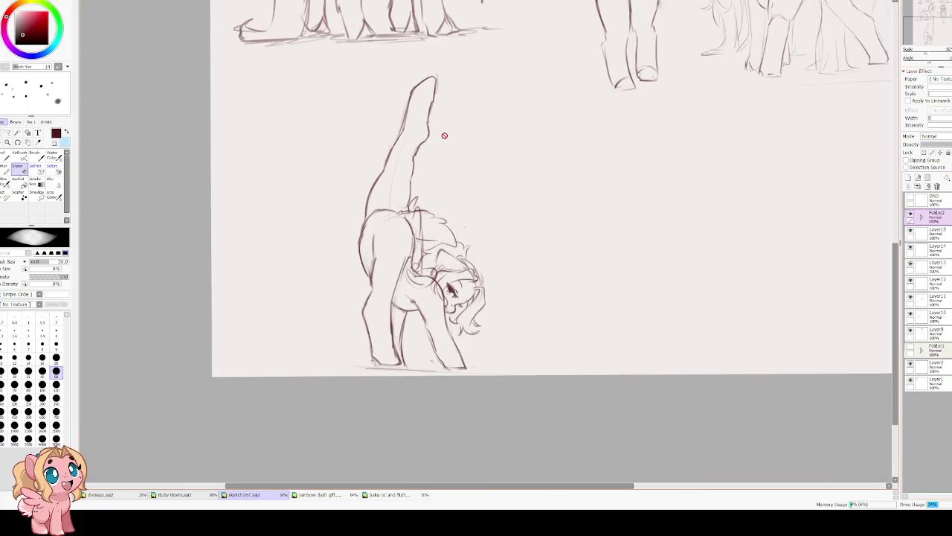
{"action": "scroll", "coordinate": [433, 246], "scroll_direction": "up", "scroll_amount": 1}
{"action": "key", "text": "c"}
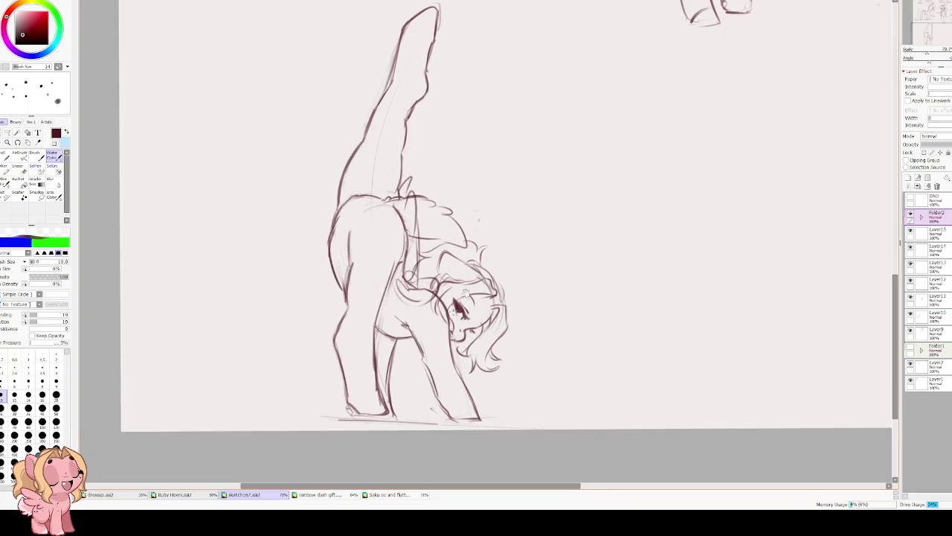
{"action": "left_click_drag", "start_coordinate": [463, 289], "coordinate": [502, 202]}
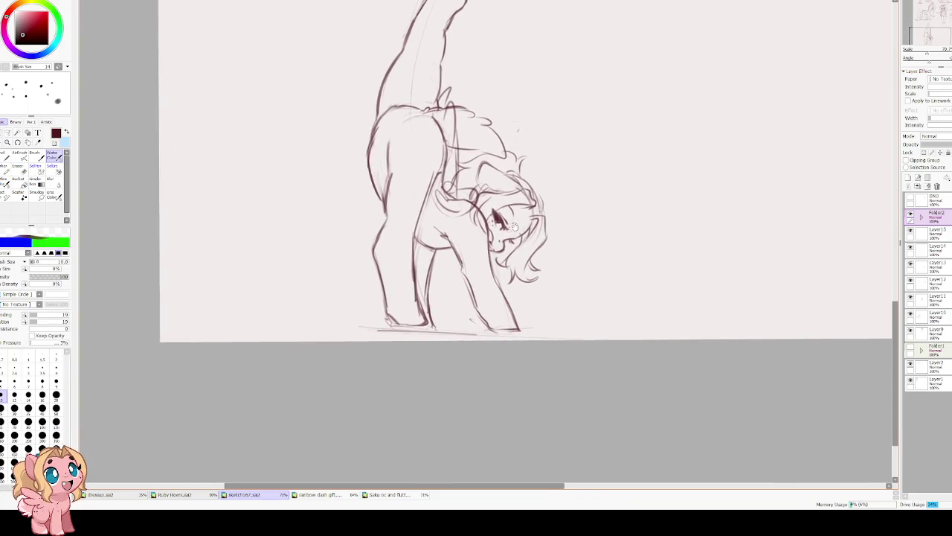
{"action": "left_click", "coordinate": [922, 215]}
{"action": "left_click", "coordinate": [922, 233]}
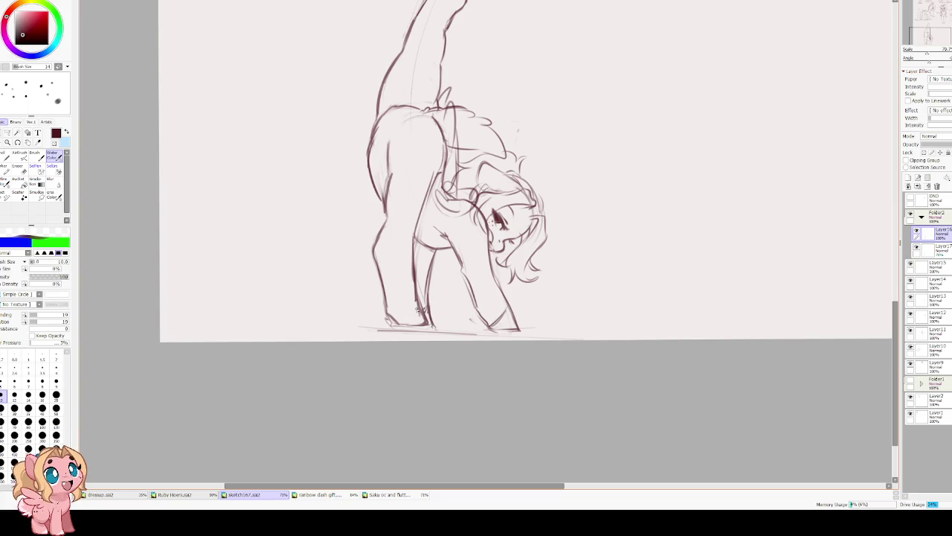
{"action": "scroll", "coordinate": [380, 218], "scroll_direction": "up", "scroll_amount": 3}
{"action": "scroll", "coordinate": [380, 218], "scroll_direction": "up", "scroll_amount": 3}
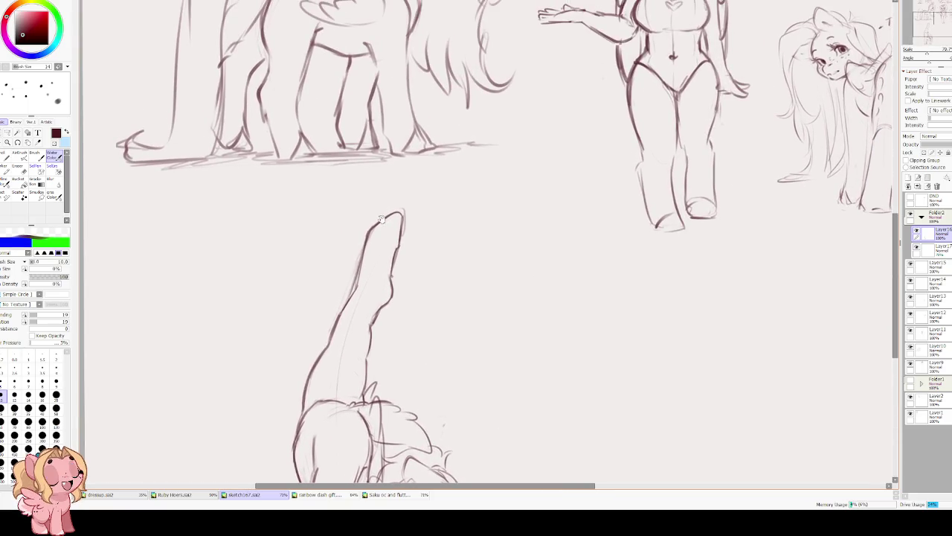
{"action": "mouse_move", "coordinate": [374, 232]}
{"action": "left_mouse_down"}
{"action": "mouse_move", "coordinate": [396, 246]}
{"action": "mouse_move", "coordinate": [398, 212]}
{"action": "mouse_move", "coordinate": [400, 241]}
{"action": "left_mouse_up"}
Try shifting the pony sketch left, then cancel the move.
{"action": "scroll", "coordinate": [439, 139], "scroll_direction": "down", "scroll_amount": 4}
{"action": "scroll", "coordinate": [439, 139], "scroll_direction": "up", "scroll_amount": 1}
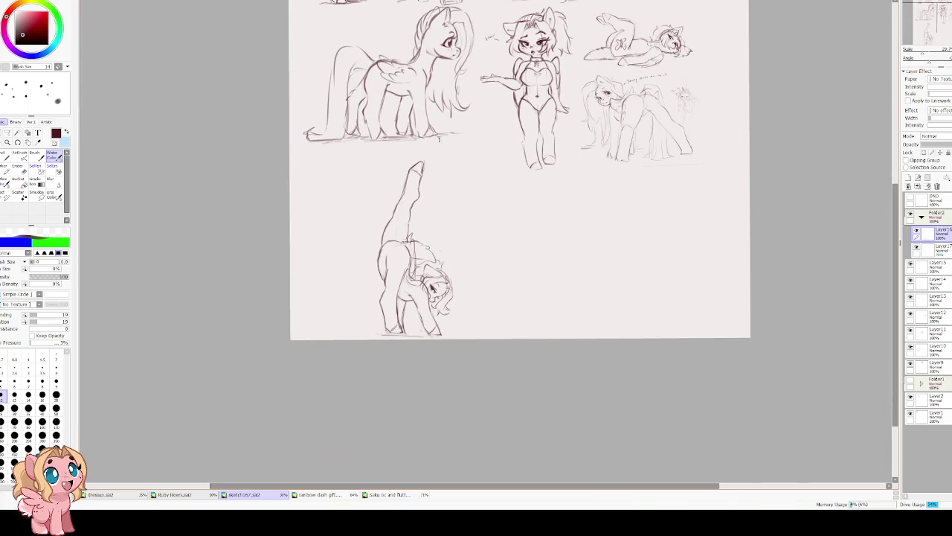
{"action": "scroll", "coordinate": [432, 217], "scroll_direction": "up", "scroll_amount": 1}
{"action": "left_click_drag", "start_coordinate": [424, 220], "coordinate": [417, 199]}
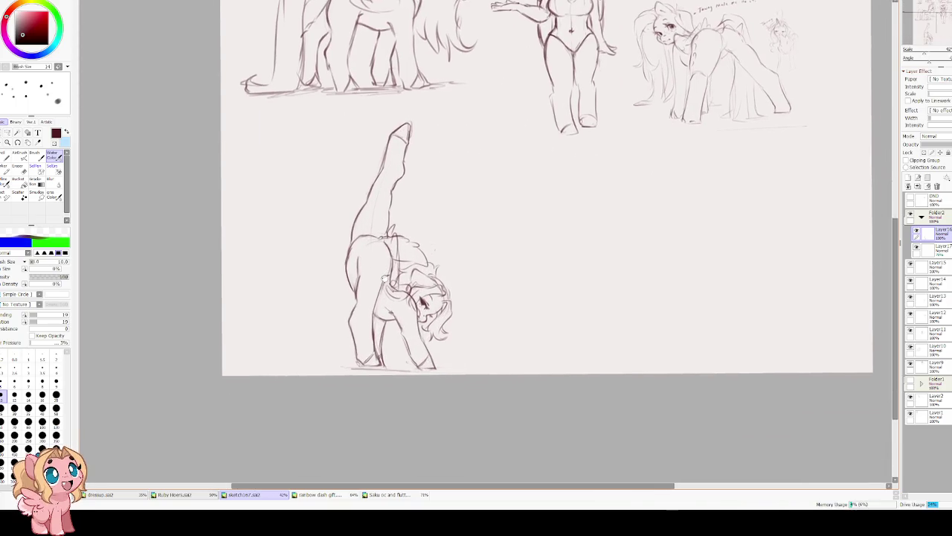
{"action": "left_click", "coordinate": [922, 215]}
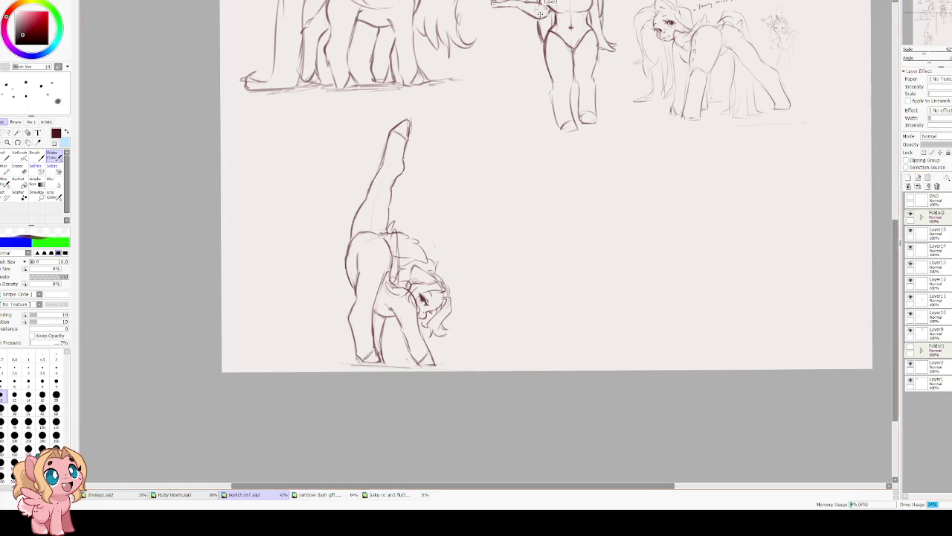
{"action": "key", "text": "ctrl+t"}
{"action": "left_click_drag", "start_coordinate": [425, 294], "coordinate": [337, 287]}
{"action": "key", "text": "Escape"}
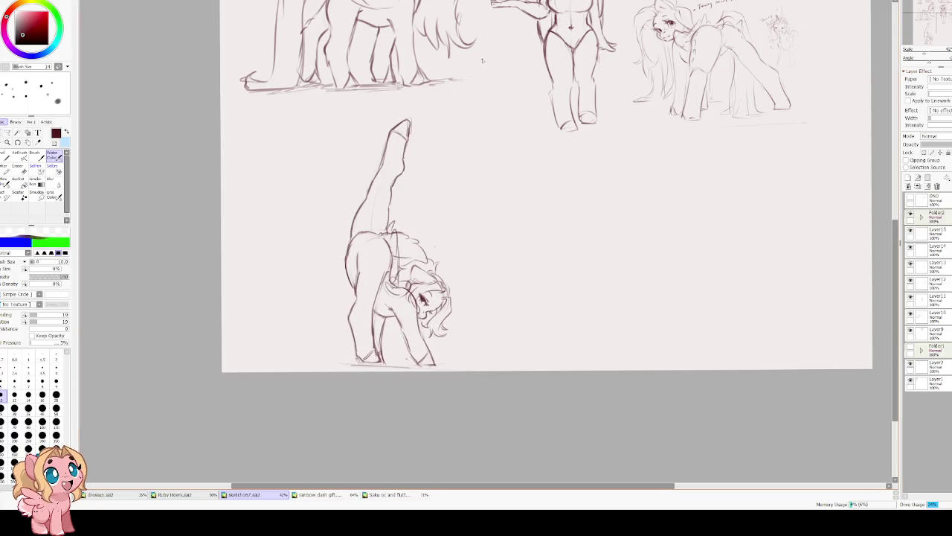
Move the whole Folder2 pony group about 135 px to the left.
{"action": "left_click", "coordinate": [922, 216]}
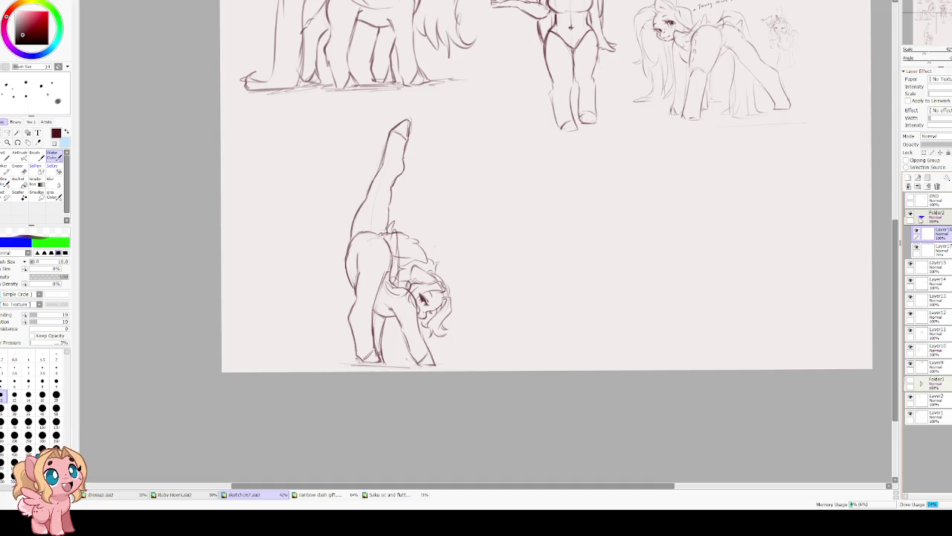
{"action": "left_click", "coordinate": [917, 250]}
{"action": "left_click", "coordinate": [917, 249]}
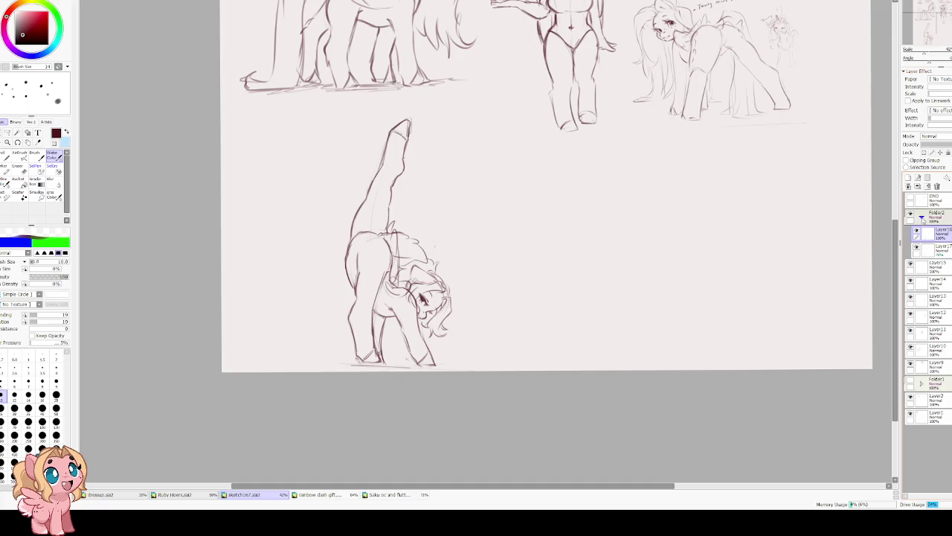
{"action": "left_click", "coordinate": [921, 216]}
{"action": "left_click", "coordinate": [935, 218]}
{"action": "key", "text": "ctrl+t"}
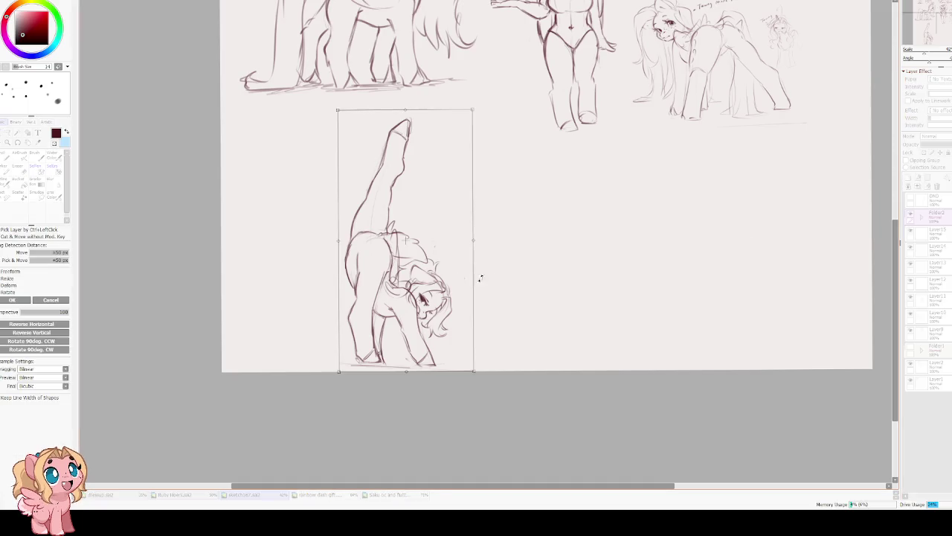
{"action": "left_click_drag", "start_coordinate": [403, 281], "coordinate": [303, 280]}
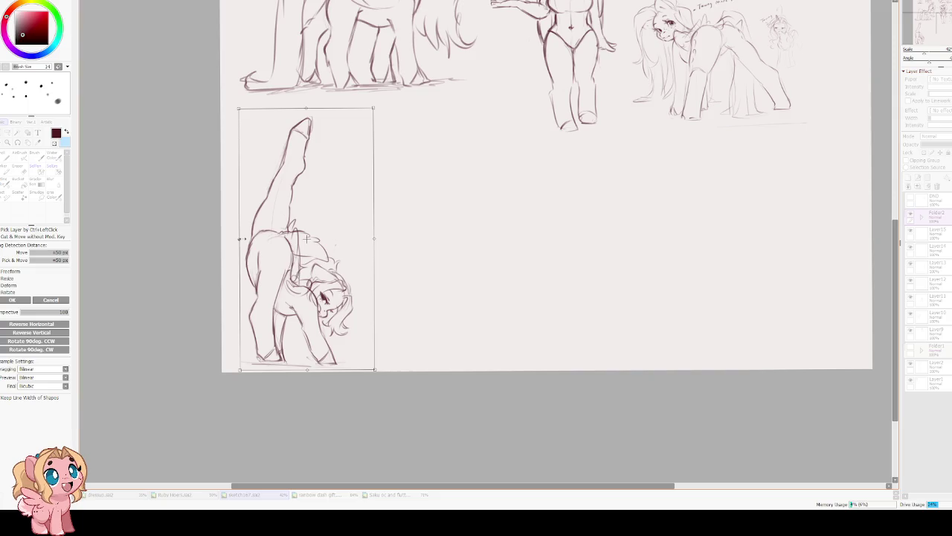
{"action": "key", "text": "Return"}
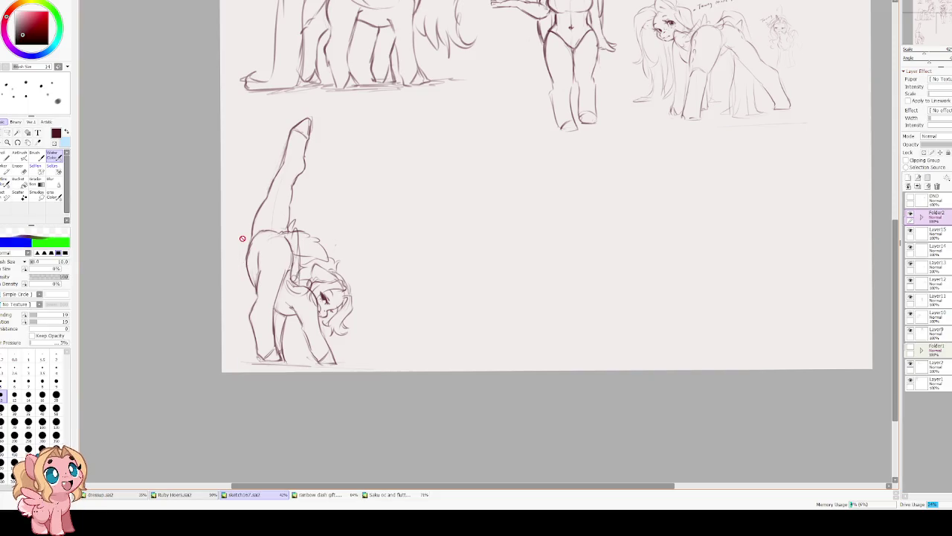
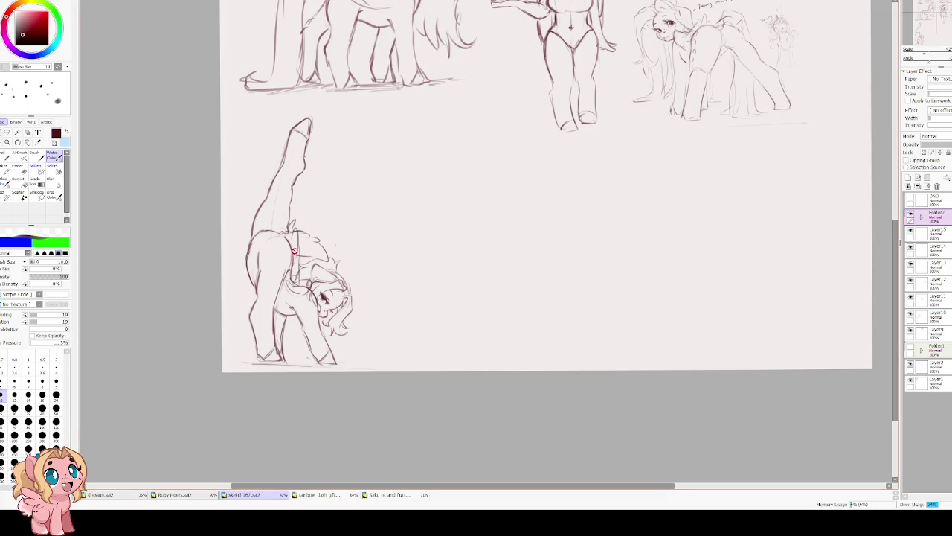
Zoom in on the bending pony's head and switch to a smaller eraser.
{"action": "scroll", "coordinate": [275, 241], "scroll_direction": "up", "scroll_amount": 3}
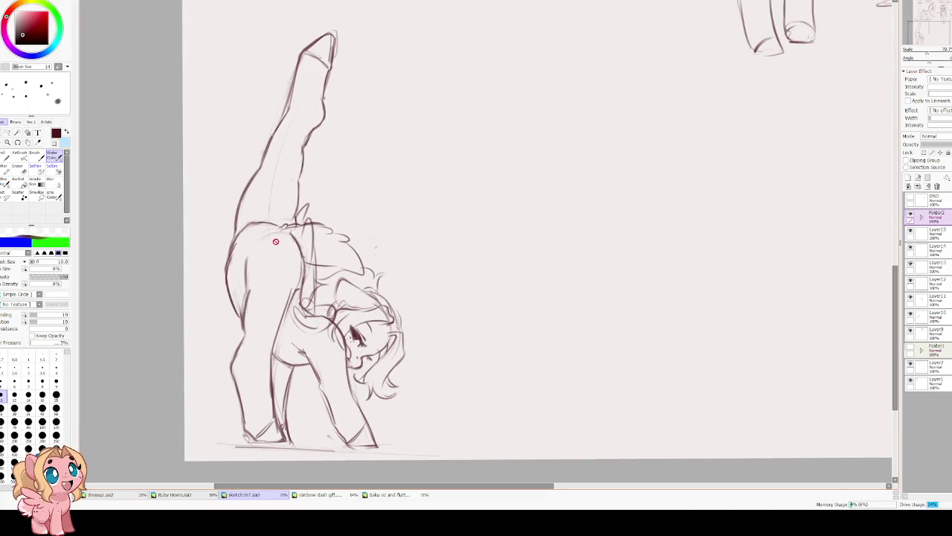
{"action": "mouse_move", "coordinate": [514, 215]}
{"action": "left_mouse_down"}
{"action": "mouse_move", "coordinate": [404, 219]}
{"action": "mouse_move", "coordinate": [442, 183]}
{"action": "left_mouse_up"}
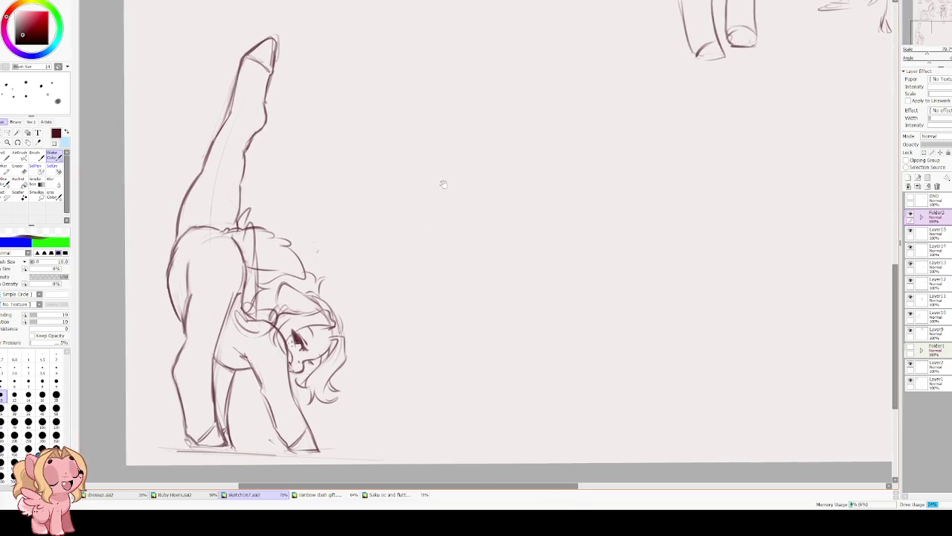
{"action": "scroll", "coordinate": [321, 347], "scroll_direction": "up", "scroll_amount": 1}
{"action": "scroll", "coordinate": [322, 347], "scroll_direction": "up", "scroll_amount": 1}
{"action": "key", "text": "e"}
{"action": "key", "text": "bracketleft"}
{"action": "key", "text": "bracketleft"}
{"action": "key", "text": "bracketleft"}
{"action": "key", "text": "bracketleft"}
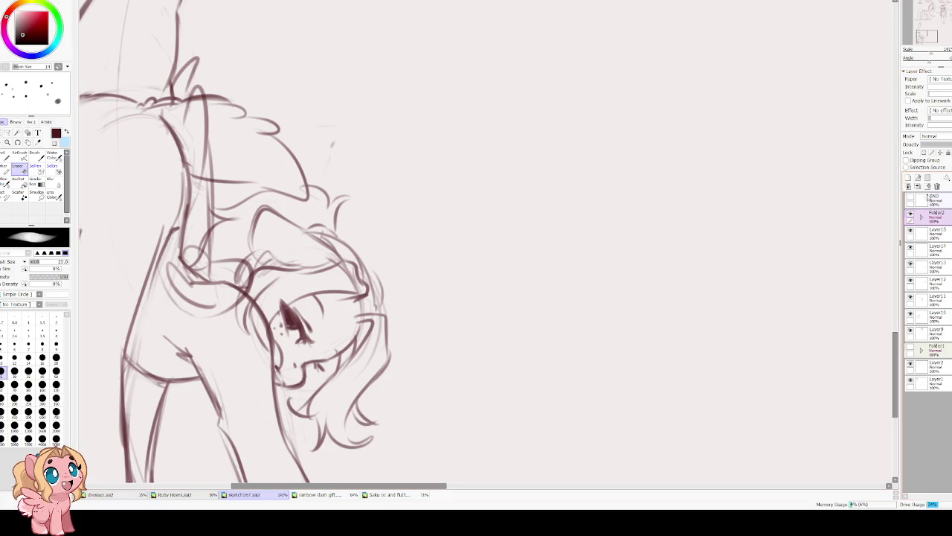
Expand Folder2 and select Layer16 inside it.
{"action": "left_click", "coordinate": [911, 215]}
{"action": "left_click", "coordinate": [910, 215]}
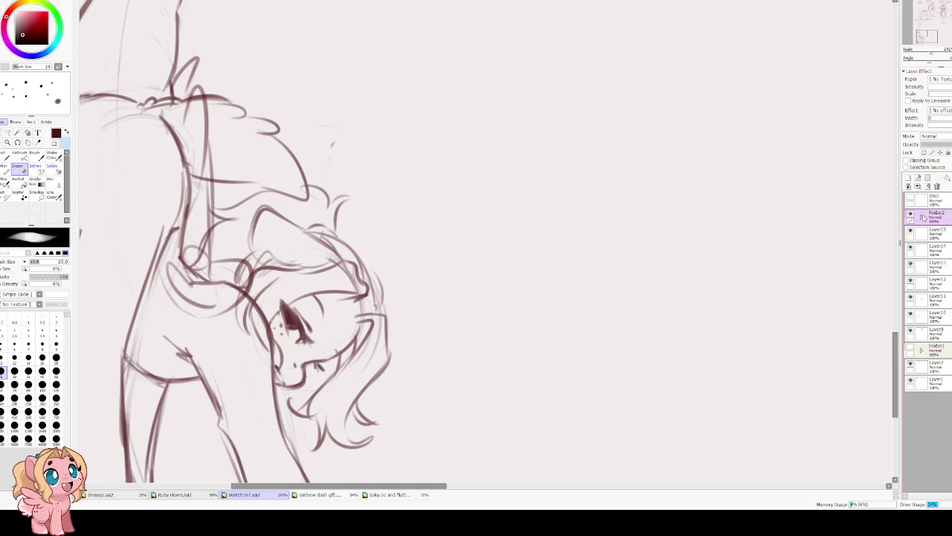
{"action": "left_click", "coordinate": [922, 217]}
{"action": "left_click", "coordinate": [916, 232]}
{"action": "left_click", "coordinate": [916, 231]}
{"action": "left_click", "coordinate": [934, 233]}
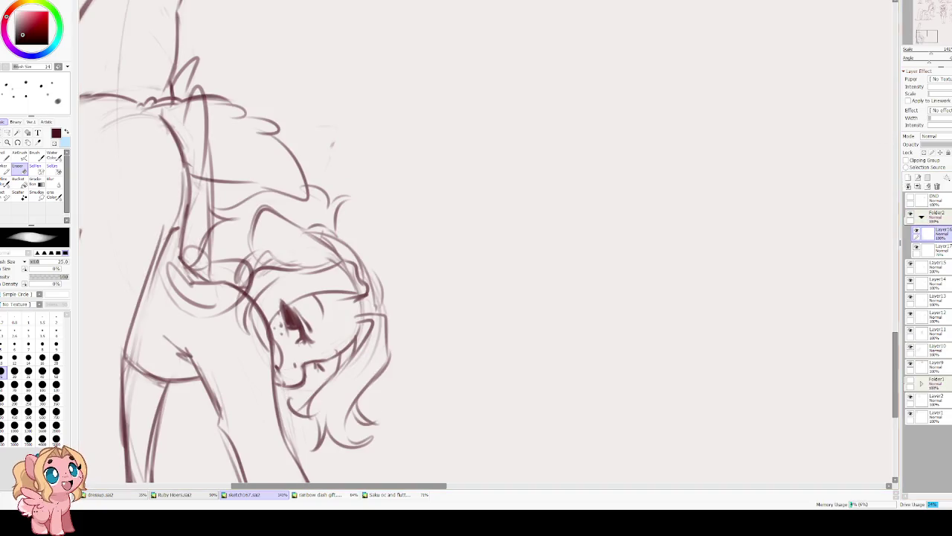
Erase fine detail on the pony's eye at size 5, then collapse and select Folder2.
{"action": "key", "text": "bracketleft"}
{"action": "key", "text": "bracketleft"}
{"action": "key", "text": "bracketleft"}
{"action": "key", "text": "bracketleft"}
{"action": "key", "text": "bracketleft"}
{"action": "key", "text": "bracketleft"}
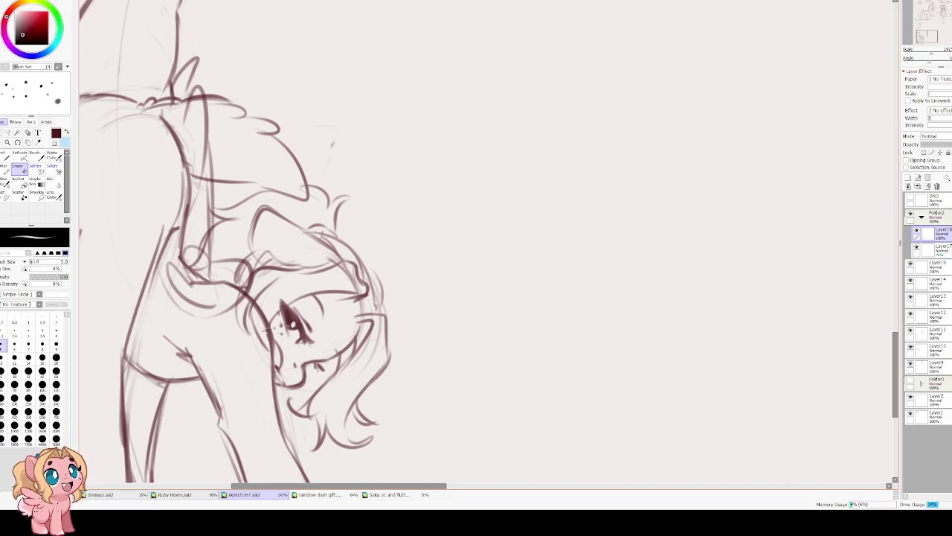
{"action": "key", "text": "e"}
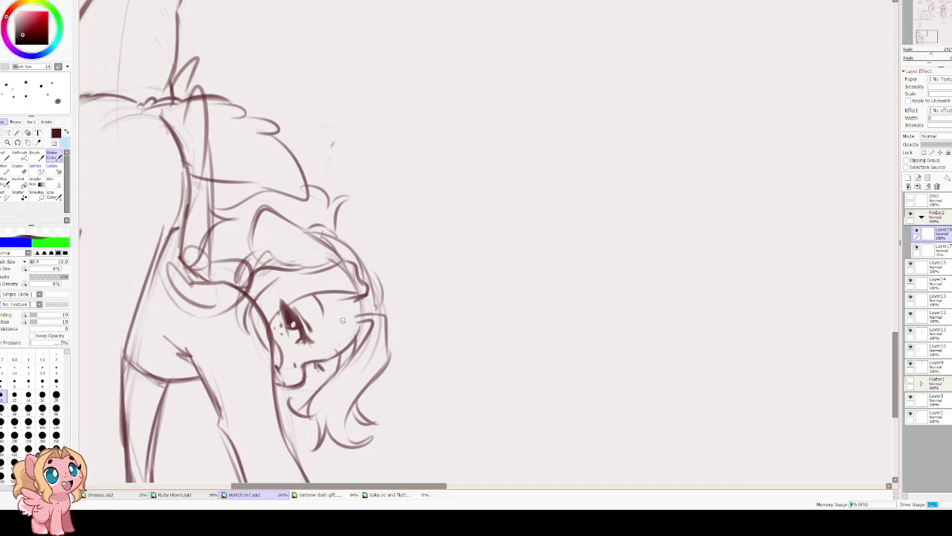
{"action": "left_click", "coordinate": [922, 217]}
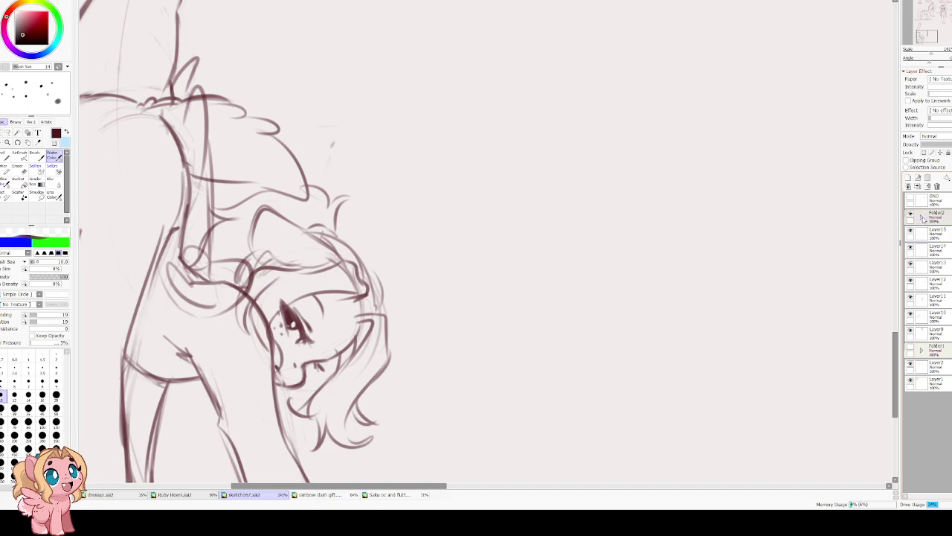
{"action": "scroll", "coordinate": [446, 111], "scroll_direction": "down", "scroll_amount": 3}
{"action": "scroll", "coordinate": [520, 93], "scroll_direction": "up", "scroll_amount": 2}
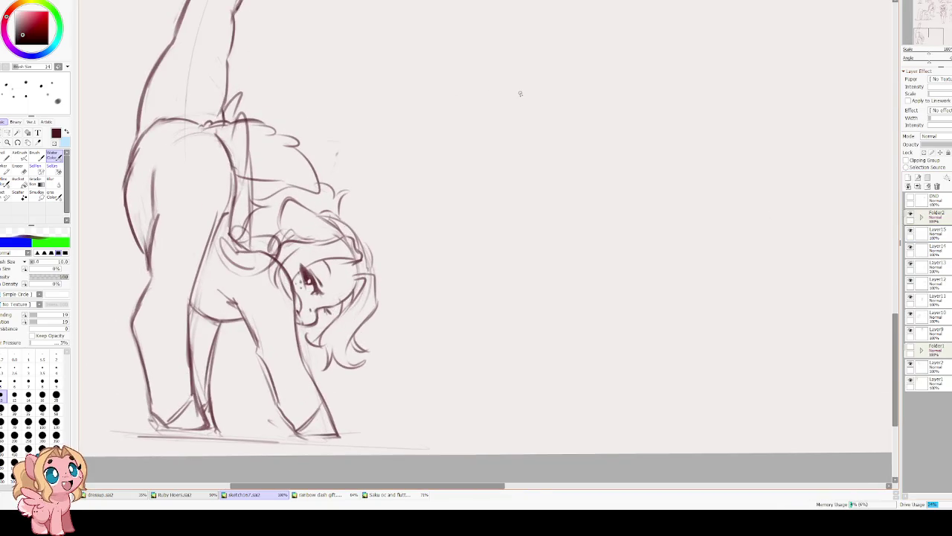
{"action": "scroll", "coordinate": [521, 112], "scroll_direction": "down", "scroll_amount": 1}
{"action": "scroll", "coordinate": [446, 208], "scroll_direction": "up", "scroll_amount": 2}
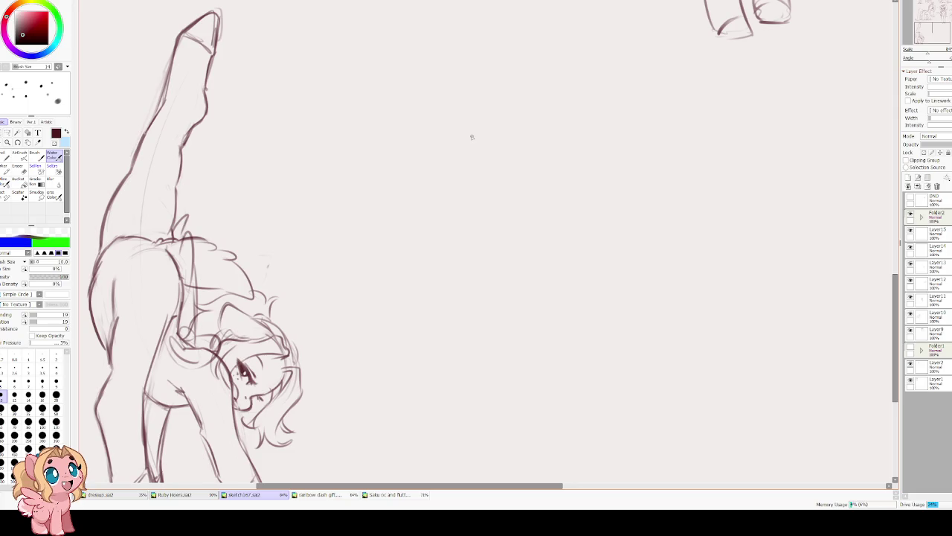
{"action": "left_click", "coordinate": [931, 216]}
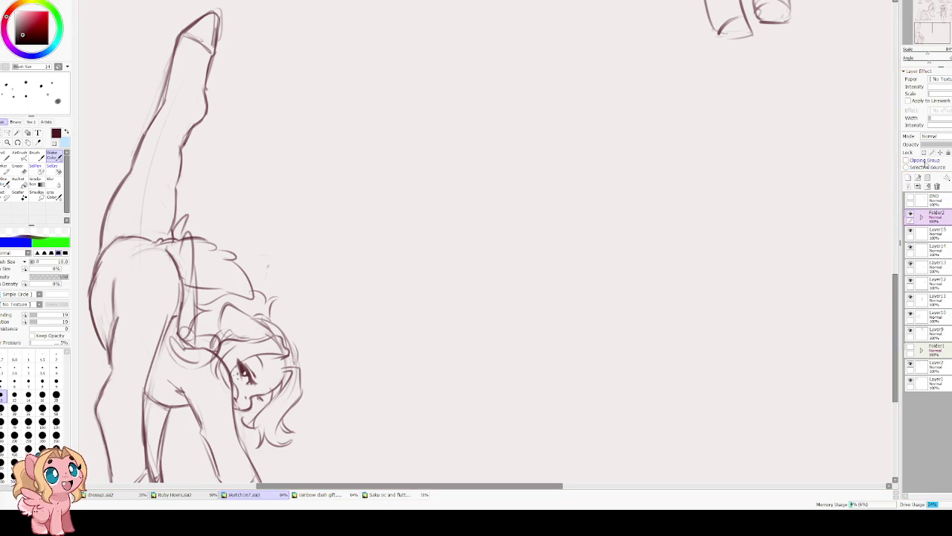
Add a new layer above Folder2 with brush size 14 and shift the drawn circle left.
{"action": "left_click", "coordinate": [908, 179]}
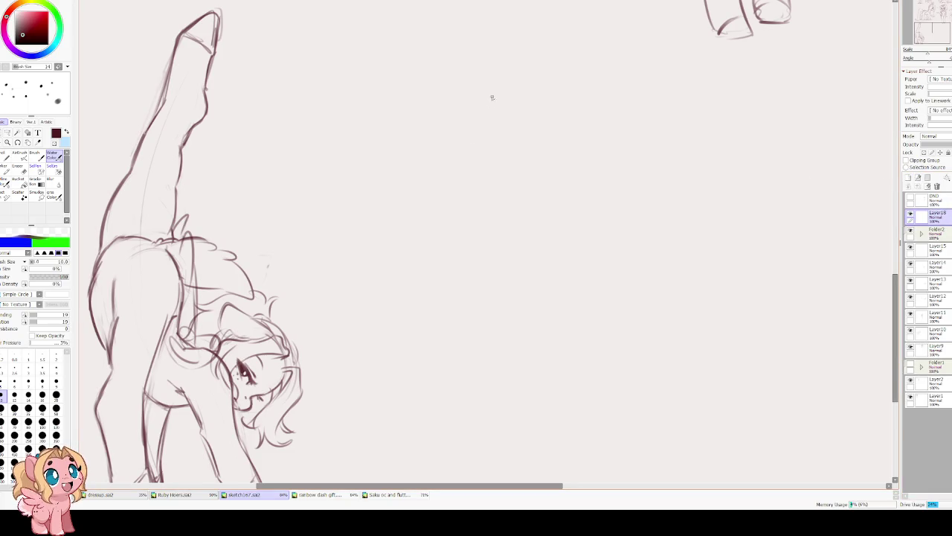
{"action": "key", "text": "bracketright"}
{"action": "key", "text": "bracketright"}
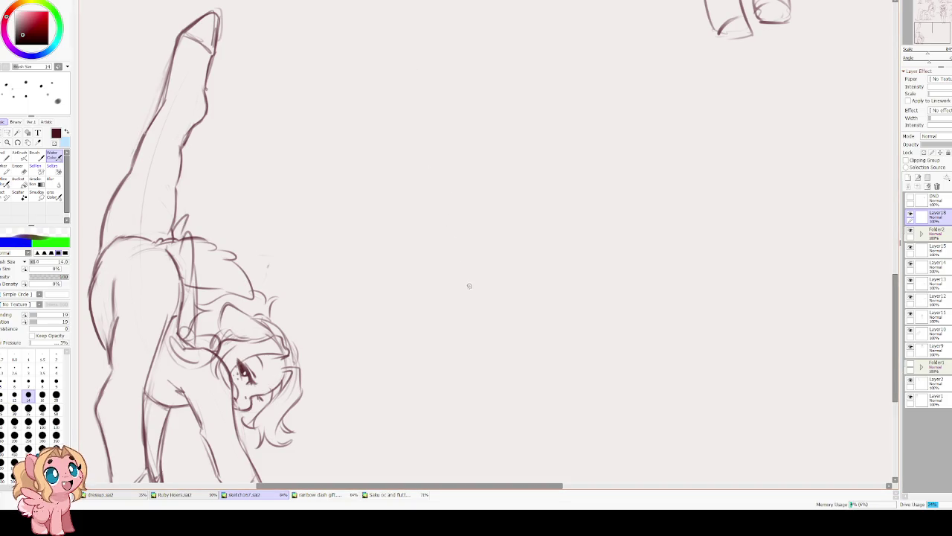
{"action": "scroll", "coordinate": [499, 292], "scroll_direction": "down", "scroll_amount": 2}
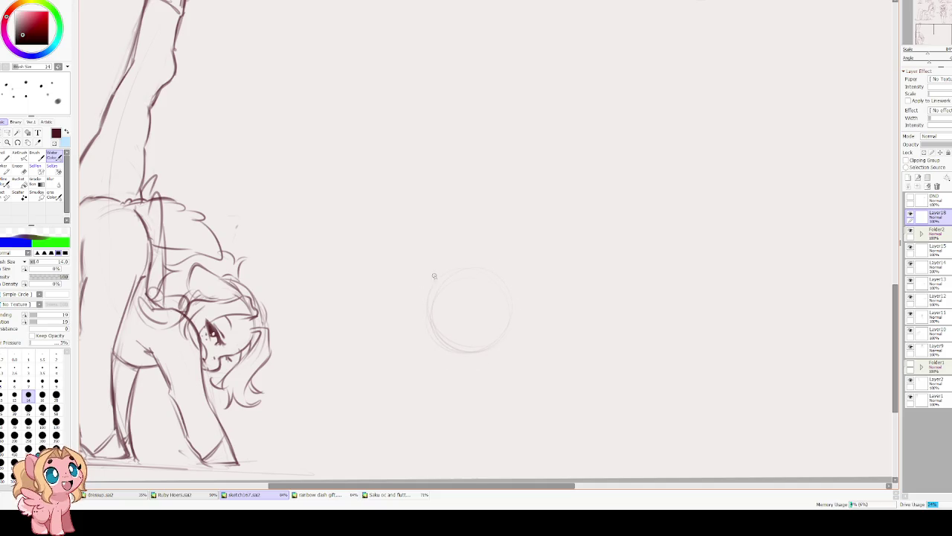
{"action": "key", "text": "ctrl+t"}
{"action": "left_click_drag", "start_coordinate": [470, 306], "coordinate": [406, 311]}
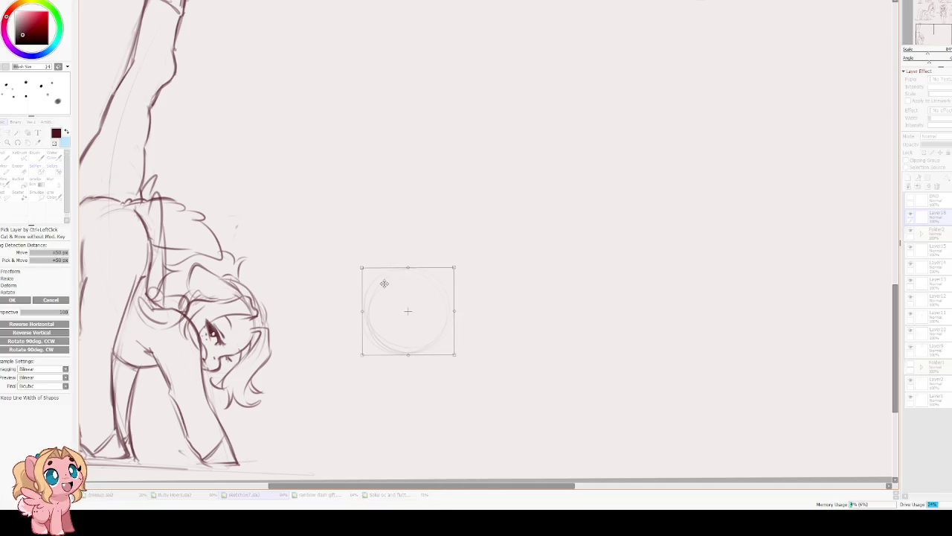
{"action": "scroll", "coordinate": [401, 281], "scroll_direction": "down", "scroll_amount": 3}
{"action": "scroll", "coordinate": [418, 278], "scroll_direction": "up", "scroll_amount": 3}
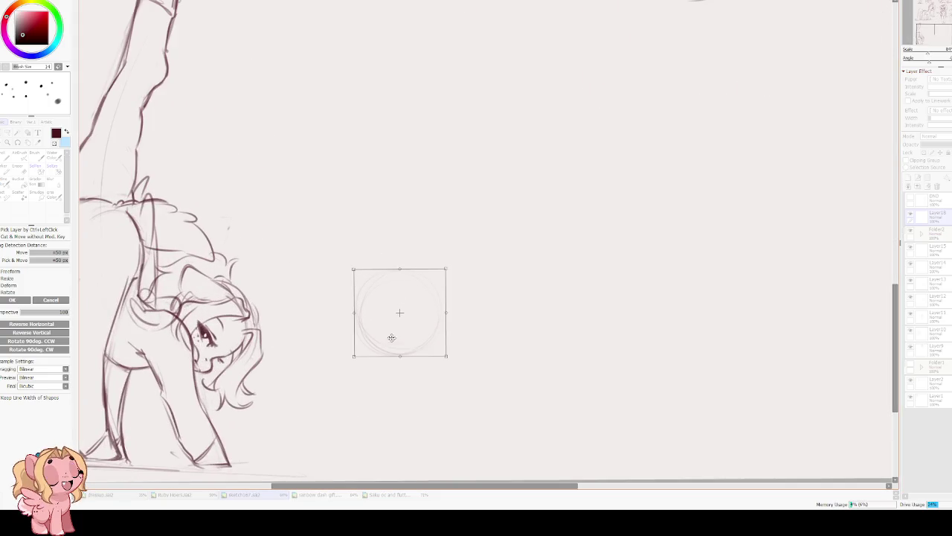
{"action": "key", "text": "Return"}
Draw a diagonal guideline inside the circle, undoing two trial strokes.
{"action": "left_click_drag", "start_coordinate": [367, 345], "coordinate": [418, 296]}
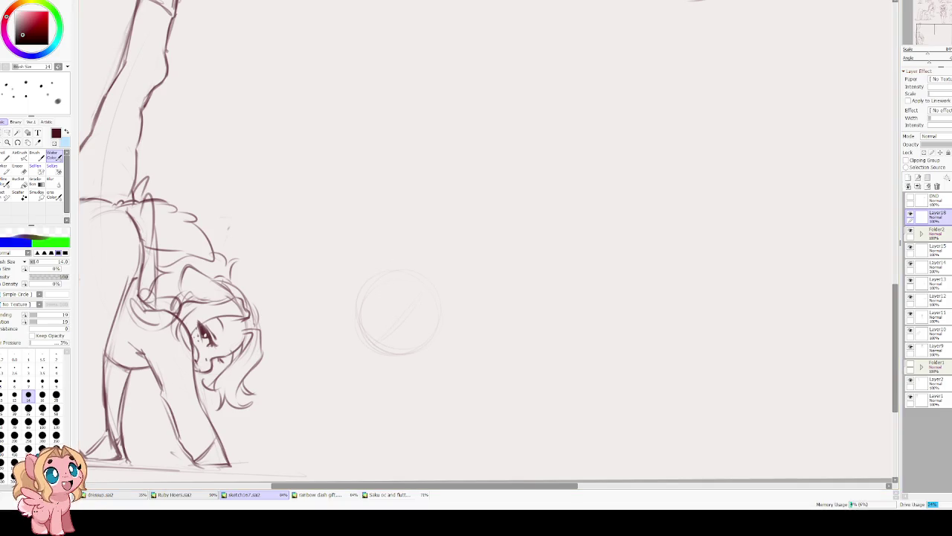
{"action": "mouse_move", "coordinate": [323, 295]}
{"action": "left_mouse_down"}
{"action": "mouse_move", "coordinate": [394, 289]}
{"action": "mouse_move", "coordinate": [386, 331]}
{"action": "left_mouse_up"}
{"action": "mouse_move", "coordinate": [368, 251]}
{"action": "left_mouse_down"}
{"action": "mouse_move", "coordinate": [397, 298]}
{"action": "mouse_move", "coordinate": [378, 187]}
{"action": "mouse_move", "coordinate": [414, 287]}
{"action": "left_mouse_up"}
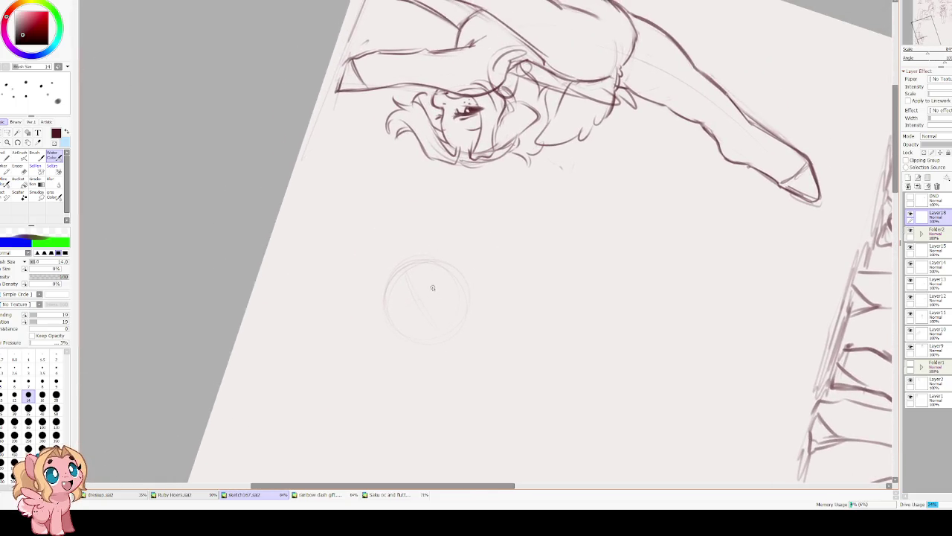
{"action": "left_click_drag", "start_coordinate": [444, 284], "coordinate": [423, 291]}
{"action": "key", "text": "ctrl+z"}
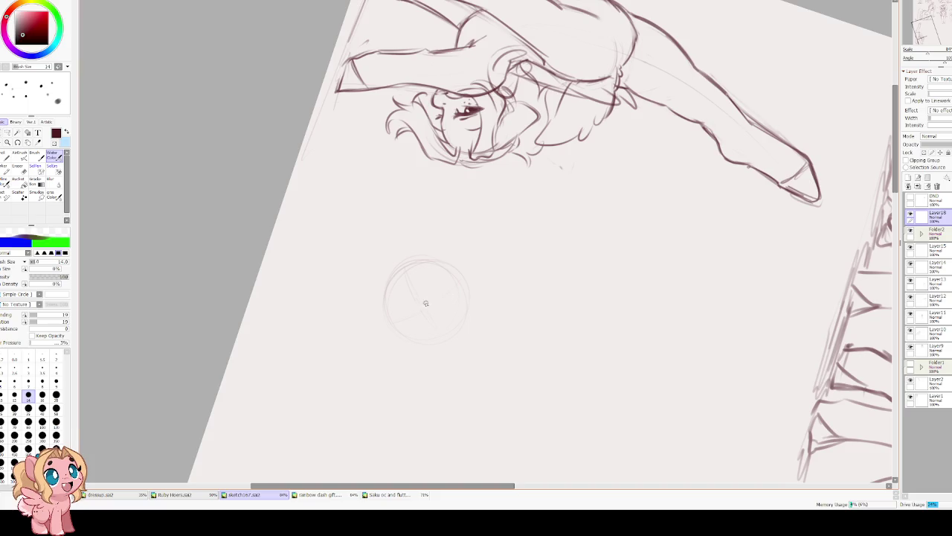
{"action": "left_click_drag", "start_coordinate": [427, 302], "coordinate": [452, 298]}
{"action": "key", "text": "ctrl+z"}
Sketch an eye shape inside the circle with upper and lower curves.
{"action": "left_click_drag", "start_coordinate": [399, 322], "coordinate": [422, 309]}
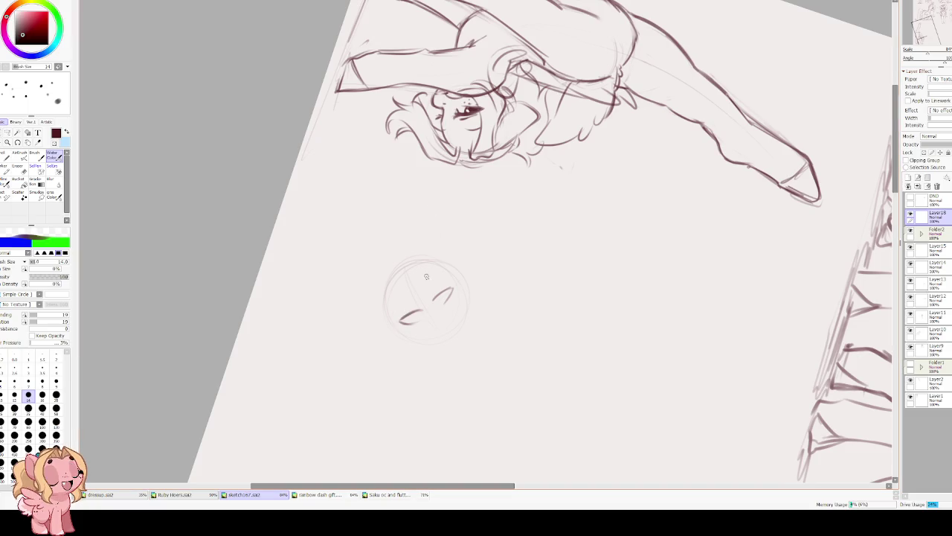
{"action": "left_click_drag", "start_coordinate": [403, 321], "coordinate": [415, 315]}
{"action": "mouse_move", "coordinate": [367, 237]}
{"action": "left_mouse_down"}
{"action": "mouse_move", "coordinate": [361, 268]}
{"action": "mouse_move", "coordinate": [396, 330]}
{"action": "mouse_move", "coordinate": [443, 316]}
{"action": "left_mouse_up"}
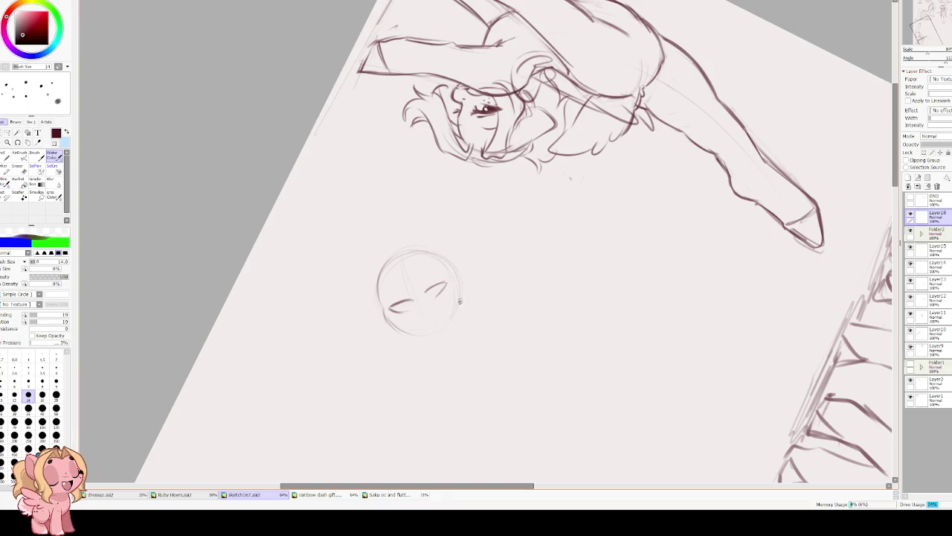
{"action": "mouse_move", "coordinate": [454, 277]}
{"action": "left_mouse_down"}
{"action": "mouse_move", "coordinate": [366, 318]}
{"action": "mouse_move", "coordinate": [416, 305]}
{"action": "left_mouse_up"}
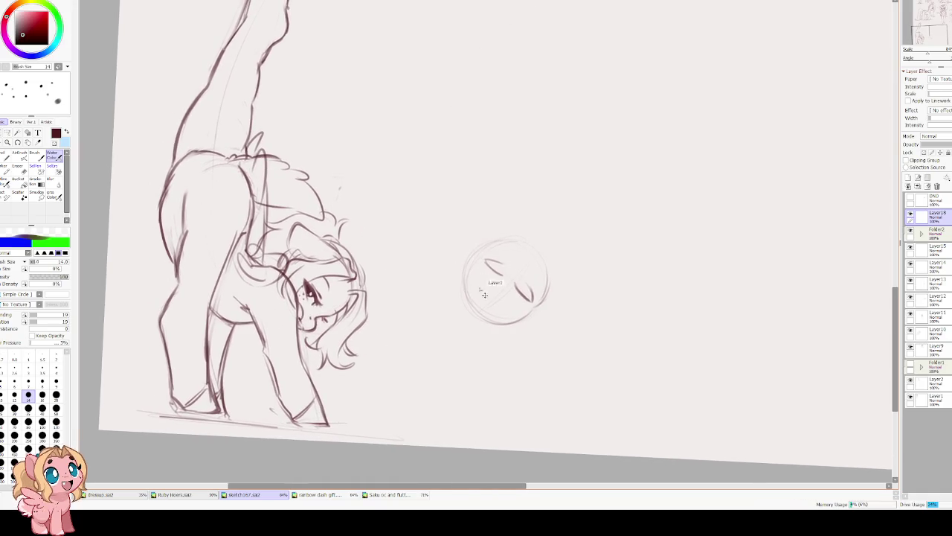
Rotate and move the circle head toward the pony's head, undoing a trial curve.
{"action": "key", "text": "ctrl+t"}
{"action": "mouse_move", "coordinate": [488, 282]}
{"action": "left_mouse_down"}
{"action": "mouse_move", "coordinate": [404, 298]}
{"action": "mouse_move", "coordinate": [538, 312]}
{"action": "mouse_move", "coordinate": [529, 304]}
{"action": "left_mouse_up"}
{"action": "key", "text": "Return"}
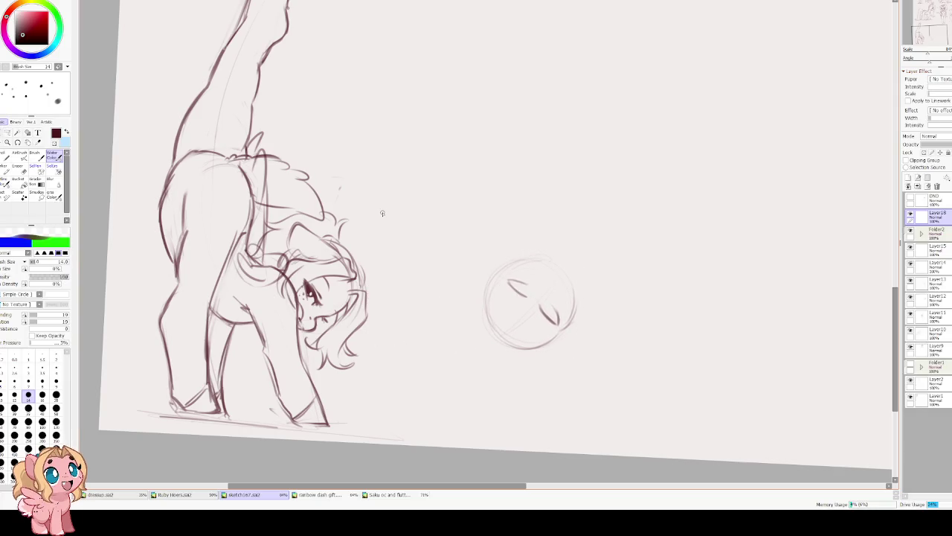
{"action": "scroll", "coordinate": [489, 230], "scroll_direction": "right", "scroll_amount": 5}
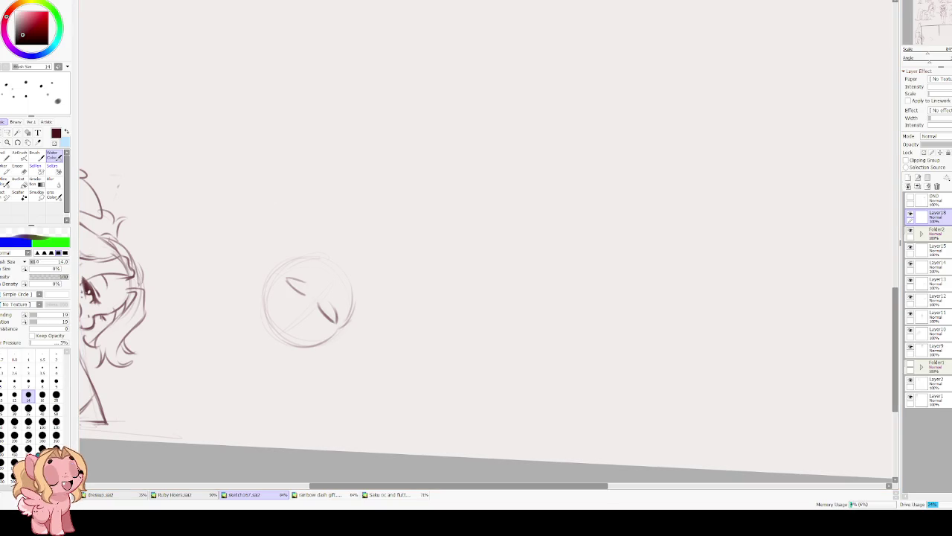
{"action": "left_click_drag", "start_coordinate": [356, 227], "coordinate": [369, 247]}
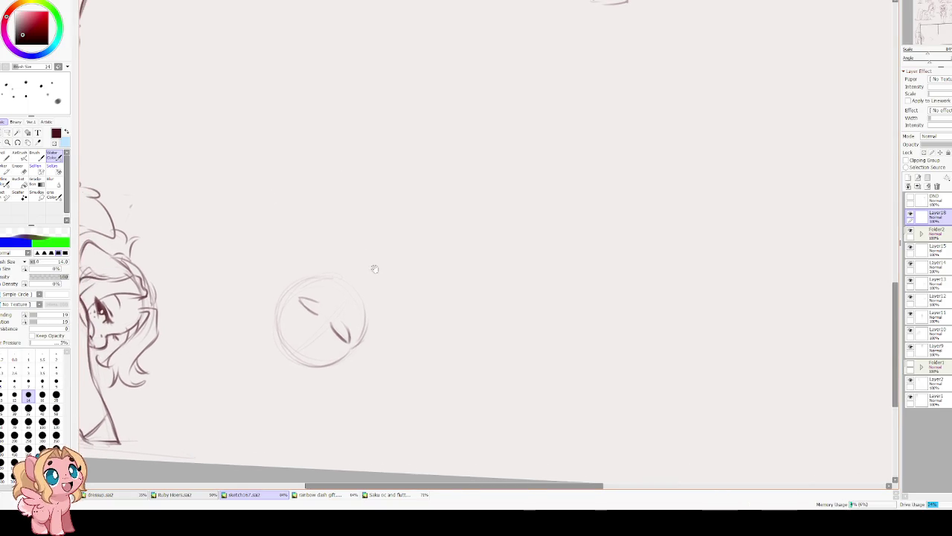
{"action": "left_click_drag", "start_coordinate": [319, 276], "coordinate": [345, 241]}
{"action": "key", "text": "ctrl+z"}
Shift the circle head further left beside the bending pony's head.
{"action": "left_click_drag", "start_coordinate": [416, 149], "coordinate": [574, 176]}
{"action": "scroll", "coordinate": [574, 176], "scroll_direction": "down", "scroll_amount": 1}
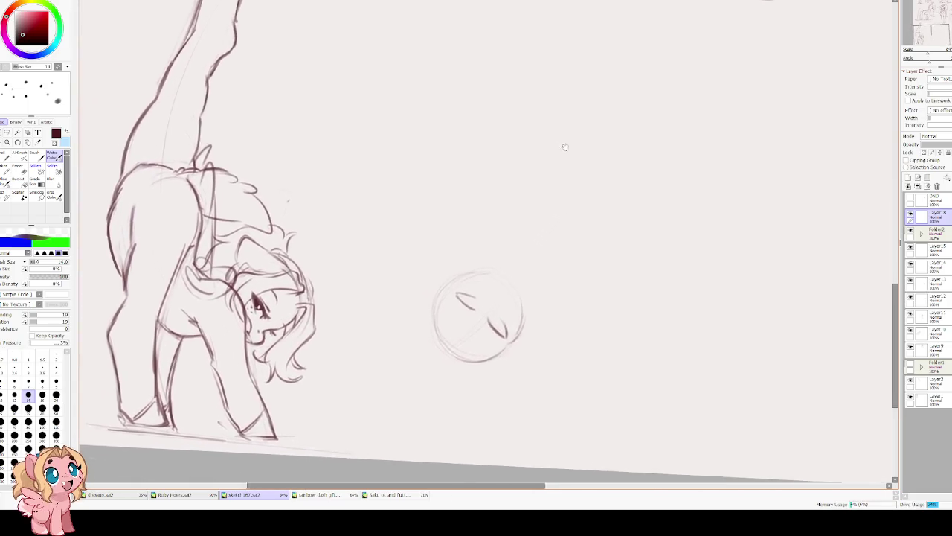
{"action": "scroll", "coordinate": [289, 167], "scroll_direction": "down", "scroll_amount": 1}
{"action": "scroll", "coordinate": [289, 168], "scroll_direction": "down", "scroll_amount": 1}
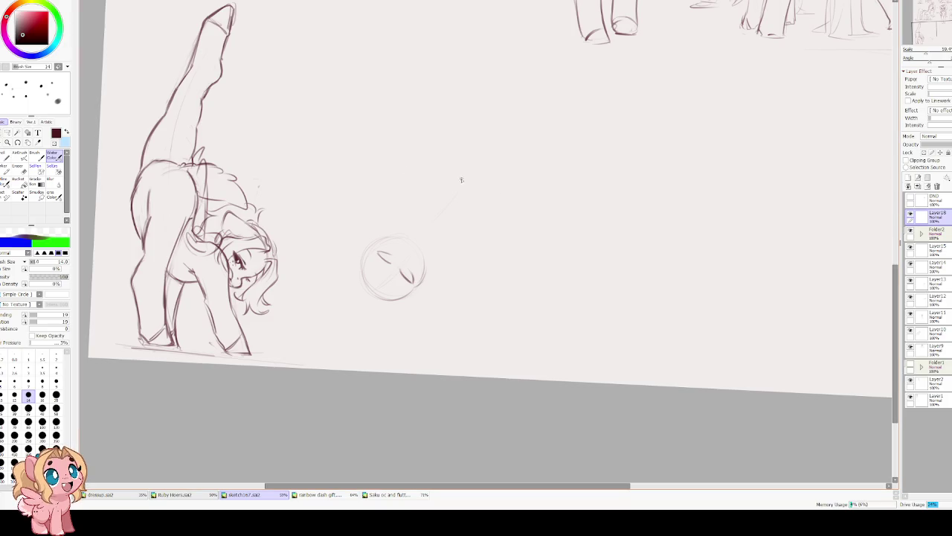
{"action": "key", "text": "ctrl+t"}
{"action": "left_click_drag", "start_coordinate": [425, 236], "coordinate": [380, 231]}
{"action": "key", "text": "Return"}
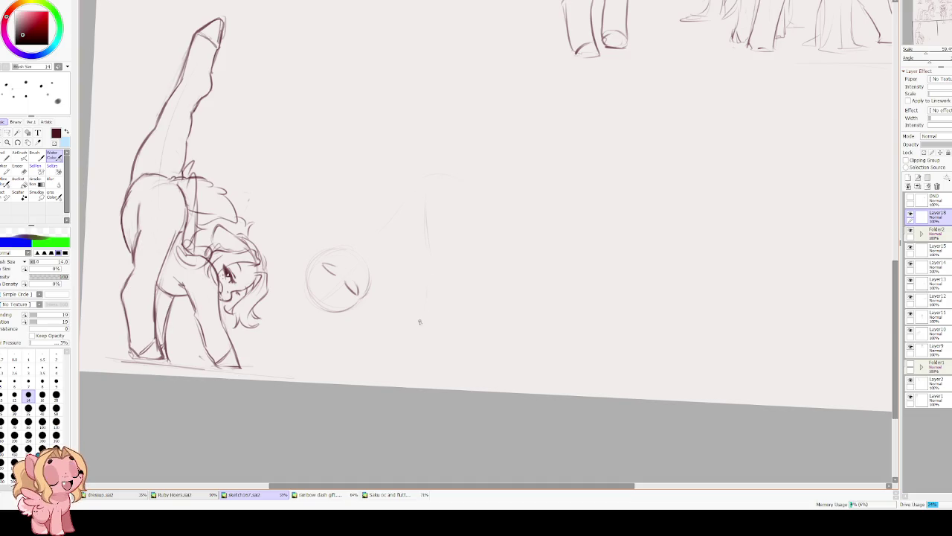
Sketch and erase a faint trial line below-right of the circle.
{"action": "left_click_drag", "start_coordinate": [411, 334], "coordinate": [422, 366]}
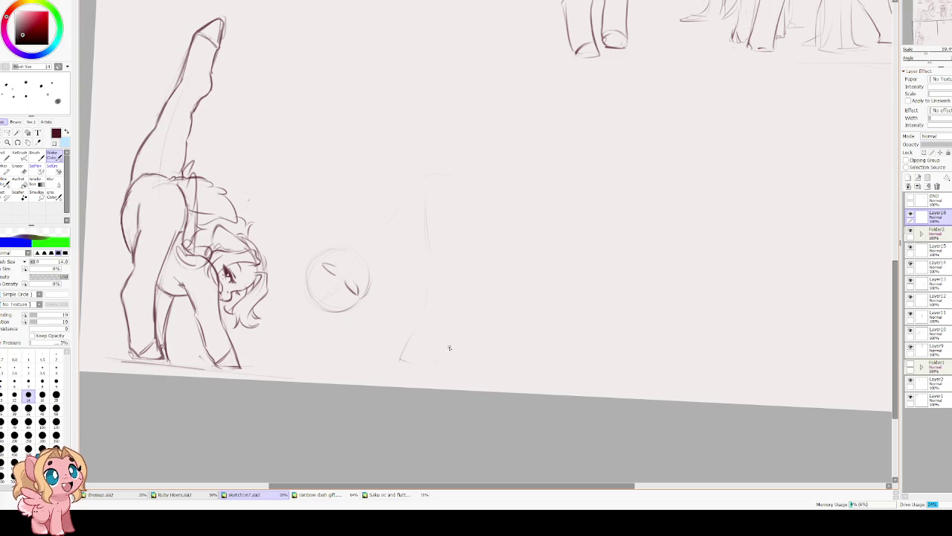
{"action": "mouse_move", "coordinate": [452, 330]}
{"action": "left_mouse_down"}
{"action": "mouse_move", "coordinate": [420, 349]}
{"action": "mouse_move", "coordinate": [421, 315]}
{"action": "left_mouse_up"}
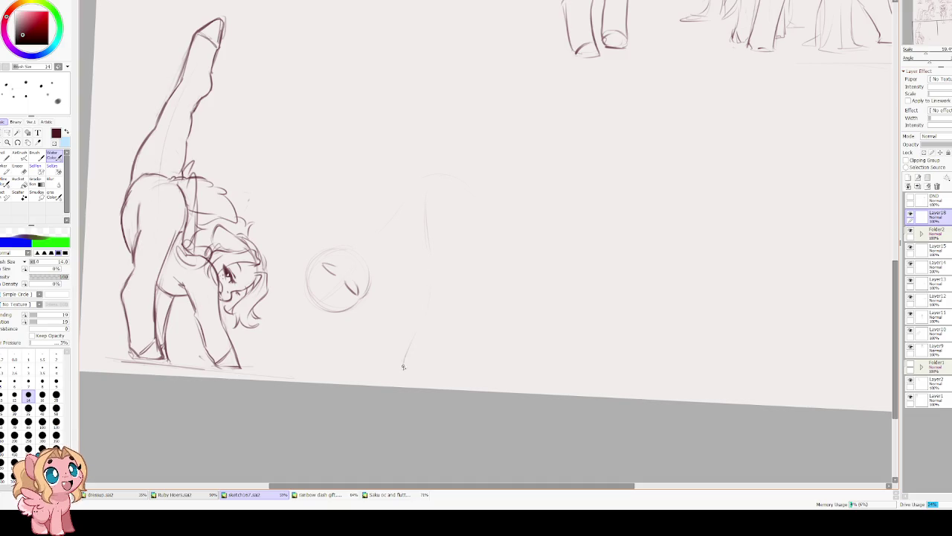
{"action": "key", "text": "ctrl+t"}
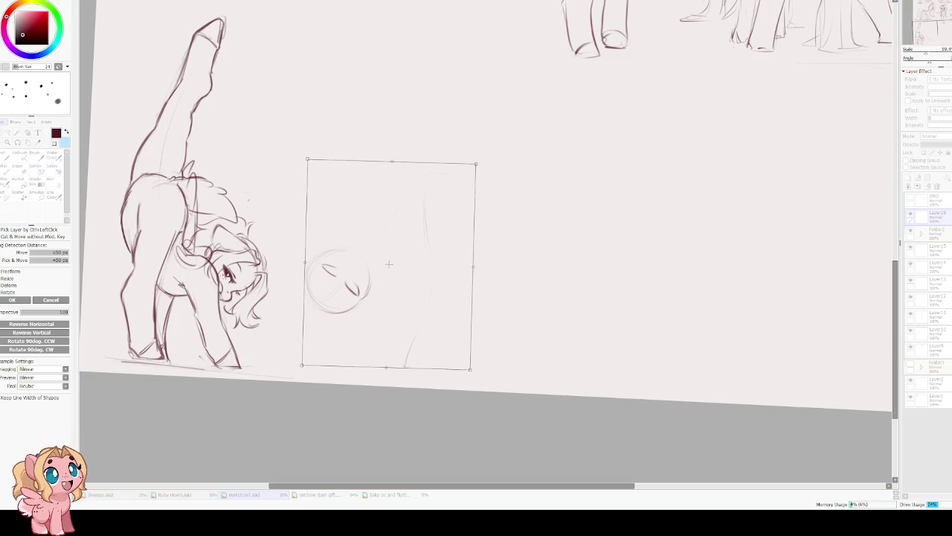
Apply the pending transform, then rotate the stretching pony sketch slightly clockwise.
{"action": "key", "text": "ctrl+0"}
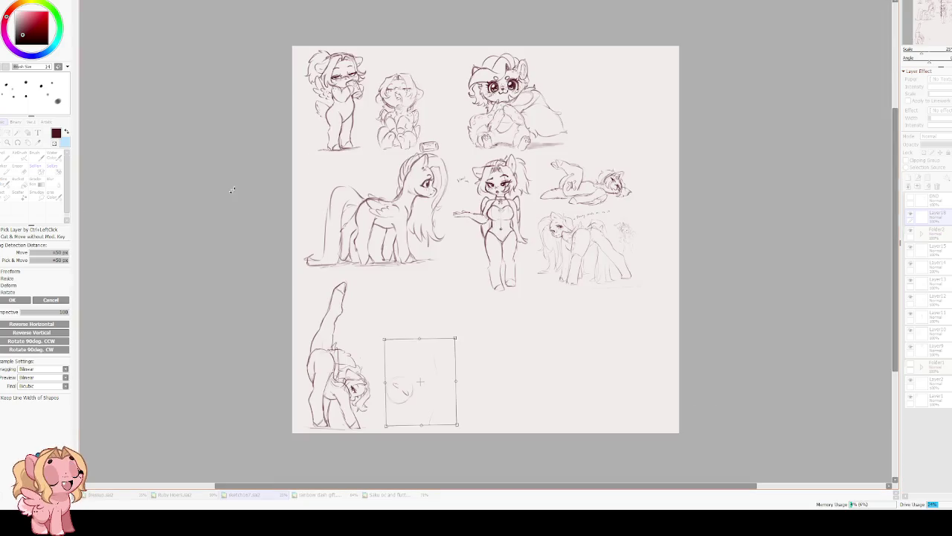
{"action": "scroll", "coordinate": [384, 449], "scroll_direction": "up", "scroll_amount": 3}
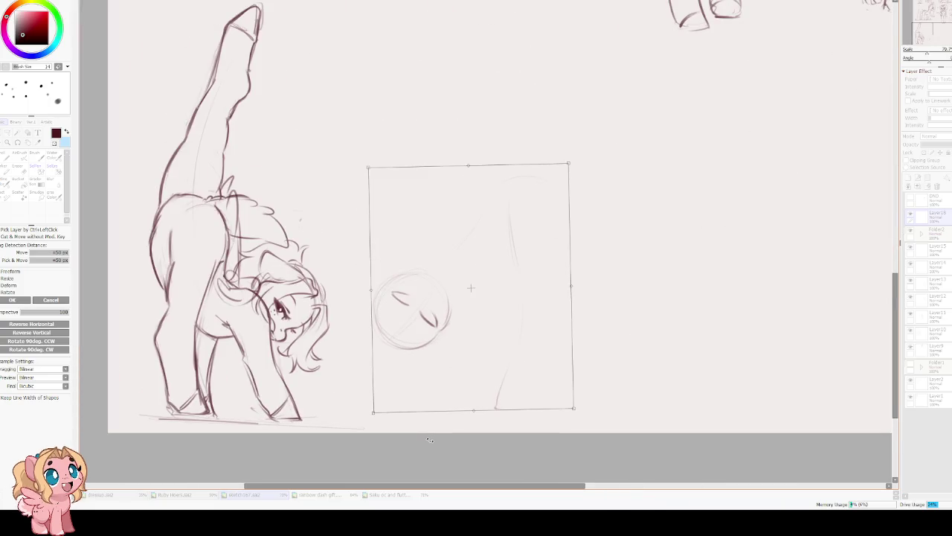
{"action": "key", "text": "Return"}
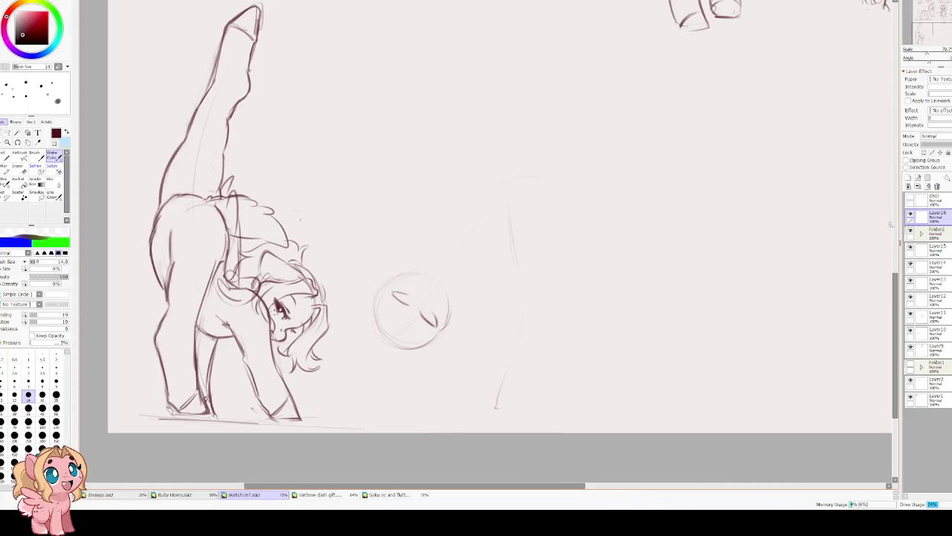
{"action": "left_click", "coordinate": [934, 235]}
{"action": "key", "text": "ctrl+t"}
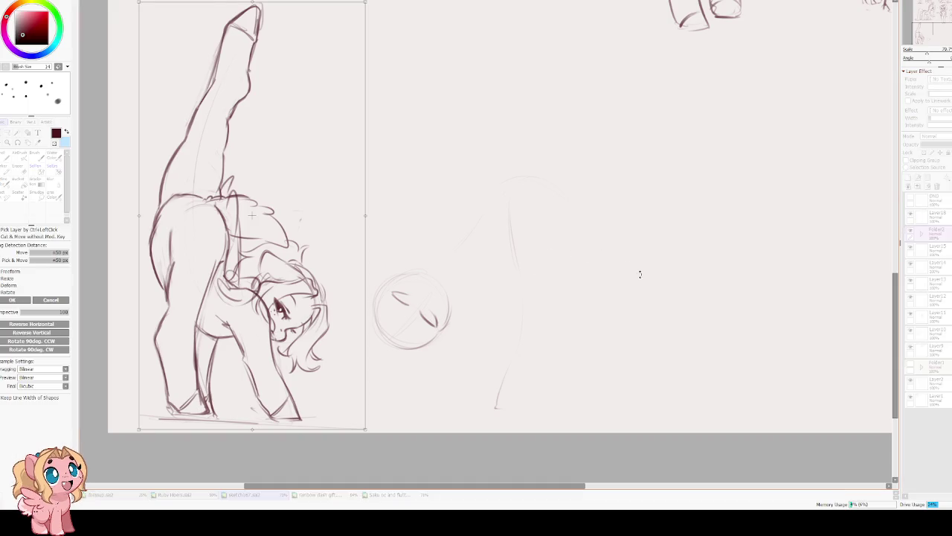
{"action": "left_click_drag", "start_coordinate": [639, 274], "coordinate": [646, 256]}
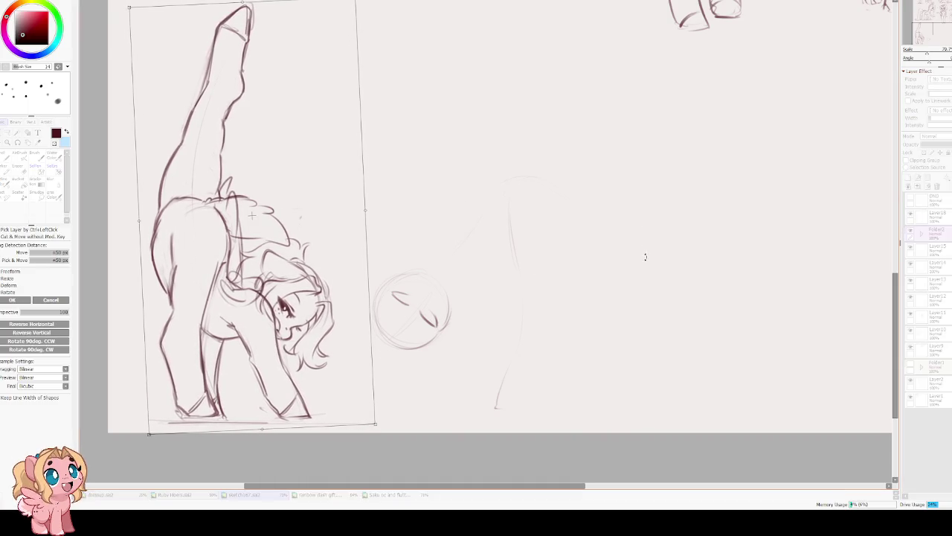
{"action": "key", "text": "Return"}
Nudge the circle sketch layer slightly left and down.
{"action": "left_click", "coordinate": [945, 217]}
{"action": "key", "text": "ctrl+t"}
{"action": "left_click_drag", "start_coordinate": [513, 266], "coordinate": [507, 275]}
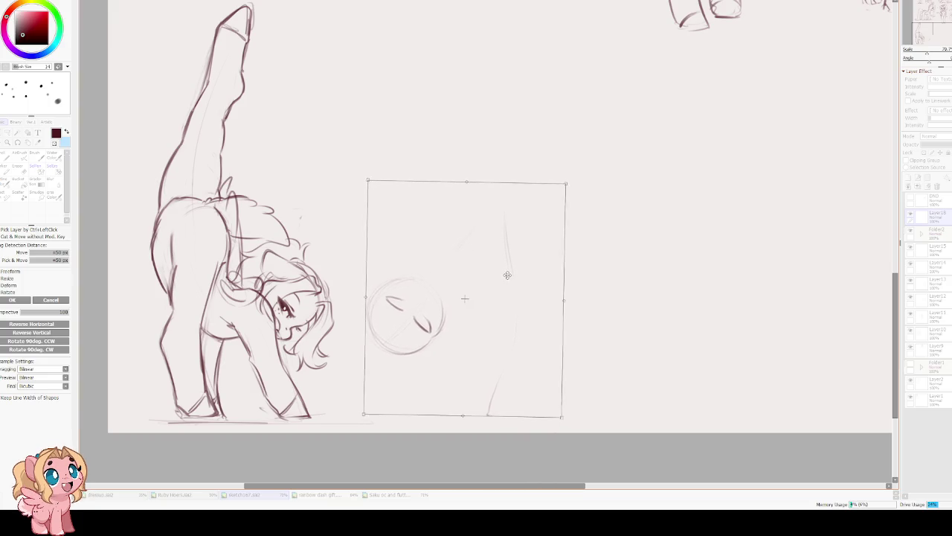
{"action": "key", "text": "Return"}
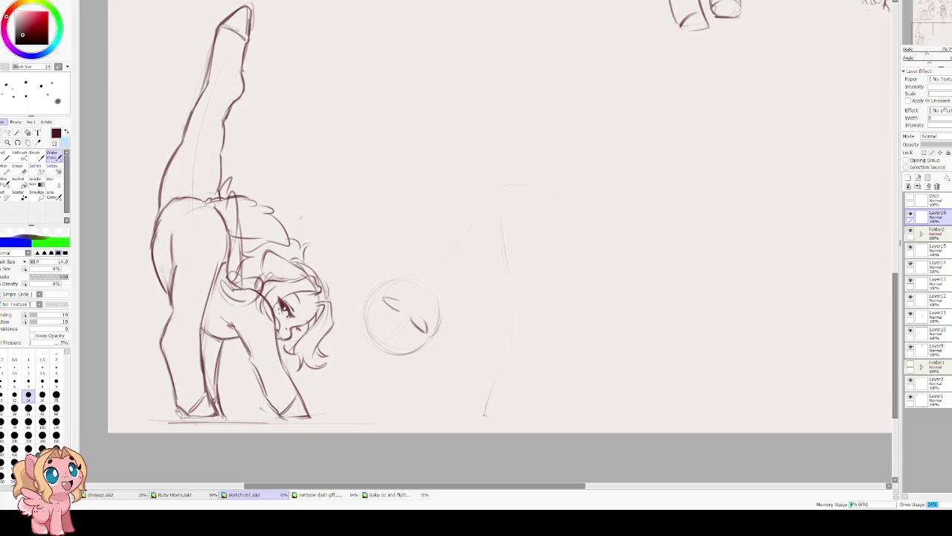
Sketch the rear-view pony's rump curve, a leg line and faint top curves.
{"action": "mouse_move", "coordinate": [503, 195]}
{"action": "left_mouse_down"}
{"action": "mouse_move", "coordinate": [562, 207]}
{"action": "mouse_move", "coordinate": [570, 240]}
{"action": "left_mouse_up"}
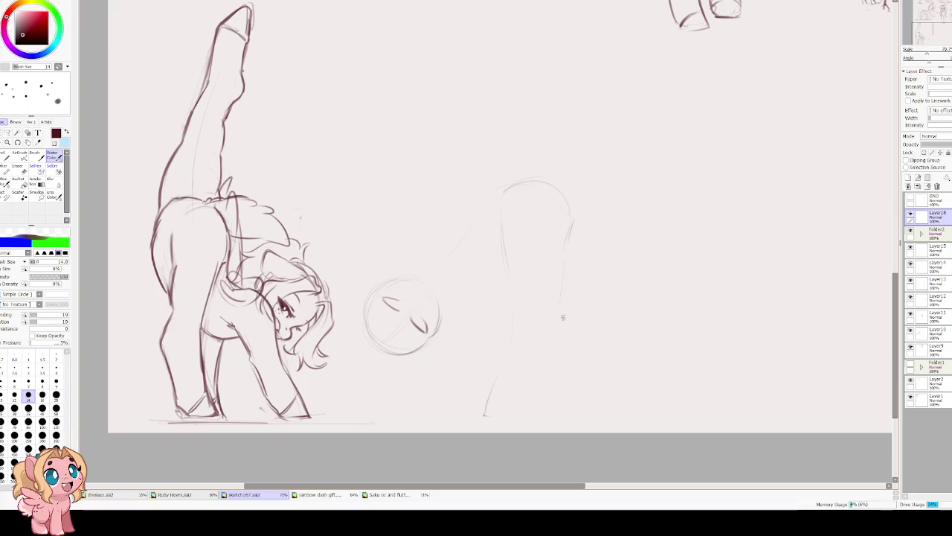
{"action": "mouse_move", "coordinate": [559, 324]}
{"action": "left_mouse_down"}
{"action": "mouse_move", "coordinate": [536, 396]}
{"action": "mouse_move", "coordinate": [499, 376]}
{"action": "left_mouse_up"}
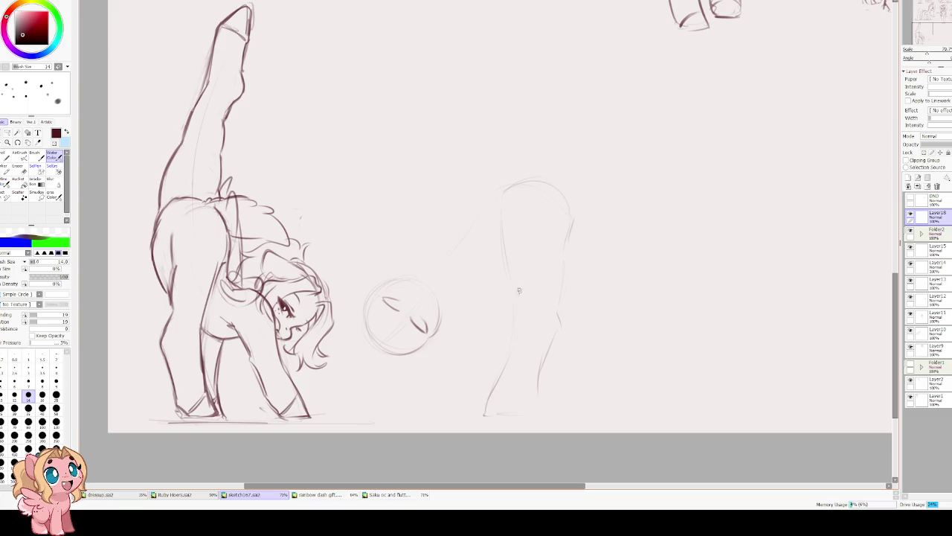
{"action": "left_click_drag", "start_coordinate": [560, 174], "coordinate": [600, 217]}
{"action": "left_click_drag", "start_coordinate": [540, 228], "coordinate": [487, 198]}
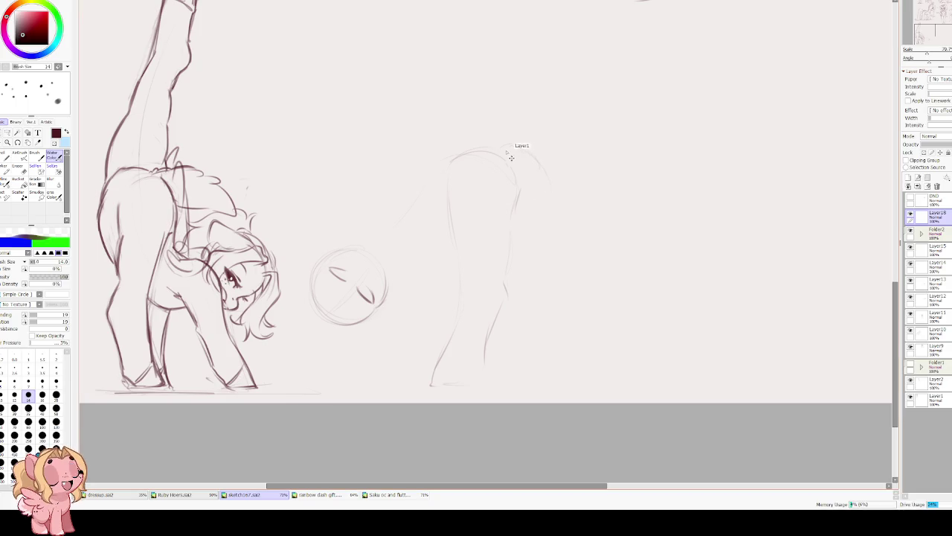
{"action": "mouse_move", "coordinate": [503, 155]}
{"action": "left_mouse_down"}
{"action": "mouse_move", "coordinate": [531, 167]}
{"action": "mouse_move", "coordinate": [549, 215]}
{"action": "left_mouse_up"}
{"action": "key", "text": "ctrl+z"}
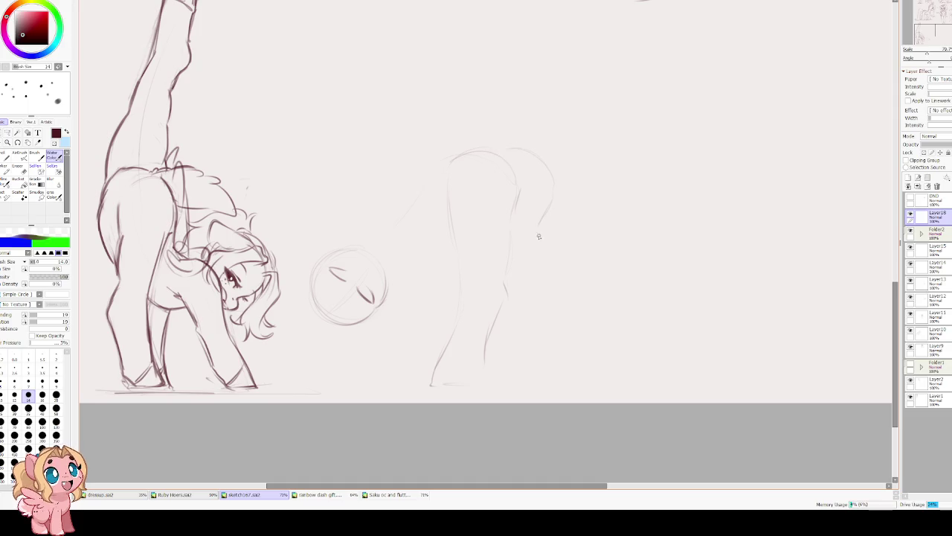
Extend the back line downward and draw the leg's edges.
{"action": "left_click_drag", "start_coordinate": [534, 297], "coordinate": [537, 335]}
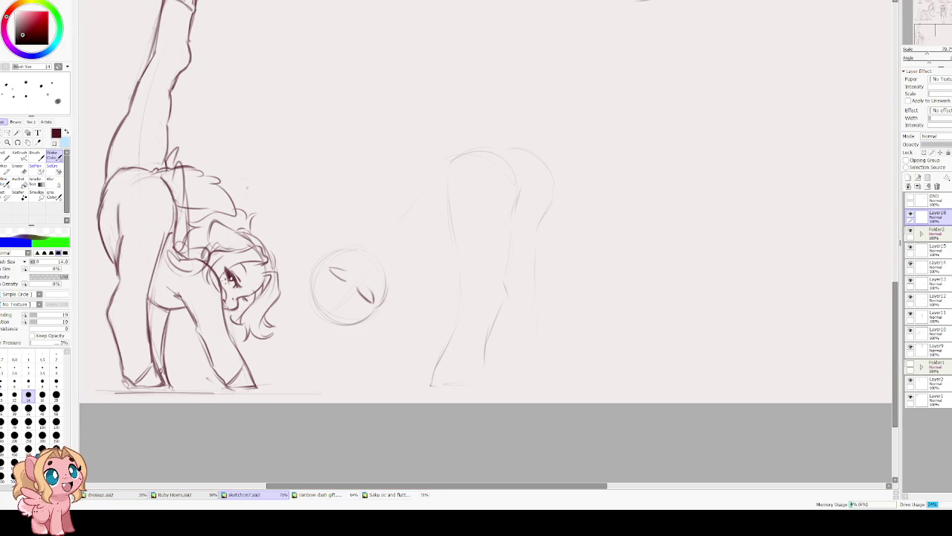
{"action": "left_click_drag", "start_coordinate": [495, 342], "coordinate": [497, 330]}
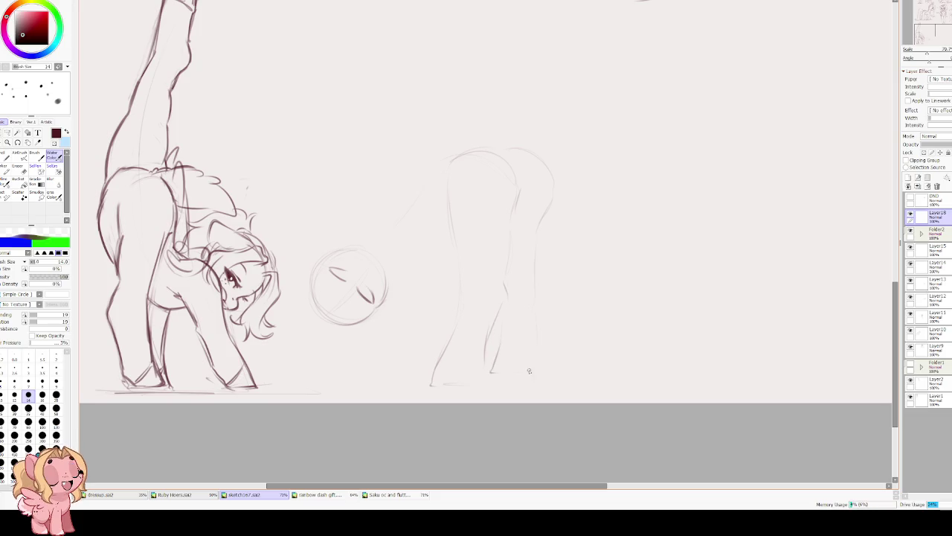
{"action": "left_click_drag", "start_coordinate": [537, 337], "coordinate": [535, 271]}
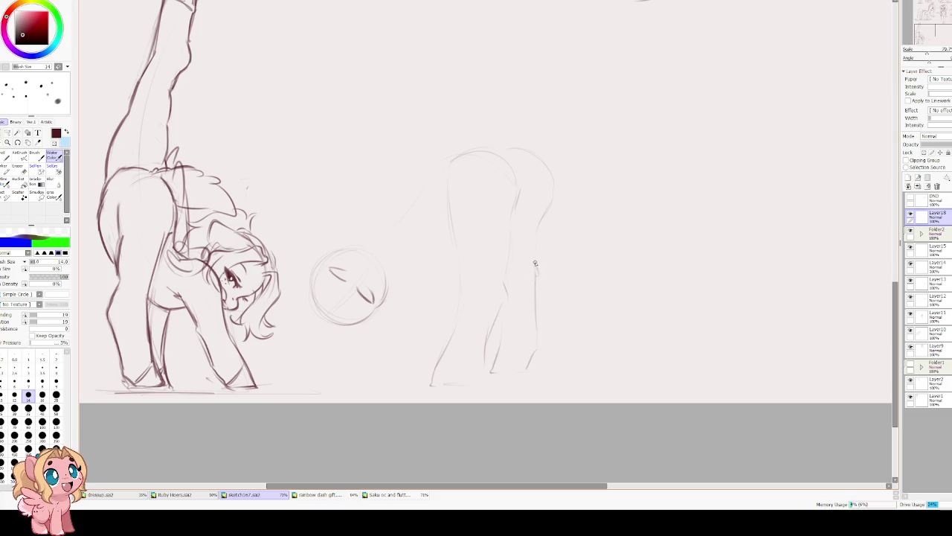
{"action": "key", "text": "e"}
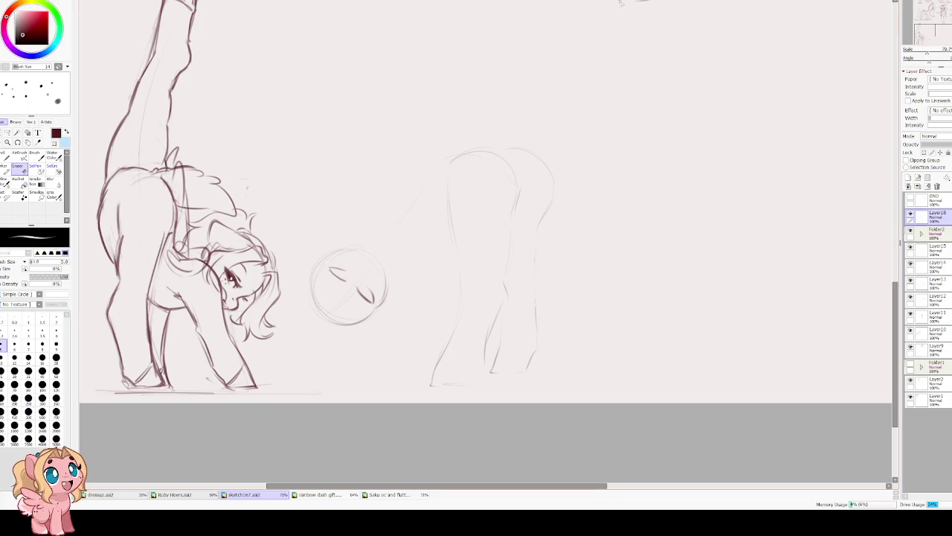
{"action": "key", "text": "e"}
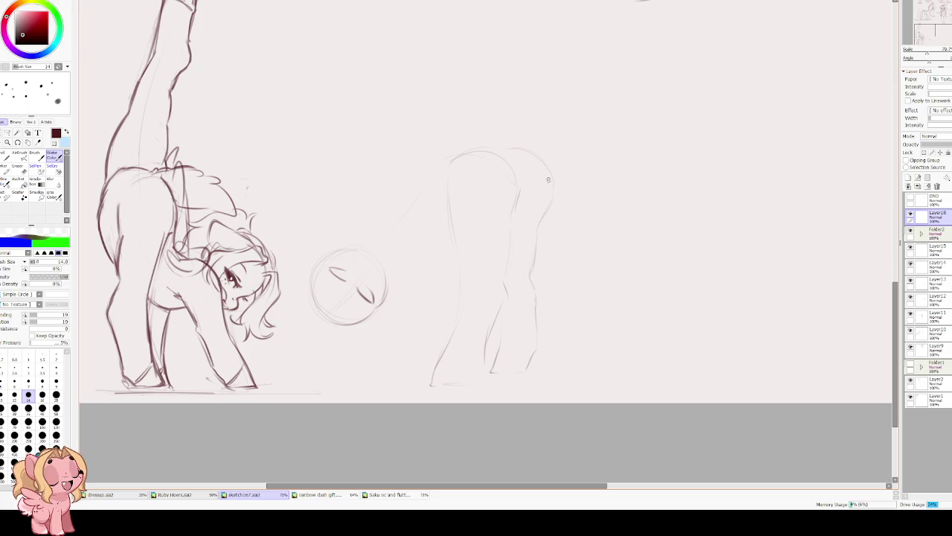
Flip the canvas to check proportions and trace the back and rump outline.
{"action": "scroll", "coordinate": [512, 185], "scroll_direction": "up", "scroll_amount": 2}
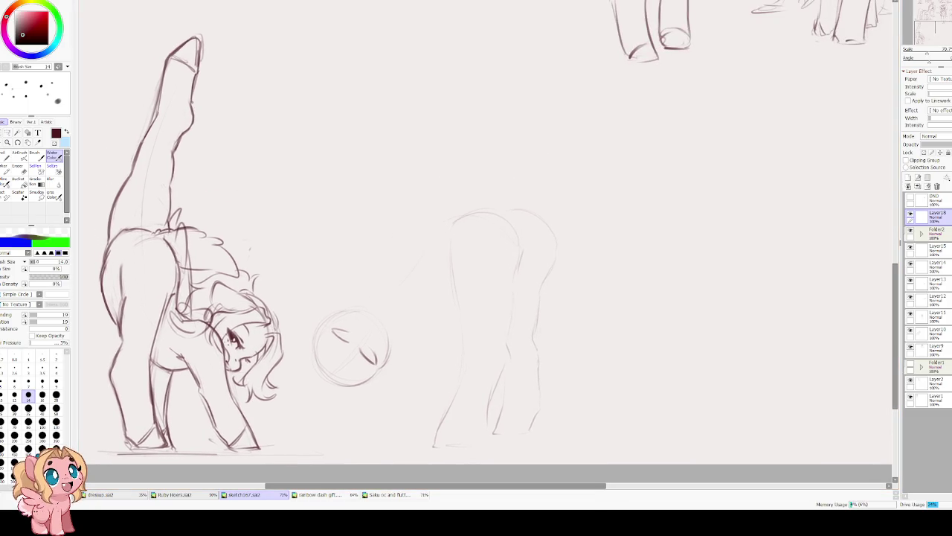
{"action": "key", "text": "h"}
{"action": "key", "text": "e"}
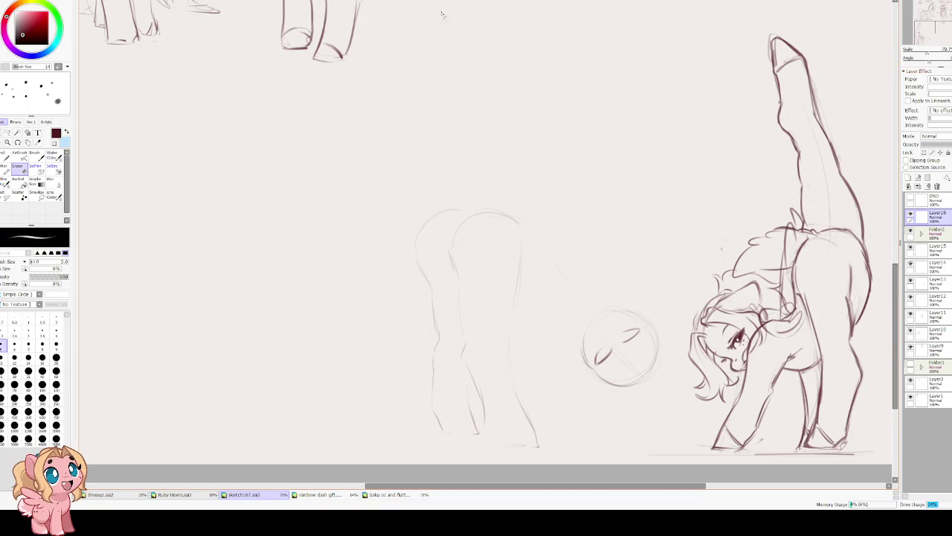
{"action": "key", "text": "bracketright"}
{"action": "key", "text": "bracketright"}
{"action": "key", "text": "bracketright"}
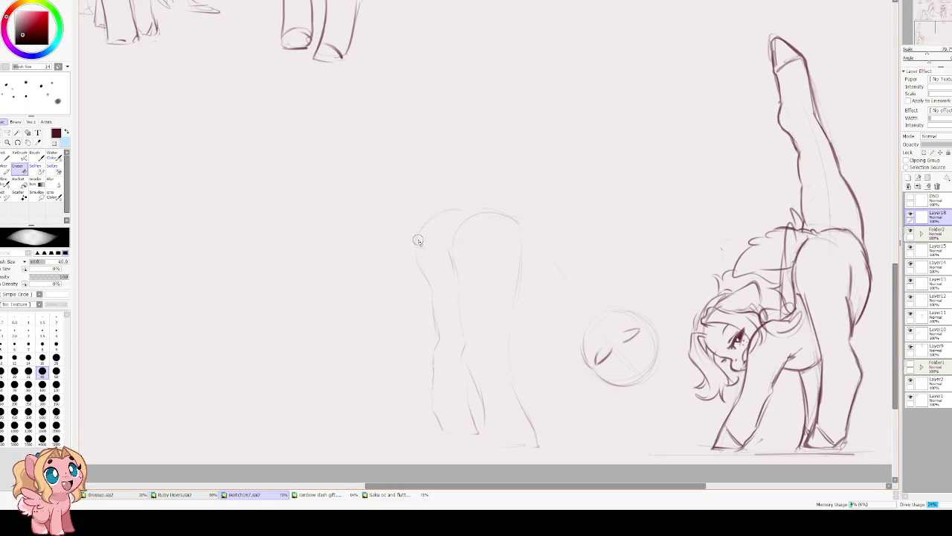
{"action": "key", "text": "e"}
{"action": "left_click_drag", "start_coordinate": [444, 213], "coordinate": [425, 276]}
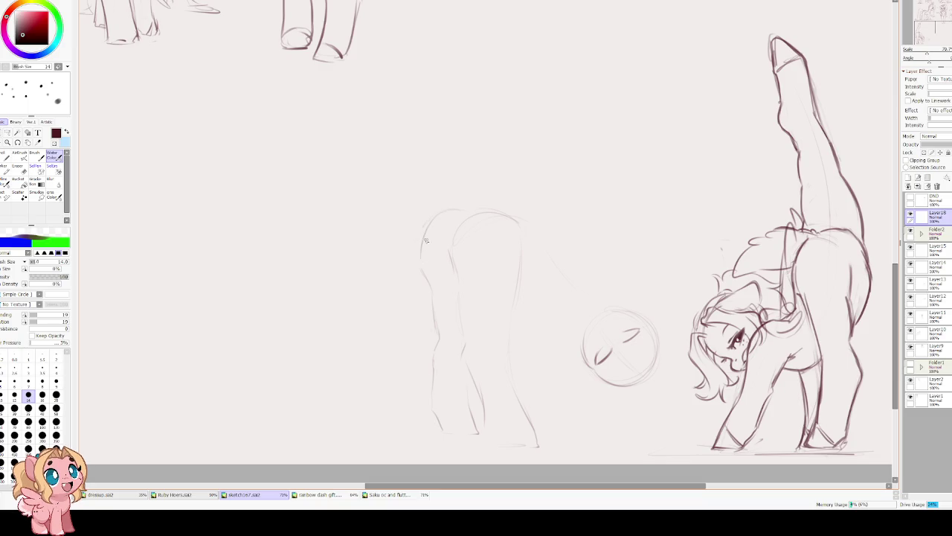
{"action": "key", "text": "h"}
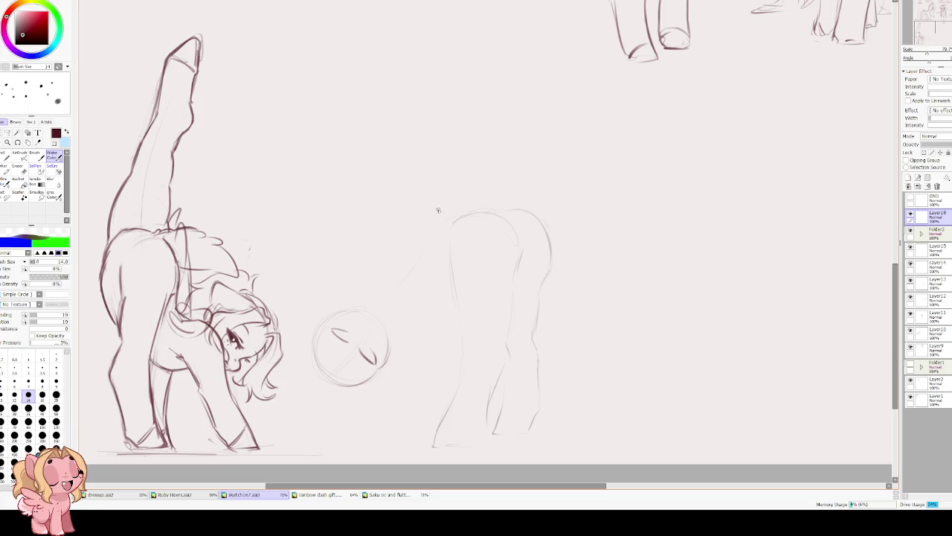
Draw a ground line under the foot and move the rear pony and circle right and down.
{"action": "scroll", "coordinate": [440, 192], "scroll_direction": "down", "scroll_amount": 1}
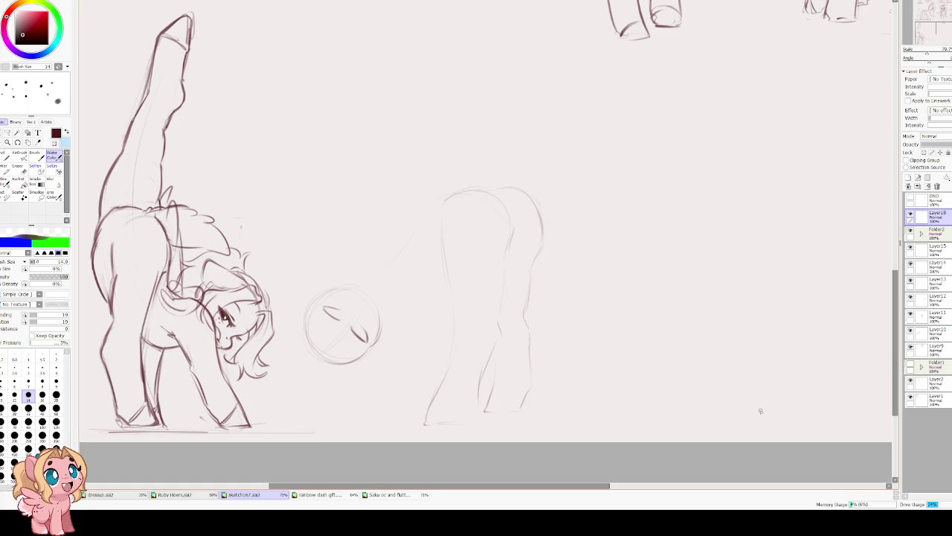
{"action": "left_click_drag", "start_coordinate": [537, 344], "coordinate": [414, 303]}
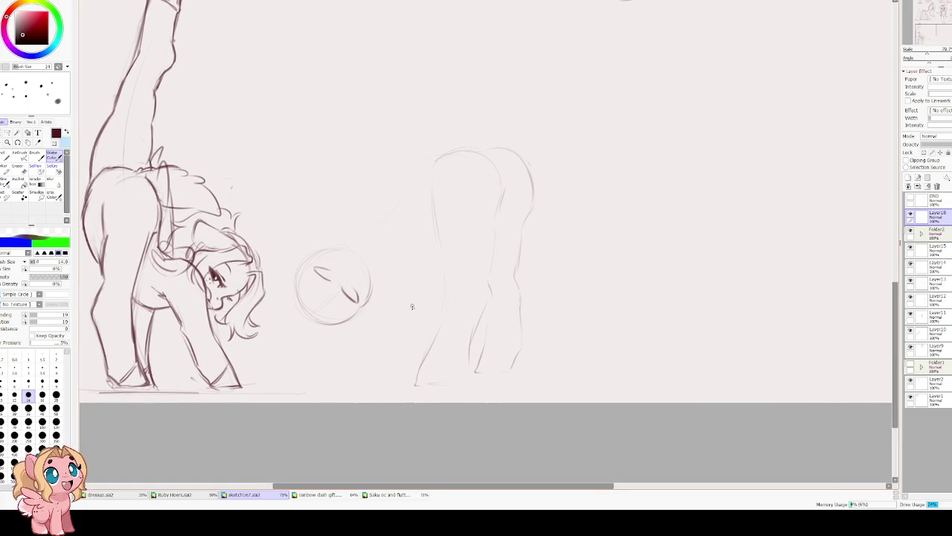
{"action": "key", "text": "e"}
{"action": "key", "text": "e"}
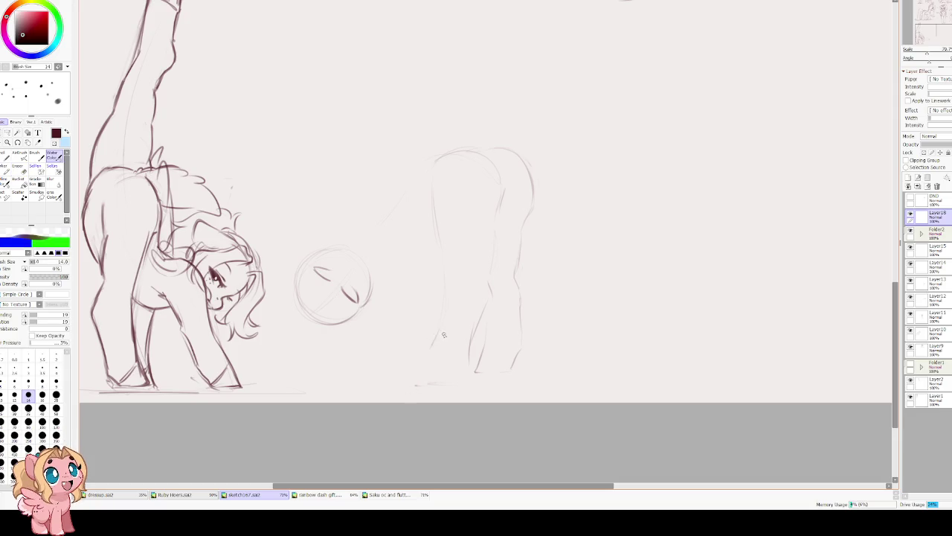
{"action": "left_click_drag", "start_coordinate": [421, 371], "coordinate": [440, 369]}
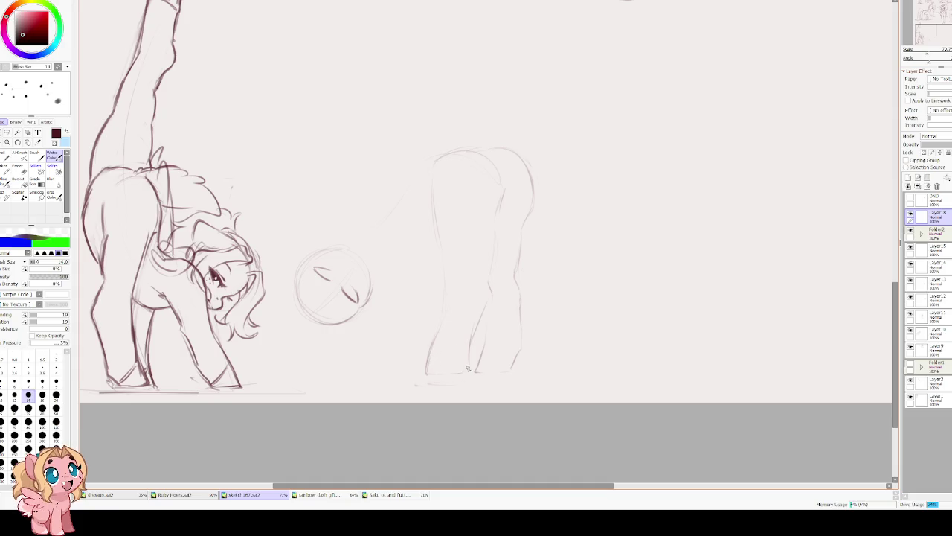
{"action": "key", "text": "ctrl+t"}
{"action": "left_click_drag", "start_coordinate": [482, 288], "coordinate": [510, 302]}
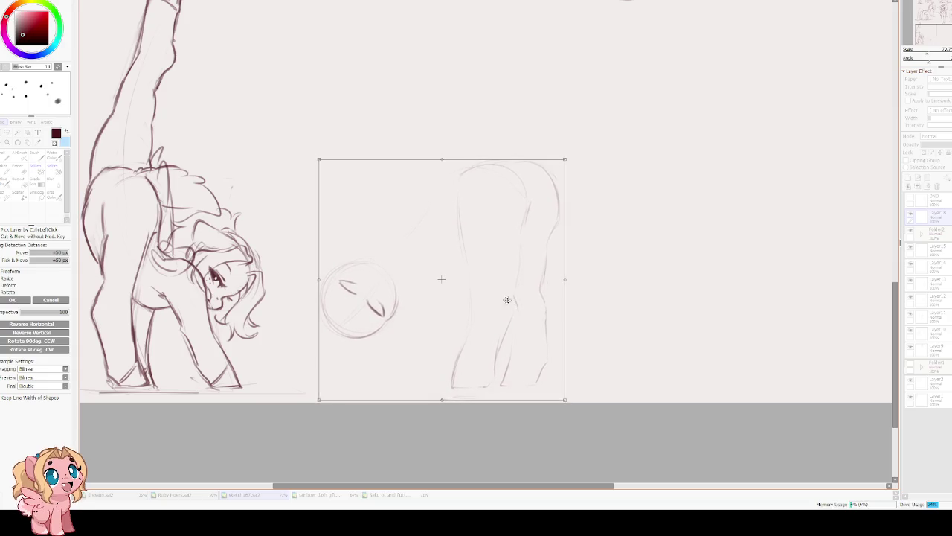
Sketch a neck line joining the head circle to the body.
{"action": "key", "text": "Return"}
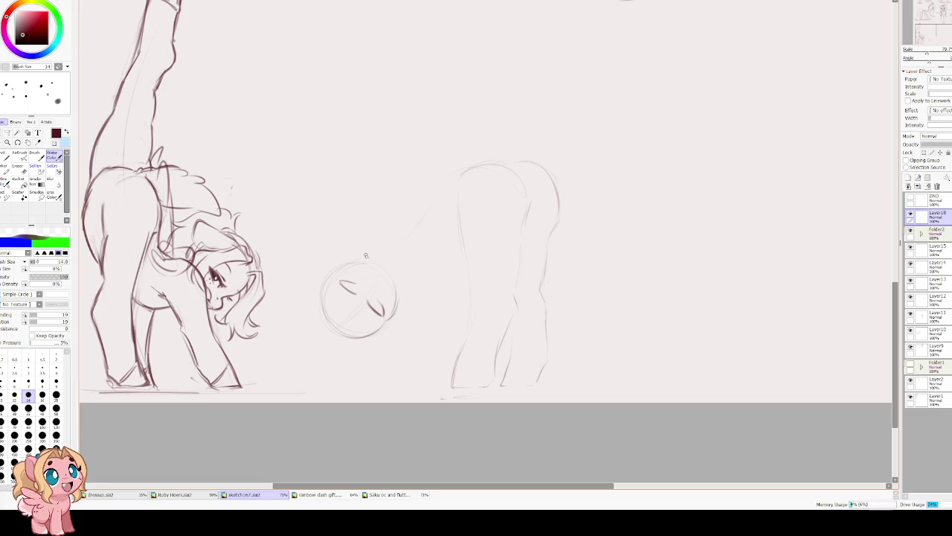
{"action": "left_click_drag", "start_coordinate": [367, 248], "coordinate": [425, 227]}
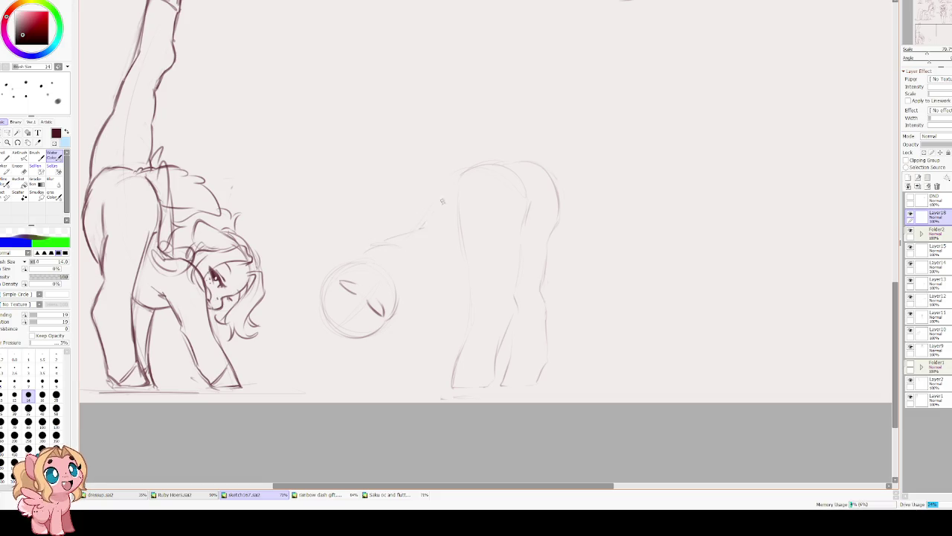
{"action": "mouse_move", "coordinate": [467, 170]}
{"action": "left_mouse_down"}
{"action": "mouse_move", "coordinate": [429, 223]}
{"action": "mouse_move", "coordinate": [458, 173]}
{"action": "left_mouse_up"}
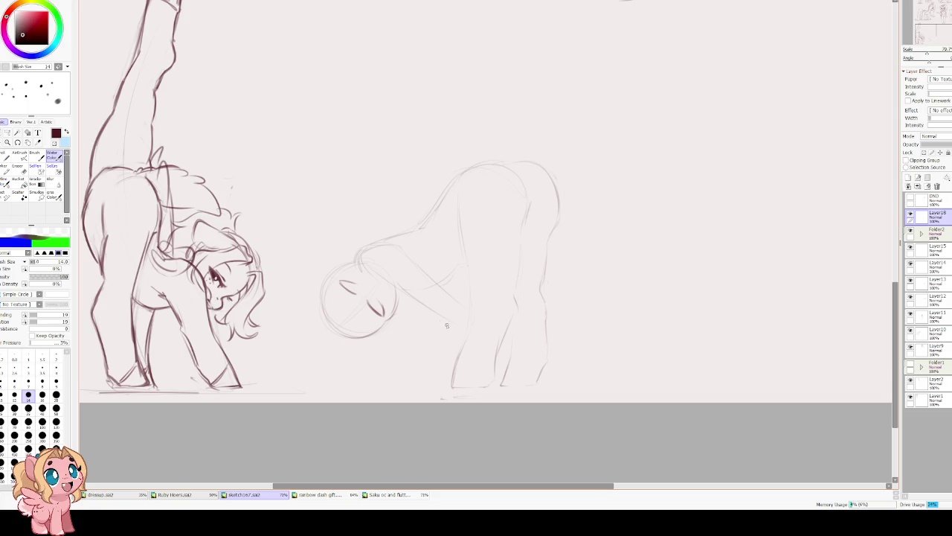
{"action": "left_click_drag", "start_coordinate": [400, 288], "coordinate": [449, 330]}
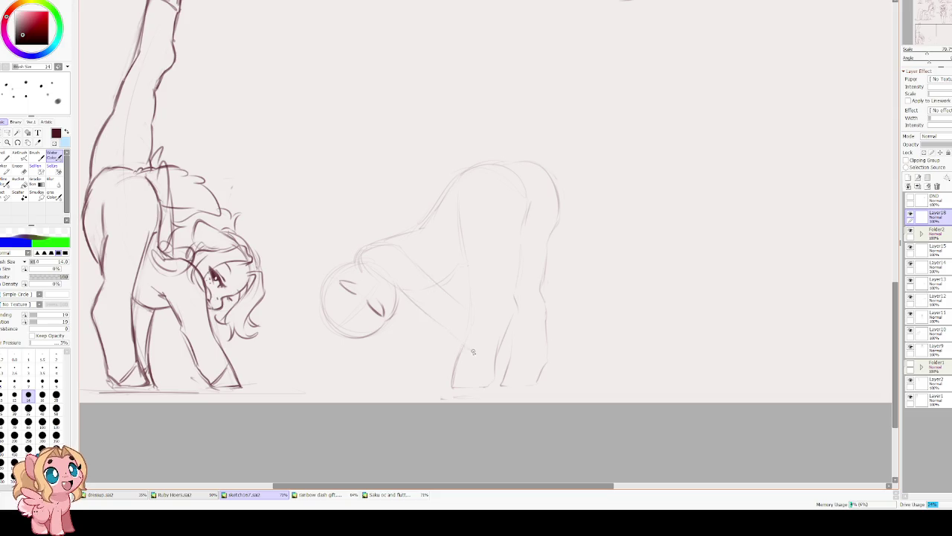
{"action": "key", "text": "ctrl+z"}
Redraw and darken the back line running down to the head circle.
{"action": "left_click_drag", "start_coordinate": [444, 261], "coordinate": [472, 354]}
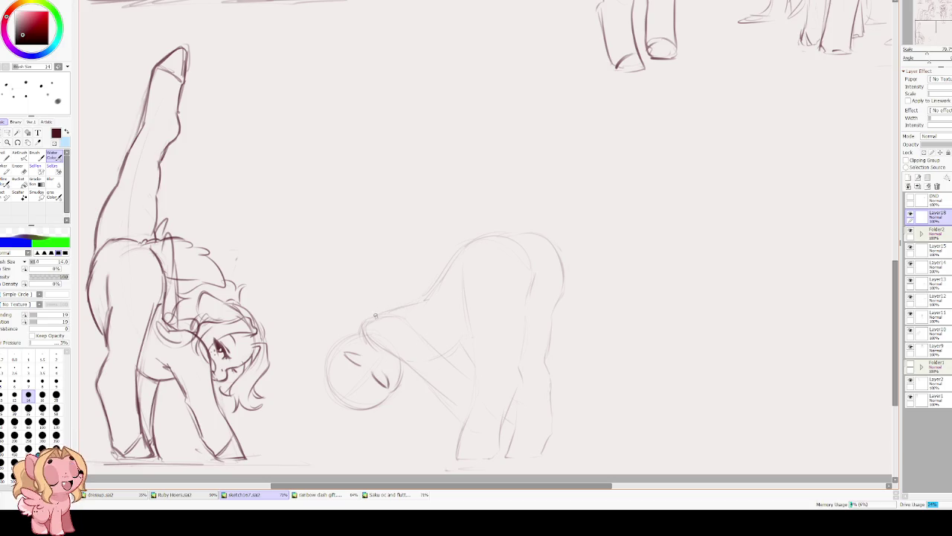
{"action": "mouse_move", "coordinate": [424, 301]}
{"action": "left_mouse_down"}
{"action": "mouse_move", "coordinate": [363, 323]}
{"action": "mouse_move", "coordinate": [457, 410]}
{"action": "left_mouse_up"}
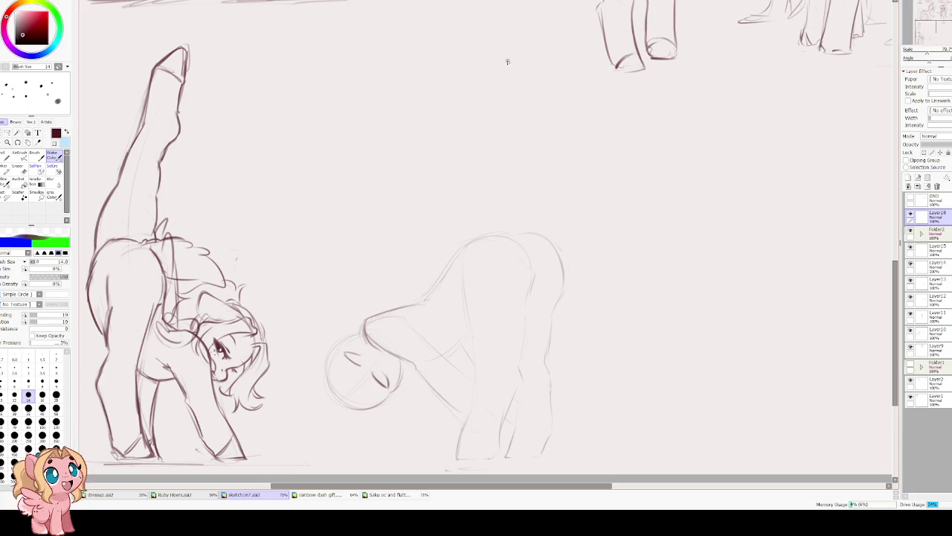
{"action": "scroll", "coordinate": [508, 61], "scroll_direction": "down", "scroll_amount": 1}
{"action": "scroll", "coordinate": [491, 75], "scroll_direction": "down", "scroll_amount": 4}
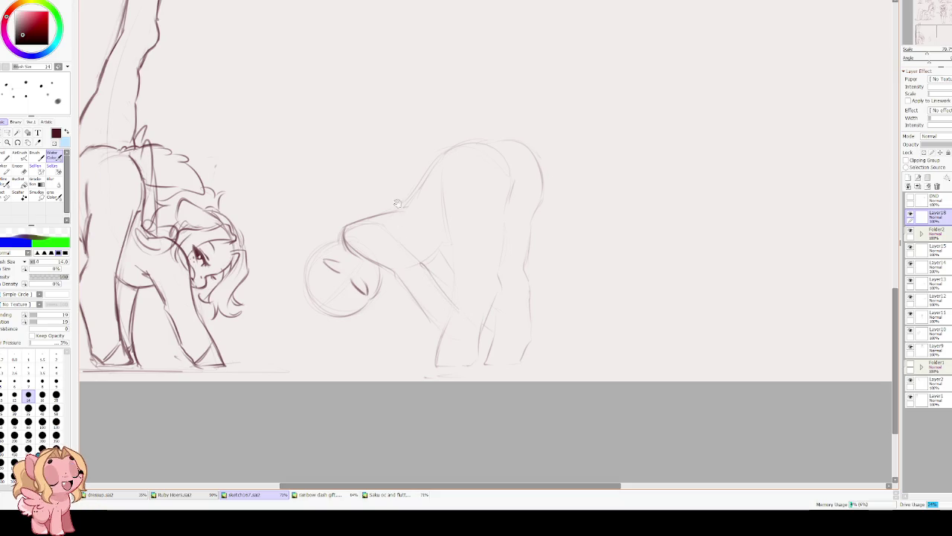
{"action": "scroll", "coordinate": [448, 290], "scroll_direction": "up", "scroll_amount": 5}
{"action": "left_click_drag", "start_coordinate": [423, 292], "coordinate": [484, 251]}
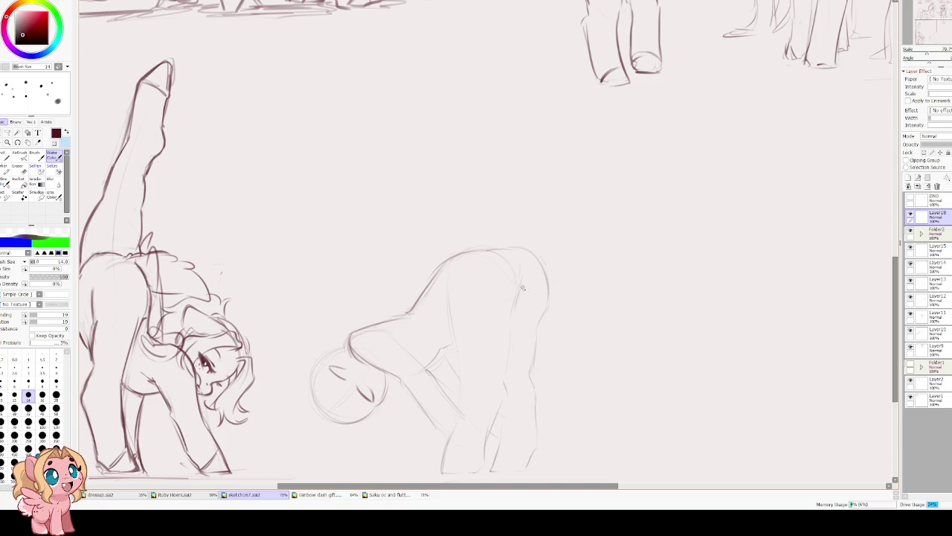
In mirrored view, sketch the upper back curve and the left side contour.
{"action": "scroll", "coordinate": [473, 282], "scroll_direction": "up", "scroll_amount": 1}
{"action": "key", "text": "h"}
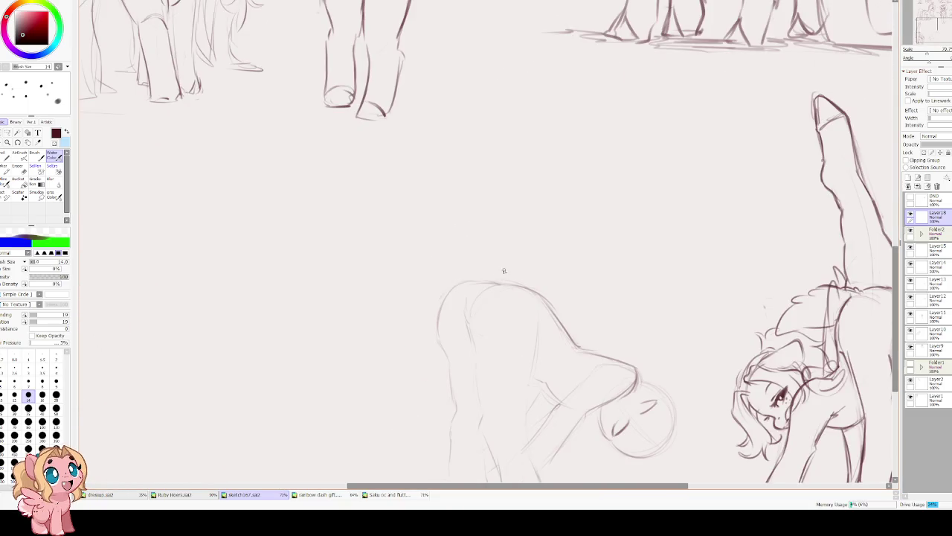
{"action": "key", "text": "e"}
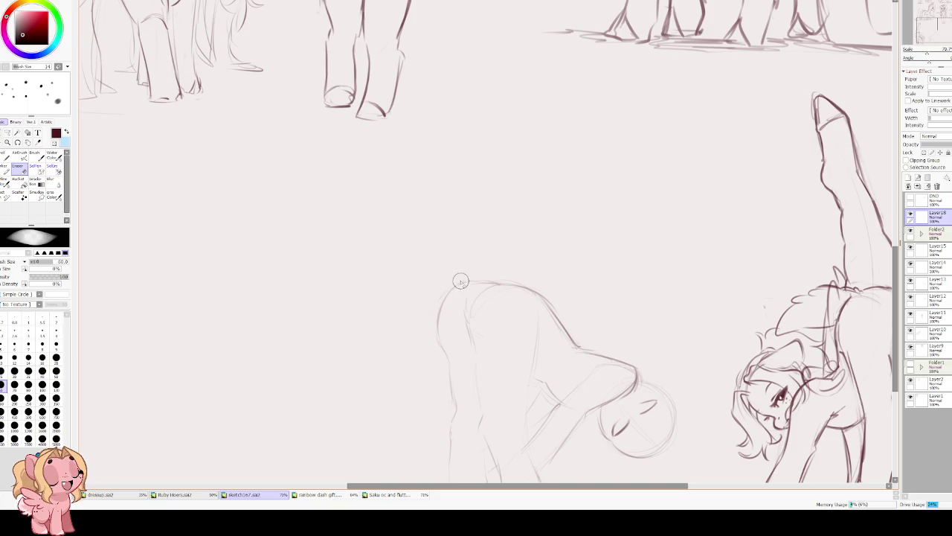
{"action": "key", "text": "b"}
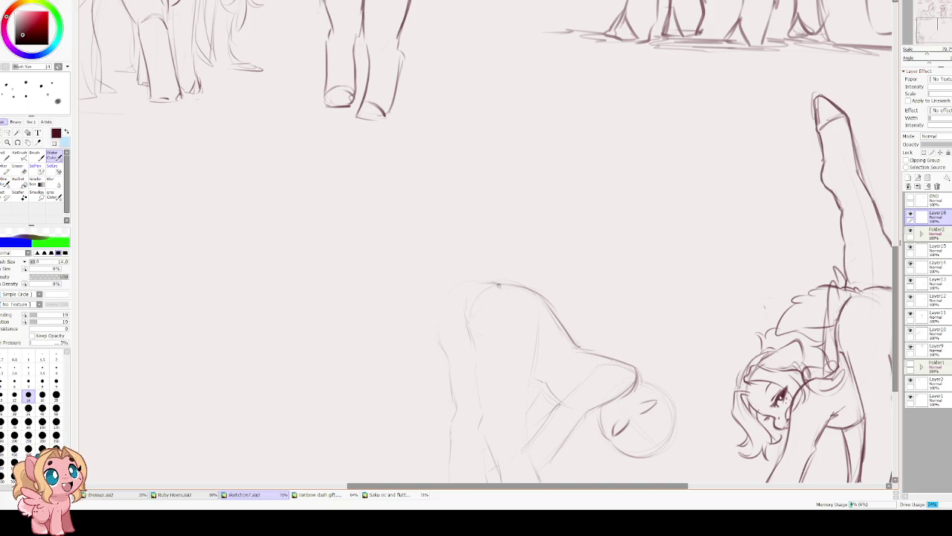
{"action": "left_click_drag", "start_coordinate": [467, 285], "coordinate": [442, 333]}
{"action": "mouse_move", "coordinate": [473, 284]}
{"action": "left_mouse_down"}
{"action": "mouse_move", "coordinate": [505, 272]}
{"action": "mouse_move", "coordinate": [435, 325]}
{"action": "left_mouse_up"}
{"action": "mouse_move", "coordinate": [455, 287]}
{"action": "left_mouse_down"}
{"action": "mouse_move", "coordinate": [436, 333]}
{"action": "mouse_move", "coordinate": [450, 381]}
{"action": "mouse_move", "coordinate": [566, 236]}
{"action": "mouse_move", "coordinate": [472, 327]}
{"action": "left_mouse_up"}
{"action": "key", "text": "h"}
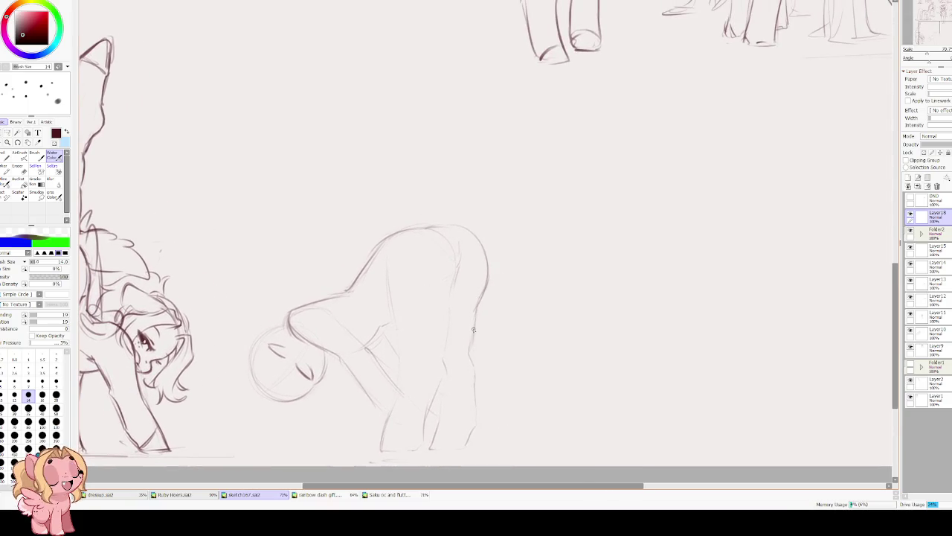
Undo stray back-leg strokes and add a short chest line.
{"action": "mouse_move", "coordinate": [463, 319]}
{"action": "left_mouse_down"}
{"action": "mouse_move", "coordinate": [480, 337]}
{"action": "mouse_move", "coordinate": [482, 309]}
{"action": "mouse_move", "coordinate": [485, 329]}
{"action": "left_mouse_up"}
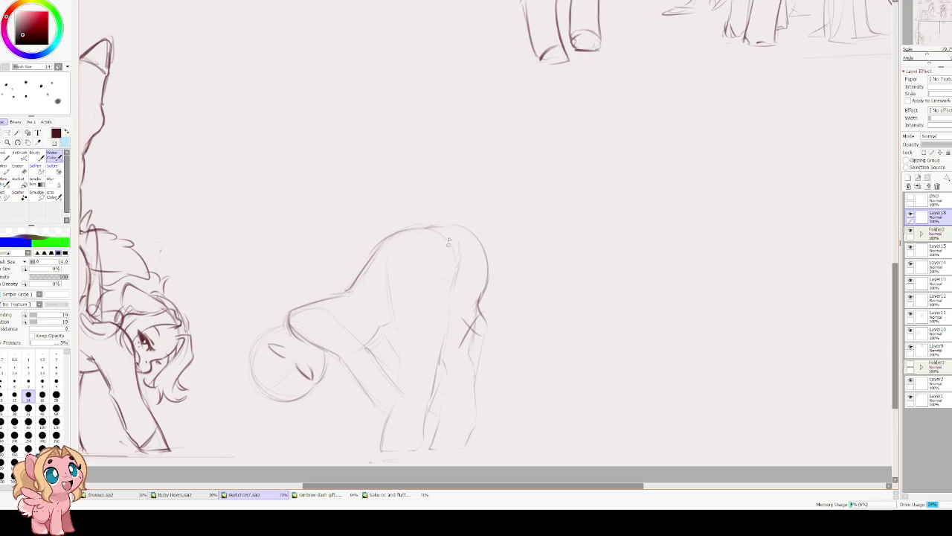
{"action": "key", "text": "ctrl+z"}
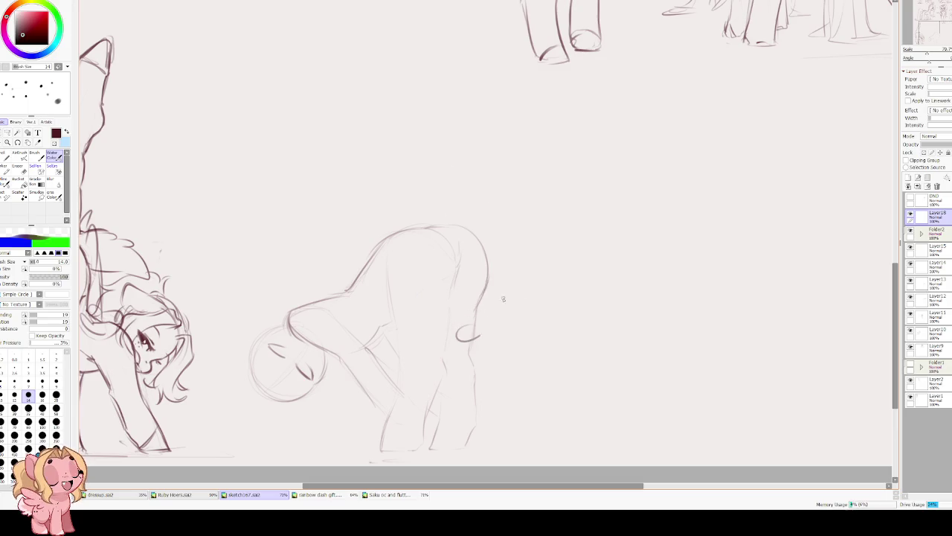
{"action": "left_click_drag", "start_coordinate": [384, 273], "coordinate": [458, 288]}
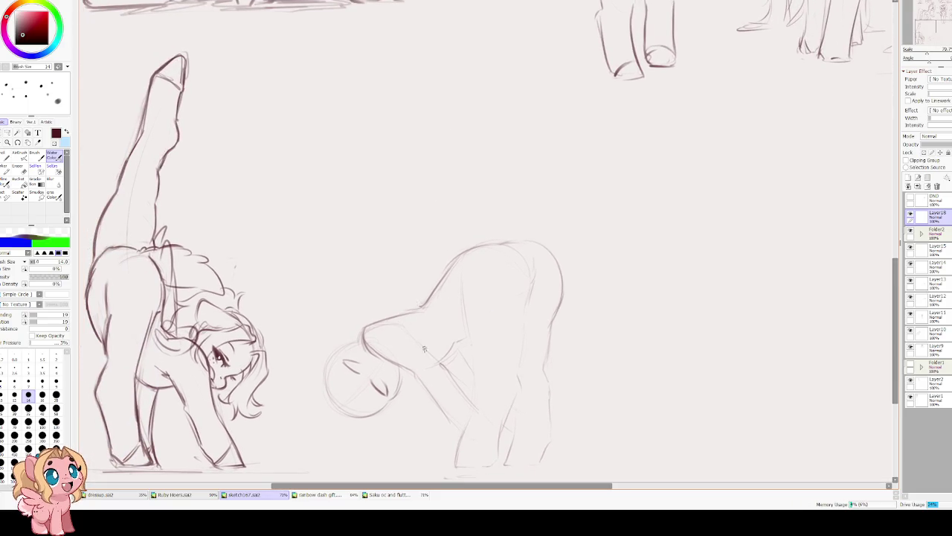
{"action": "left_click_drag", "start_coordinate": [418, 336], "coordinate": [427, 355]}
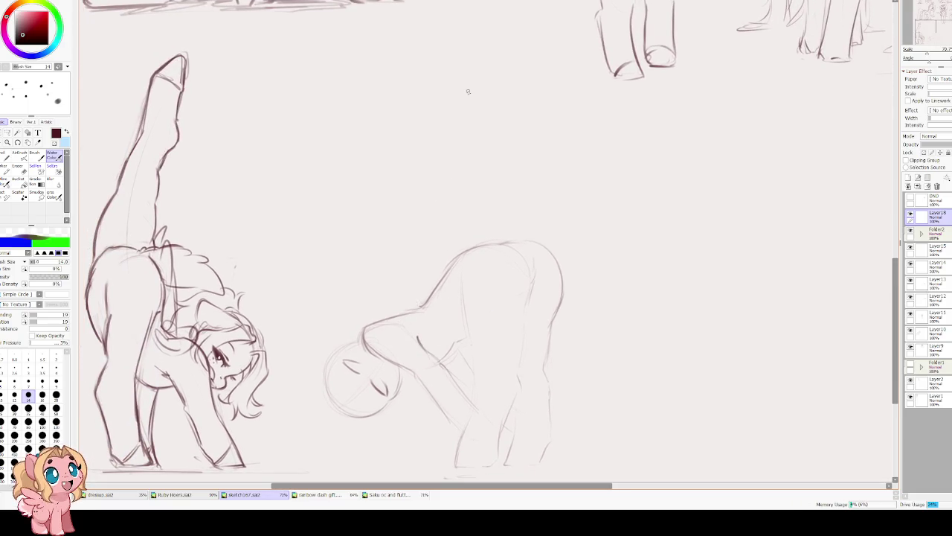
{"action": "scroll", "coordinate": [394, 272], "scroll_direction": "up", "scroll_amount": 2}
{"action": "mouse_move", "coordinate": [392, 342]}
{"action": "left_mouse_down"}
{"action": "mouse_move", "coordinate": [390, 361]}
{"action": "mouse_move", "coordinate": [374, 369]}
{"action": "mouse_move", "coordinate": [417, 348]}
{"action": "left_mouse_up"}
{"action": "key", "text": "ctrl+z"}
{"action": "key", "text": "ctrl+z"}
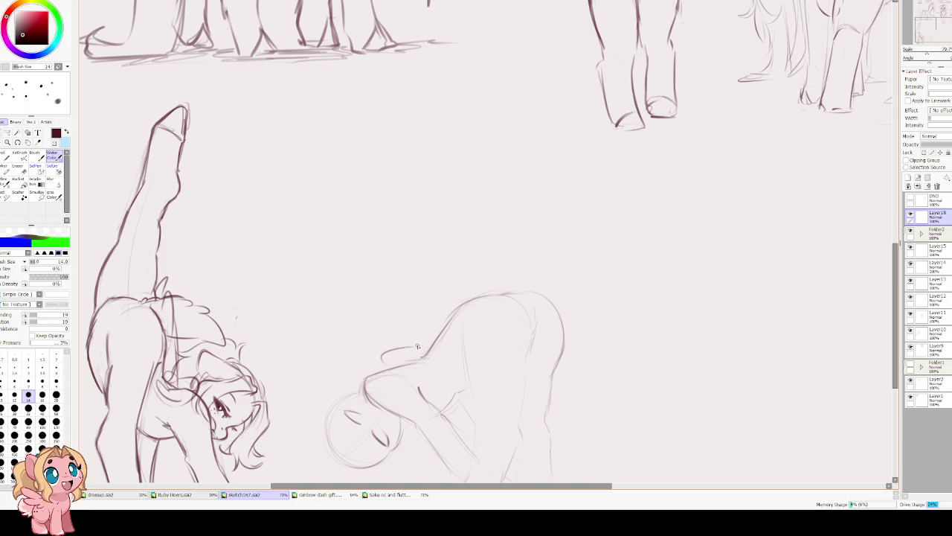
Add more upper-back lines and an ear above the pony's body.
{"action": "mouse_move", "coordinate": [503, 262]}
{"action": "left_mouse_down"}
{"action": "mouse_move", "coordinate": [406, 349]}
{"action": "mouse_move", "coordinate": [433, 355]}
{"action": "left_mouse_up"}
{"action": "left_click_drag", "start_coordinate": [525, 290], "coordinate": [551, 286]}
{"action": "scroll", "coordinate": [521, 186], "scroll_direction": "down", "scroll_amount": 1}
{"action": "scroll", "coordinate": [417, 261], "scroll_direction": "down", "scroll_amount": 2}
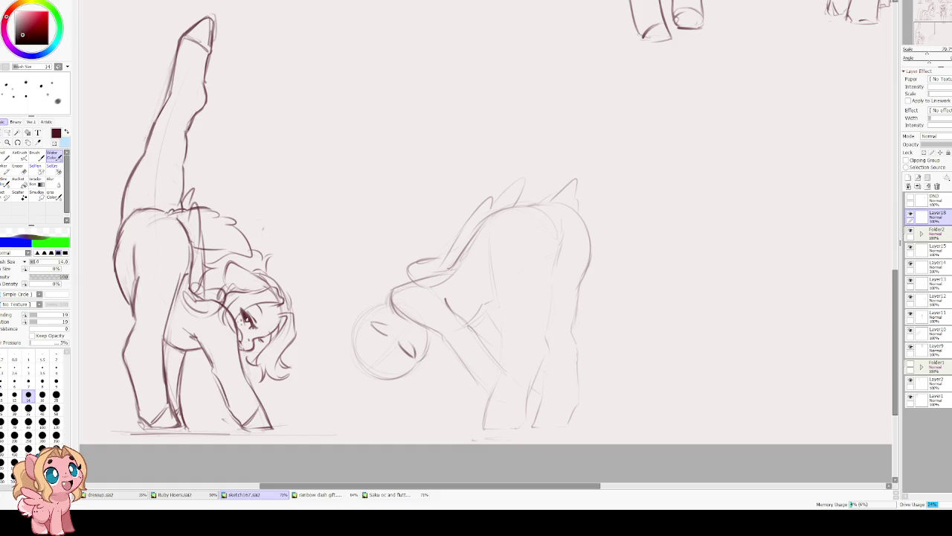
Rotate the view to the face and redraw the lower and upper eyes.
{"action": "scroll", "coordinate": [375, 312], "scroll_direction": "up", "scroll_amount": 2}
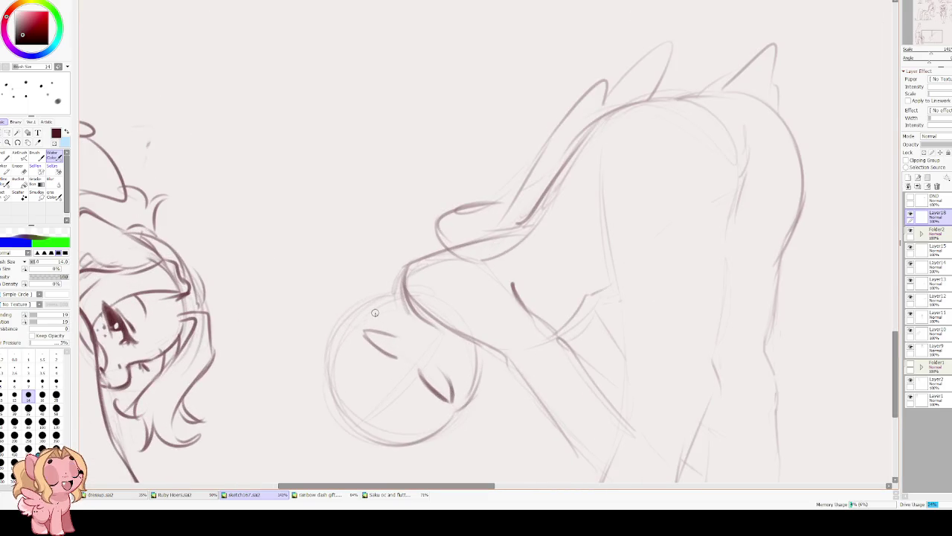
{"action": "mouse_move", "coordinate": [375, 312]}
{"action": "left_mouse_down"}
{"action": "mouse_move", "coordinate": [469, 300]}
{"action": "mouse_move", "coordinate": [502, 280]}
{"action": "left_mouse_up"}
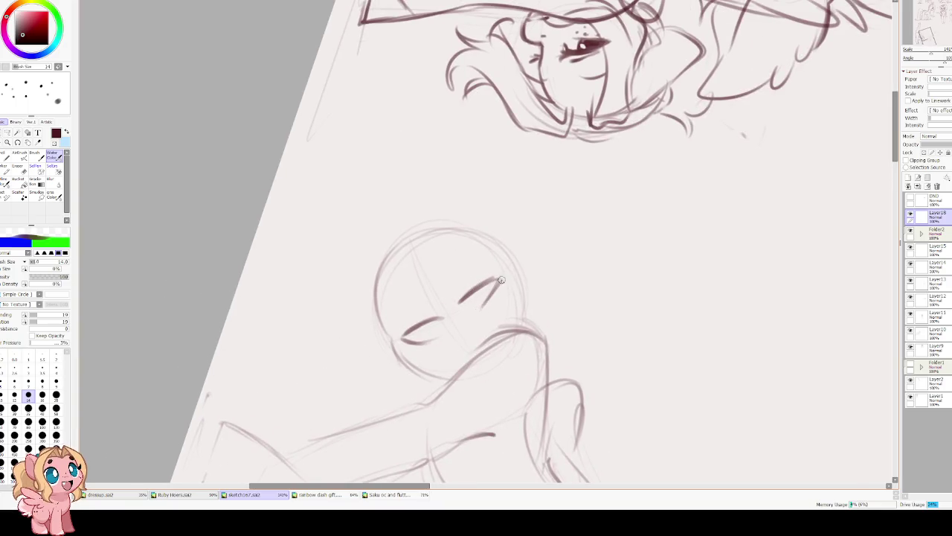
{"action": "mouse_move", "coordinate": [409, 333]}
{"action": "left_mouse_down"}
{"action": "mouse_move", "coordinate": [444, 318]}
{"action": "mouse_move", "coordinate": [414, 335]}
{"action": "left_mouse_up"}
{"action": "left_click_drag", "start_coordinate": [460, 304], "coordinate": [491, 286]}
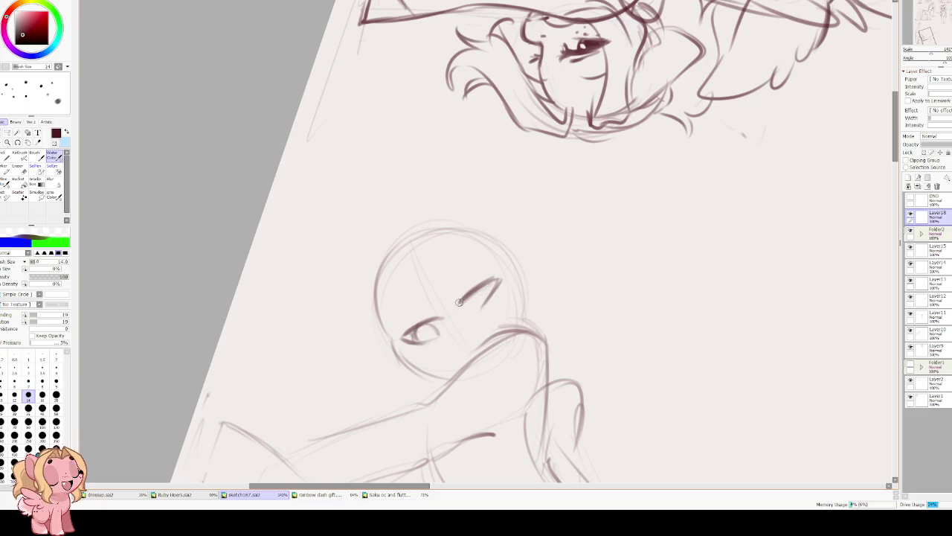
Lasso and adjust the upper eye, then add its lower lid and pupil.
{"action": "key", "text": "End"}
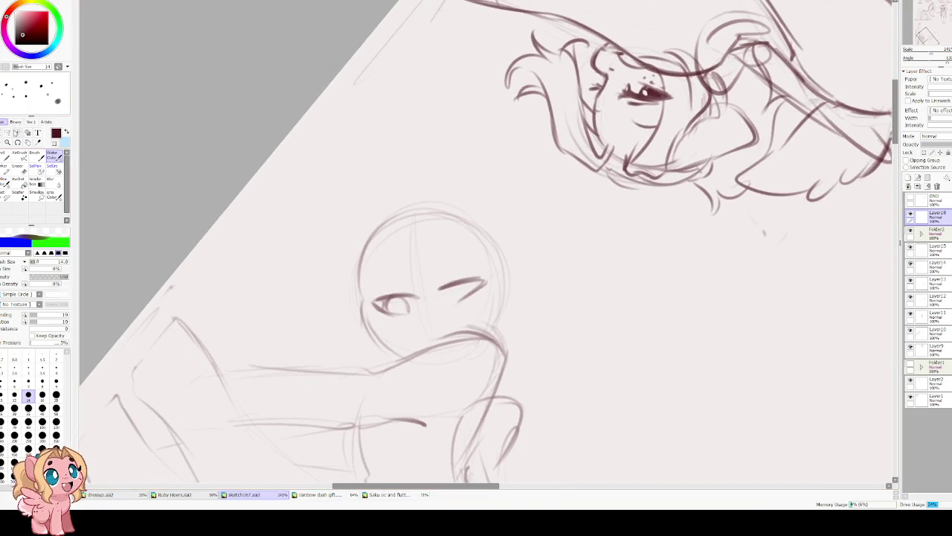
{"action": "left_click", "coordinate": [6, 133]}
{"action": "mouse_move", "coordinate": [462, 274]}
{"action": "left_mouse_down"}
{"action": "mouse_move", "coordinate": [492, 296]}
{"action": "mouse_move", "coordinate": [454, 305]}
{"action": "left_mouse_up"}
{"action": "key", "text": "ctrl+t"}
{"action": "key", "text": "Return"}
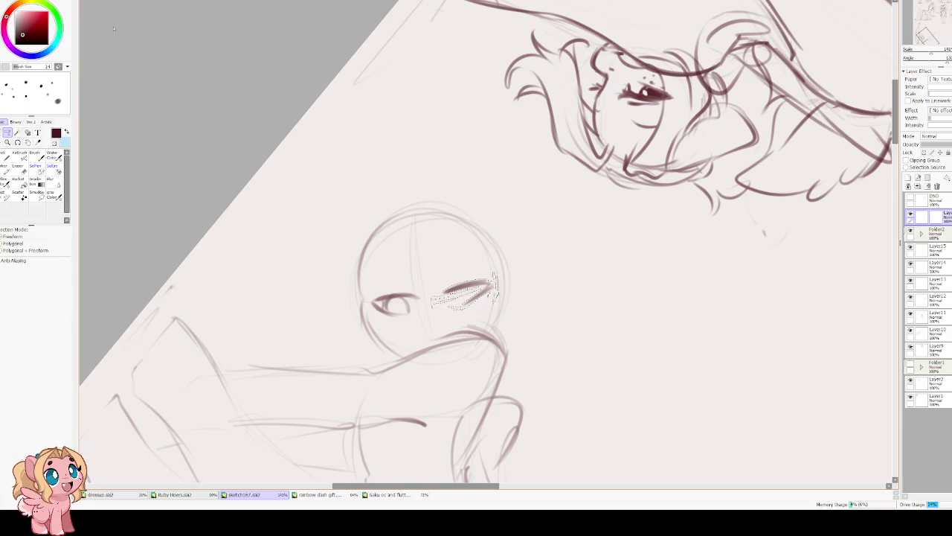
{"action": "key", "text": "b"}
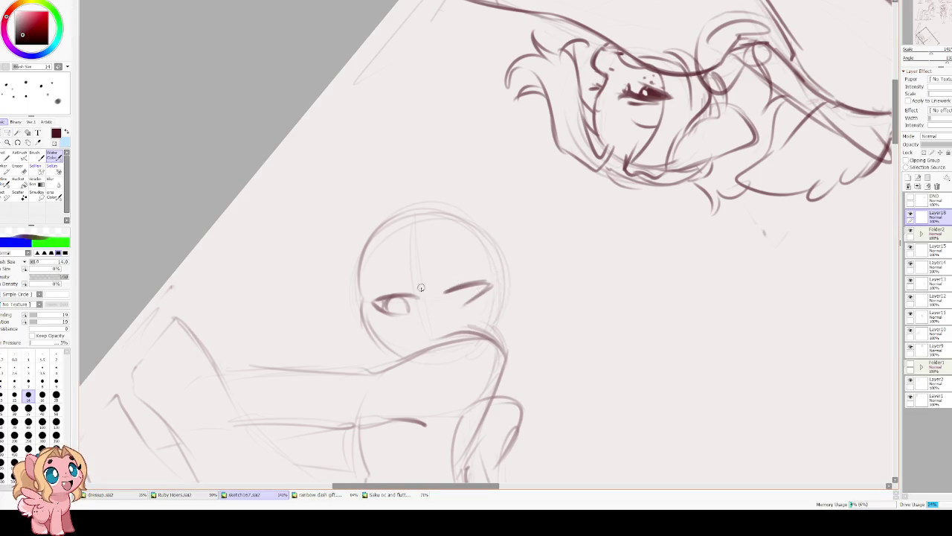
{"action": "mouse_move", "coordinate": [451, 289]}
{"action": "left_mouse_down"}
{"action": "mouse_move", "coordinate": [462, 300]}
{"action": "mouse_move", "coordinate": [476, 287]}
{"action": "mouse_move", "coordinate": [479, 294]}
{"action": "mouse_move", "coordinate": [461, 297]}
{"action": "left_mouse_up"}
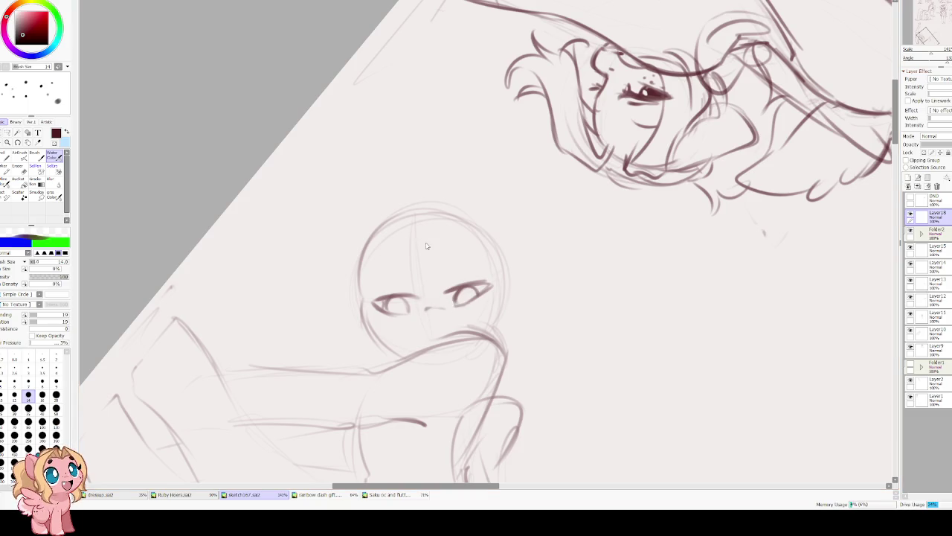
Turn the view upright and lasso around the pony's head.
{"action": "mouse_move", "coordinate": [400, 305]}
{"action": "left_mouse_down"}
{"action": "mouse_move", "coordinate": [560, 351]}
{"action": "mouse_move", "coordinate": [297, 268]}
{"action": "left_mouse_up"}
{"action": "left_click_drag", "start_coordinate": [226, 227], "coordinate": [217, 280]}
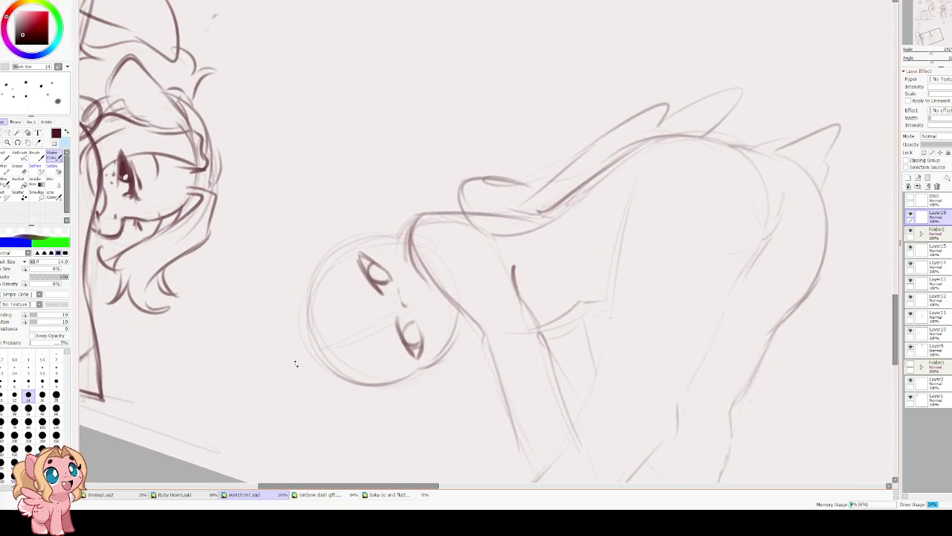
{"action": "left_click", "coordinate": [7, 132]}
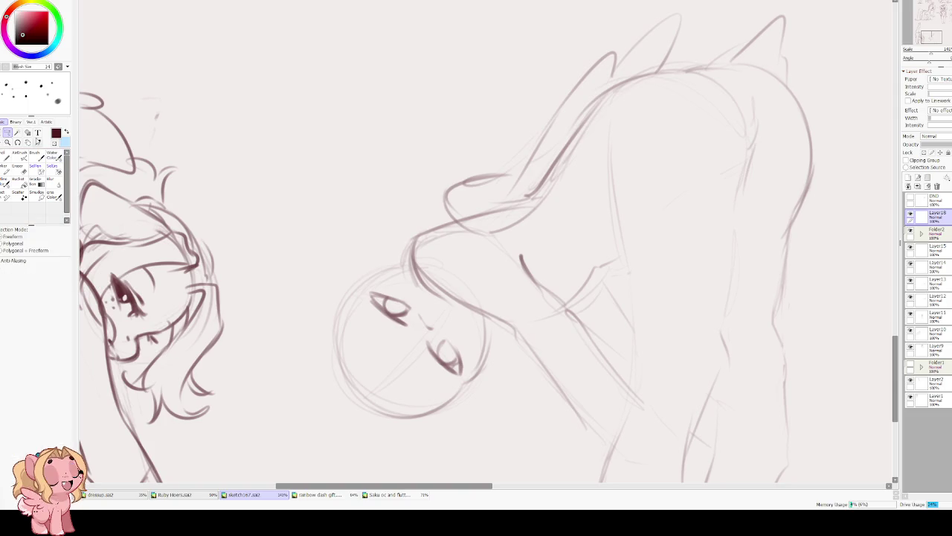
{"action": "mouse_move", "coordinate": [371, 246]}
{"action": "left_mouse_down"}
{"action": "mouse_move", "coordinate": [496, 383]}
{"action": "mouse_move", "coordinate": [485, 324]}
{"action": "left_mouse_up"}
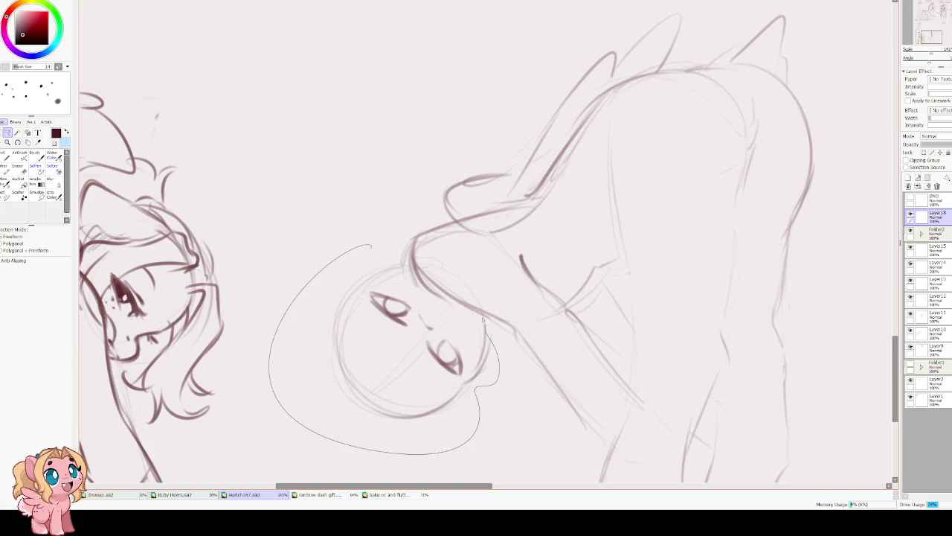
Move the lassoed head of the bent-over pony slightly up and right, then deselect.
{"action": "left_click_drag", "start_coordinate": [422, 292], "coordinate": [387, 249]}
{"action": "key", "text": "ctrl+t"}
{"action": "mouse_move", "coordinate": [427, 326]}
{"action": "left_mouse_down"}
{"action": "mouse_move", "coordinate": [440, 318]}
{"action": "mouse_move", "coordinate": [430, 329]}
{"action": "left_mouse_up"}
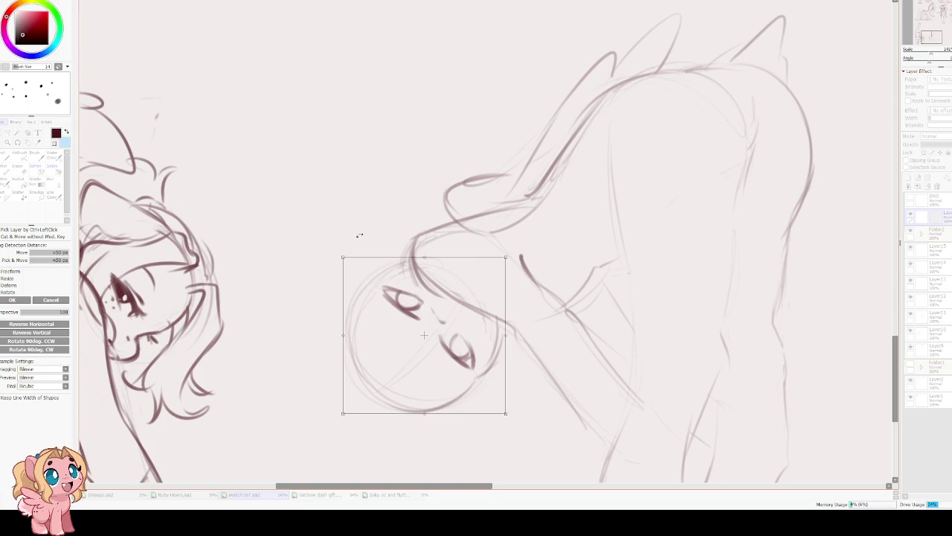
{"action": "key", "text": "Return"}
{"action": "key", "text": "ctrl+d"}
Redraw the pony's hind leg and the top curve of its back.
{"action": "mouse_move", "coordinate": [270, 259]}
{"action": "left_mouse_down"}
{"action": "mouse_move", "coordinate": [456, 211]}
{"action": "mouse_move", "coordinate": [178, 217]}
{"action": "left_mouse_up"}
{"action": "scroll", "coordinate": [181, 220], "scroll_direction": "down", "scroll_amount": 4}
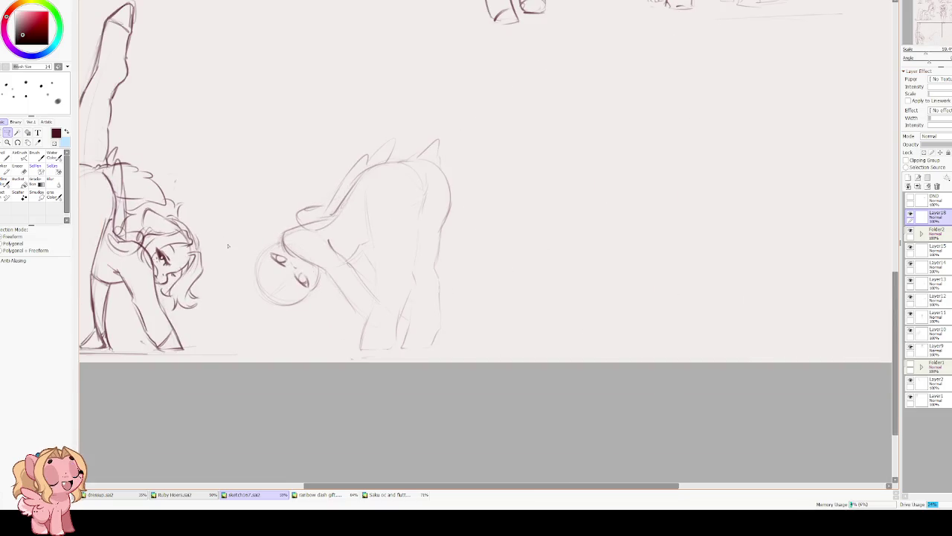
{"action": "scroll", "coordinate": [233, 248], "scroll_direction": "up", "scroll_amount": 2}
{"action": "scroll", "coordinate": [300, 223], "scroll_direction": "up", "scroll_amount": 1}
{"action": "scroll", "coordinate": [335, 231], "scroll_direction": "up", "scroll_amount": 1}
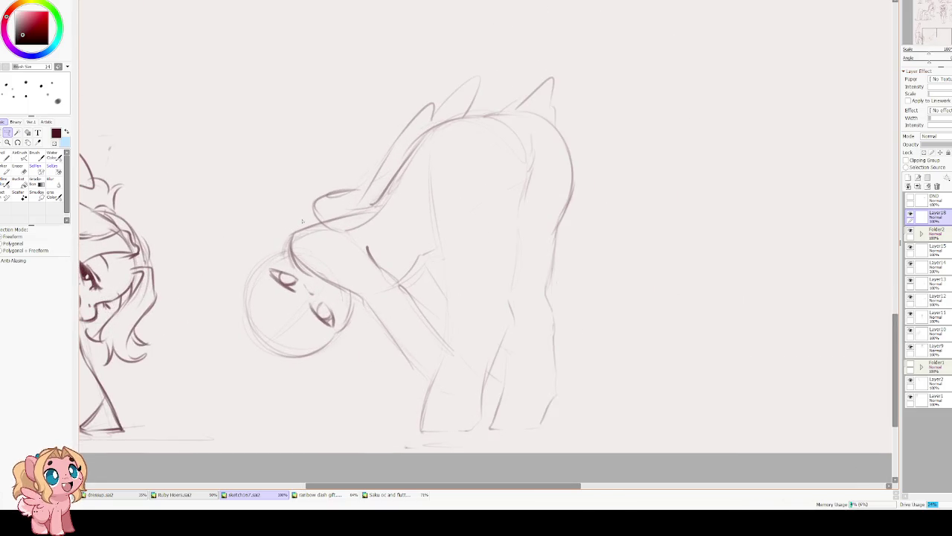
{"action": "key", "text": "b"}
{"action": "mouse_move", "coordinate": [433, 379]}
{"action": "left_mouse_down"}
{"action": "mouse_move", "coordinate": [458, 279]}
{"action": "mouse_move", "coordinate": [453, 253]}
{"action": "left_mouse_up"}
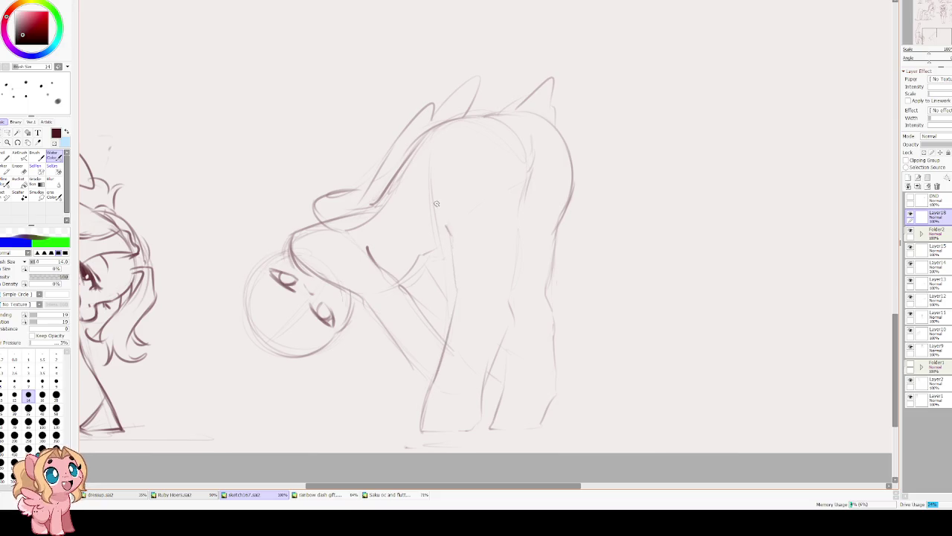
{"action": "left_click_drag", "start_coordinate": [443, 218], "coordinate": [440, 177]}
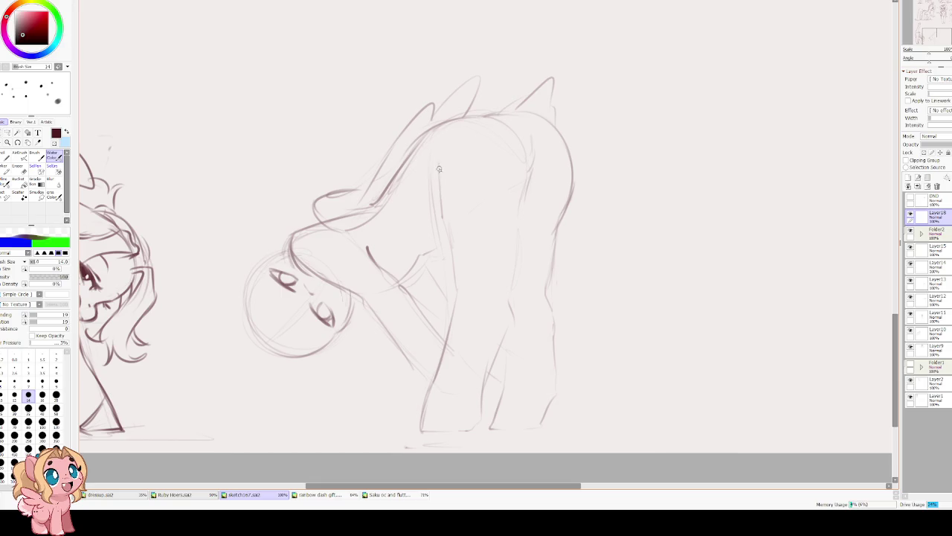
{"action": "mouse_move", "coordinate": [422, 138]}
{"action": "left_mouse_down"}
{"action": "mouse_move", "coordinate": [518, 164]}
{"action": "mouse_move", "coordinate": [526, 129]}
{"action": "mouse_move", "coordinate": [509, 294]}
{"action": "left_mouse_up"}
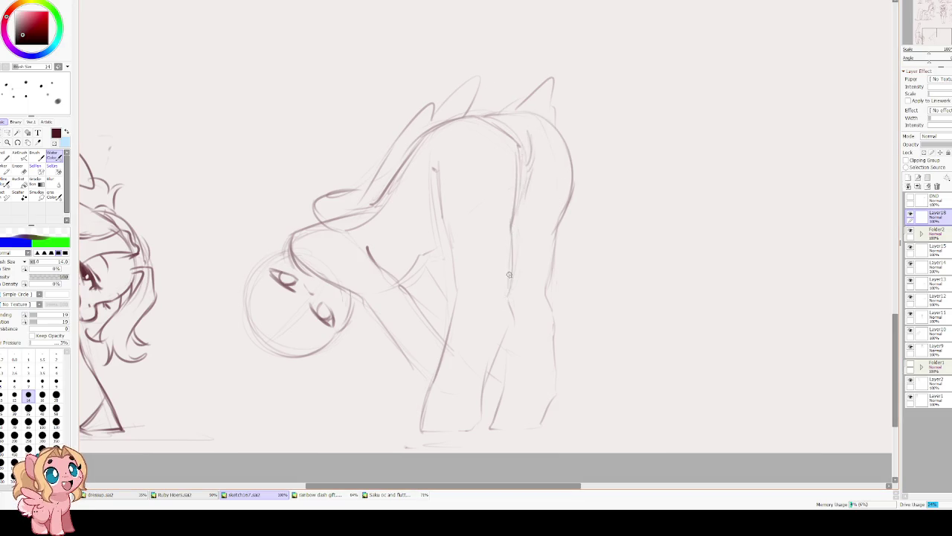
Mirror the view to check the drawing and glance at the neighbouring sketch.
{"action": "key", "text": "h"}
{"action": "key", "text": "h"}
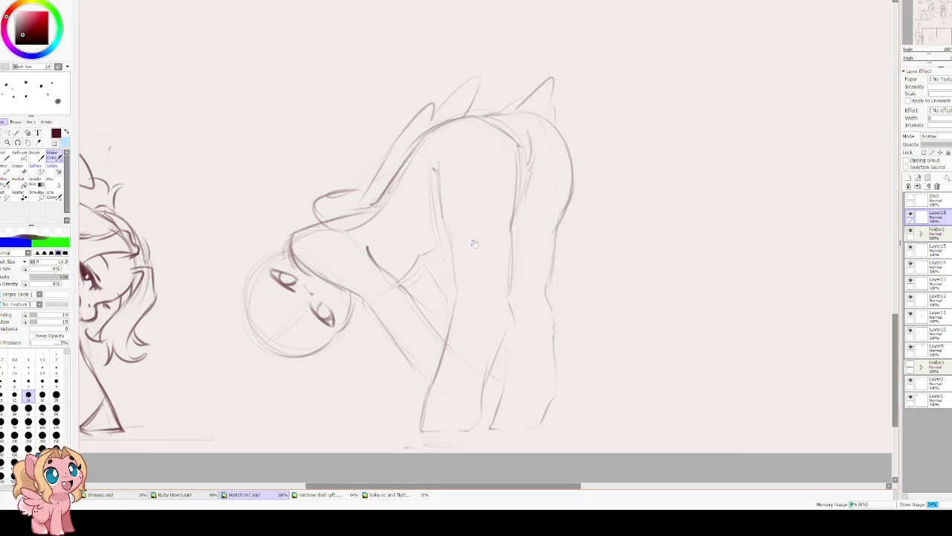
{"action": "mouse_move", "coordinate": [448, 300]}
{"action": "left_mouse_down"}
{"action": "mouse_move", "coordinate": [818, 298]}
{"action": "mouse_move", "coordinate": [415, 277]}
{"action": "mouse_move", "coordinate": [120, 242]}
{"action": "left_mouse_up"}
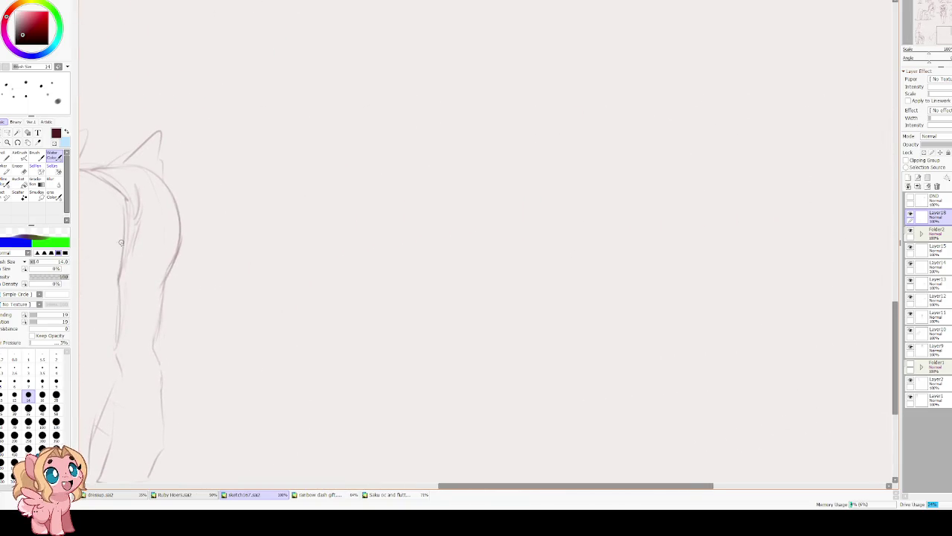
{"action": "scroll", "coordinate": [191, 261], "scroll_direction": "down", "scroll_amount": 5}
{"action": "scroll", "coordinate": [201, 275], "scroll_direction": "up", "scroll_amount": 1}
{"action": "scroll", "coordinate": [214, 288], "scroll_direction": "up", "scroll_amount": 1}
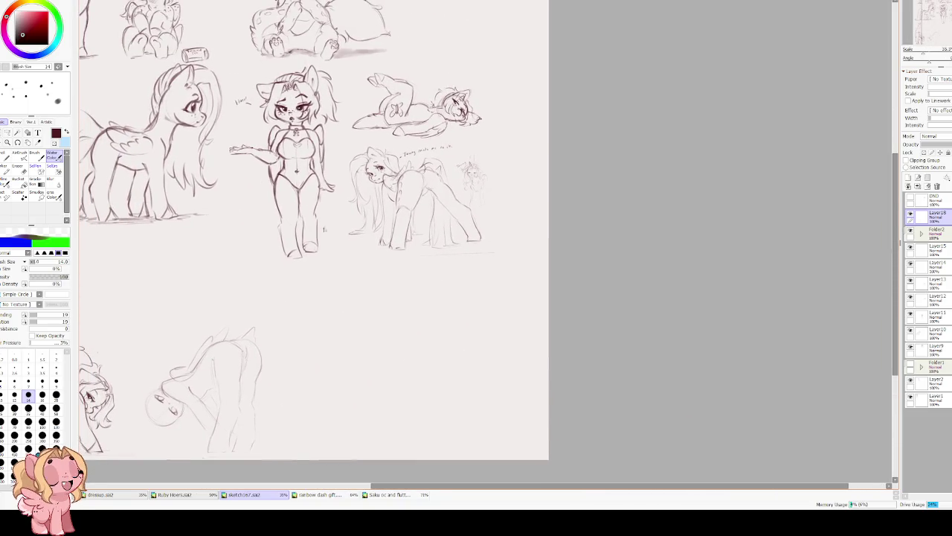
Try a curl at the standing pony's hip, then undo it.
{"action": "scroll", "coordinate": [419, 197], "scroll_direction": "up", "scroll_amount": 1}
{"action": "scroll", "coordinate": [419, 196], "scroll_direction": "up", "scroll_amount": 1}
{"action": "scroll", "coordinate": [261, 202], "scroll_direction": "up", "scroll_amount": 1}
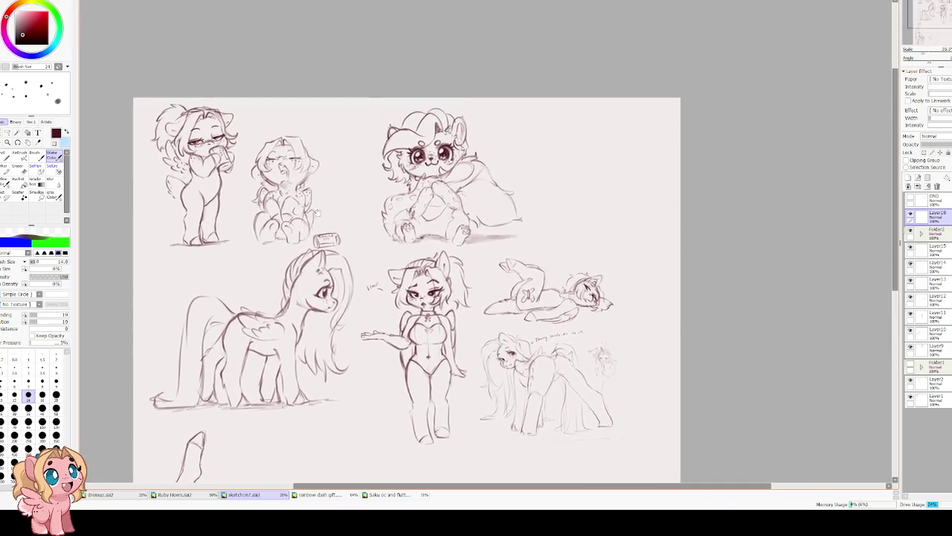
{"action": "scroll", "coordinate": [296, 212], "scroll_direction": "up", "scroll_amount": 1}
{"action": "scroll", "coordinate": [296, 212], "scroll_direction": "up", "scroll_amount": 2}
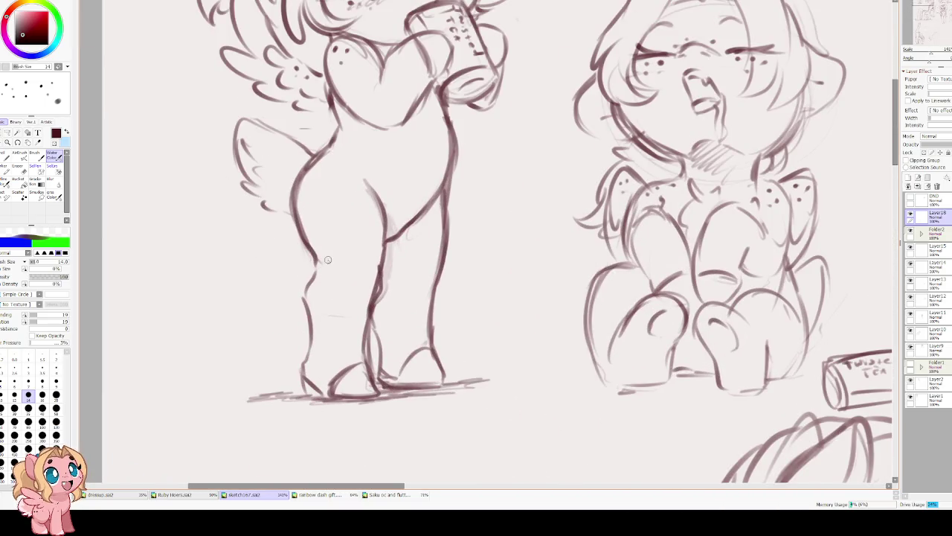
{"action": "left_click_drag", "start_coordinate": [320, 260], "coordinate": [343, 291]}
{"action": "key", "text": "ctrl+z"}
Zoom out and back in onto the two bending rear-view ponies at the bottom.
{"action": "scroll", "coordinate": [361, 287], "scroll_direction": "up", "scroll_amount": 2}
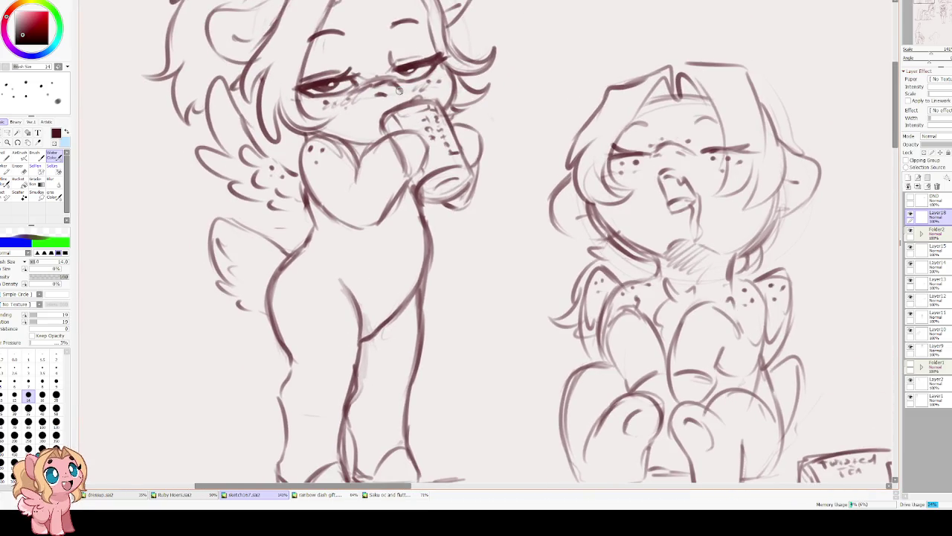
{"action": "scroll", "coordinate": [361, 287], "scroll_direction": "down", "scroll_amount": 3}
{"action": "scroll", "coordinate": [431, 257], "scroll_direction": "down", "scroll_amount": 1}
{"action": "scroll", "coordinate": [460, 235], "scroll_direction": "up", "scroll_amount": 1}
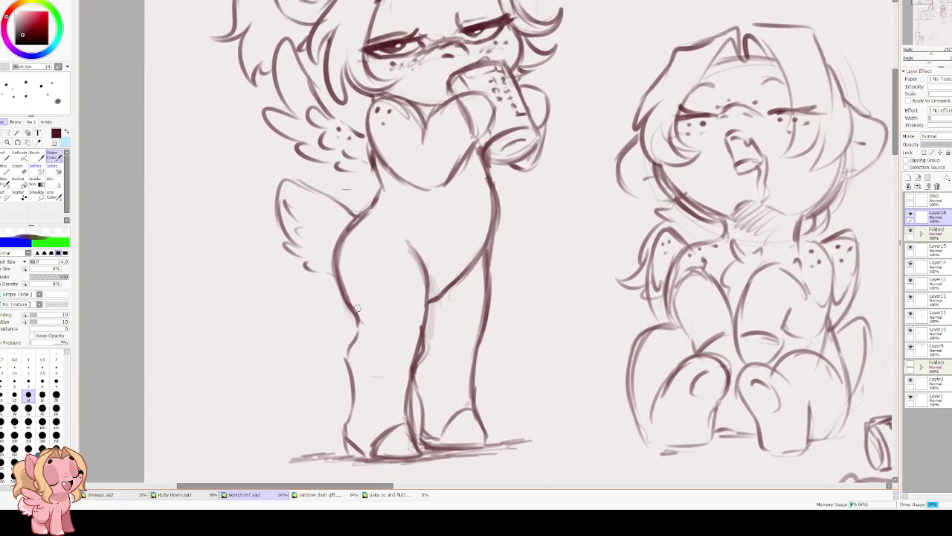
{"action": "scroll", "coordinate": [357, 334], "scroll_direction": "down", "scroll_amount": 2}
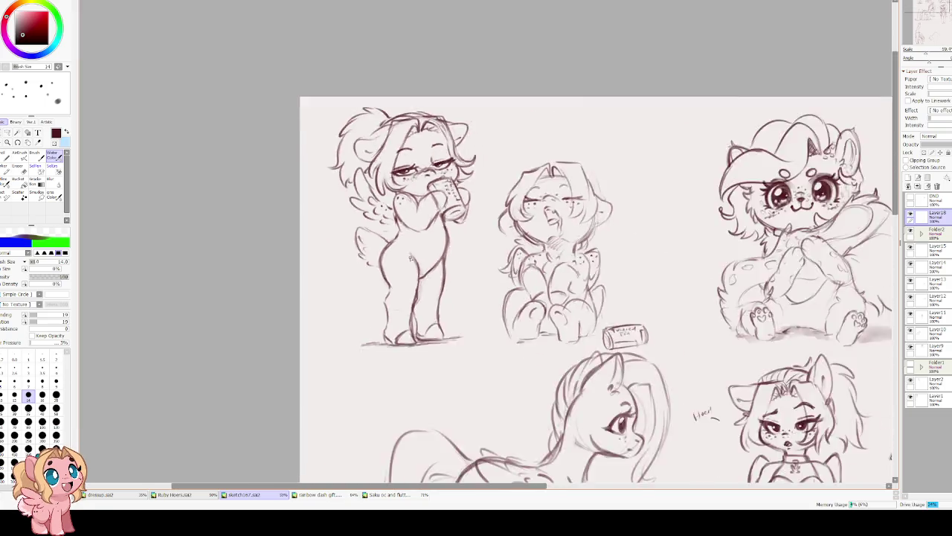
{"action": "scroll", "coordinate": [358, 334], "scroll_direction": "down", "scroll_amount": 2}
{"action": "scroll", "coordinate": [358, 334], "scroll_direction": "down", "scroll_amount": 1}
{"action": "scroll", "coordinate": [409, 318], "scroll_direction": "down", "scroll_amount": 1}
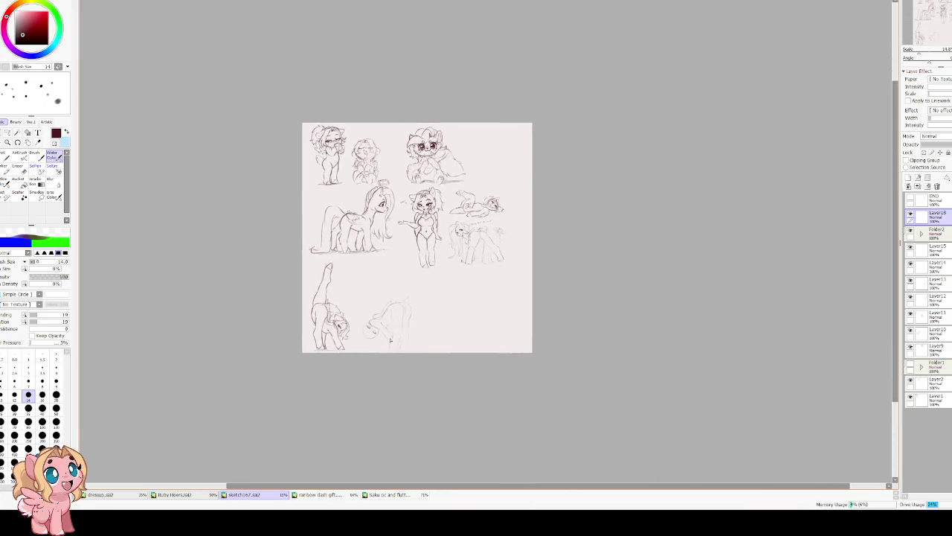
{"action": "scroll", "coordinate": [409, 317], "scroll_direction": "up", "scroll_amount": 4}
{"action": "scroll", "coordinate": [409, 318], "scroll_direction": "up", "scroll_amount": 1}
Erase the bending pony's old front-leg lines and test new front-leg strokes, undoing each.
{"action": "key", "text": "e"}
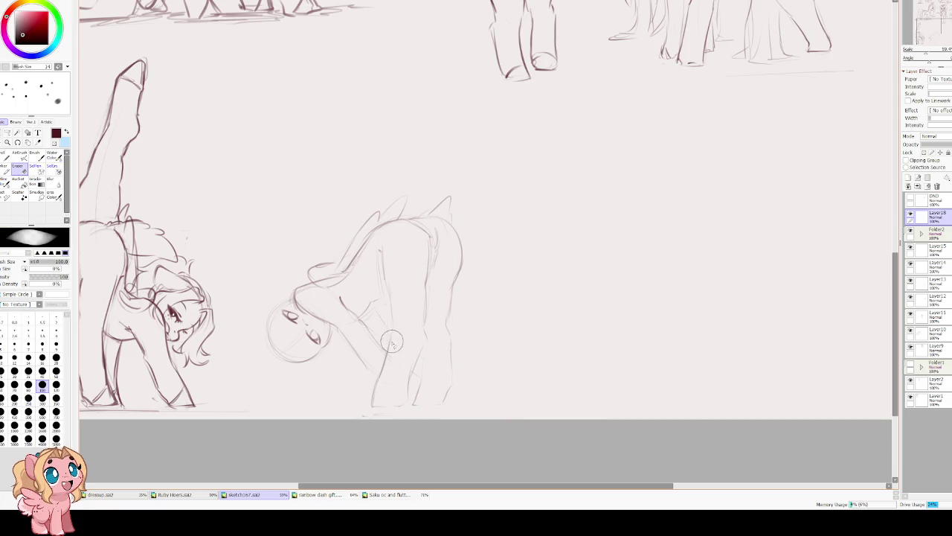
{"action": "left_click_drag", "start_coordinate": [381, 328], "coordinate": [388, 353]}
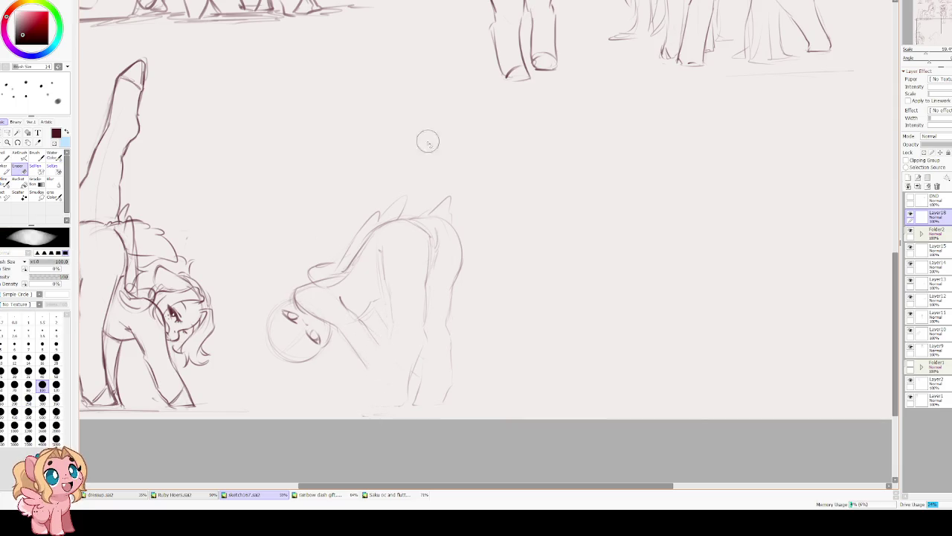
{"action": "key", "text": "e"}
{"action": "left_click_drag", "start_coordinate": [386, 348], "coordinate": [371, 402]}
{"action": "key", "text": "ctrl+z"}
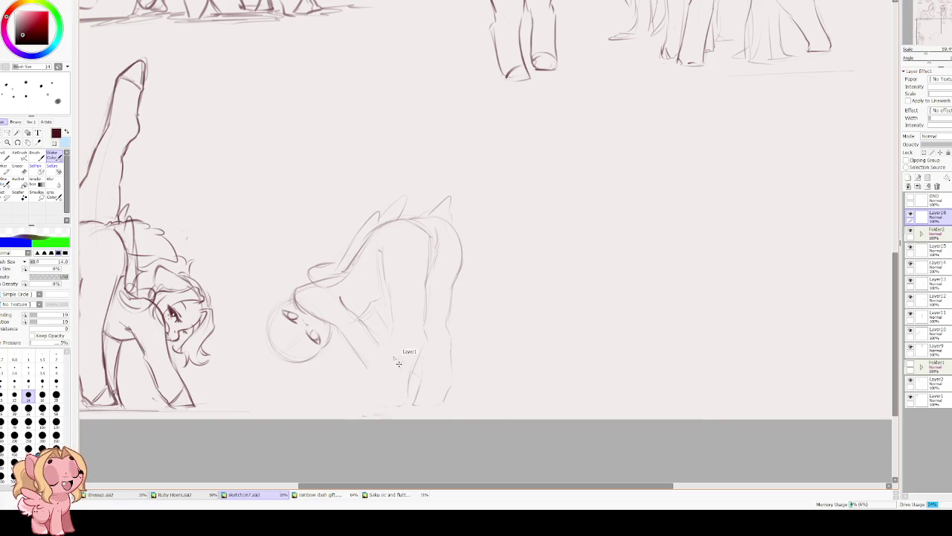
{"action": "key", "text": "ctrl+z"}
{"action": "left_click_drag", "start_coordinate": [391, 339], "coordinate": [372, 402]}
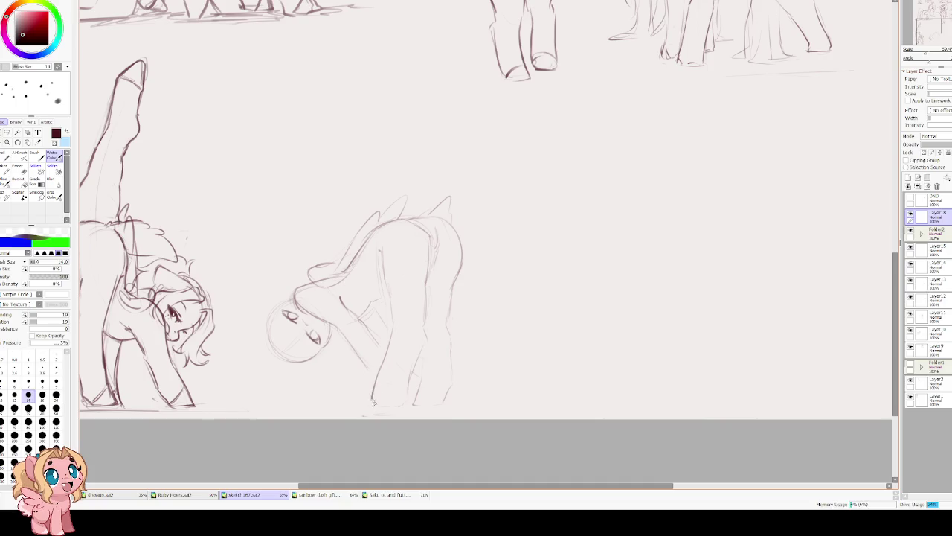
{"action": "key", "text": "ctrl+z"}
{"action": "mouse_move", "coordinate": [385, 347]}
{"action": "left_mouse_down"}
{"action": "mouse_move", "coordinate": [372, 403]}
{"action": "mouse_move", "coordinate": [397, 402]}
{"action": "mouse_move", "coordinate": [421, 355]}
{"action": "left_mouse_up"}
{"action": "key", "text": "ctrl+z"}
{"action": "key", "text": "ctrl+z"}
{"action": "key", "text": "ctrl+z"}
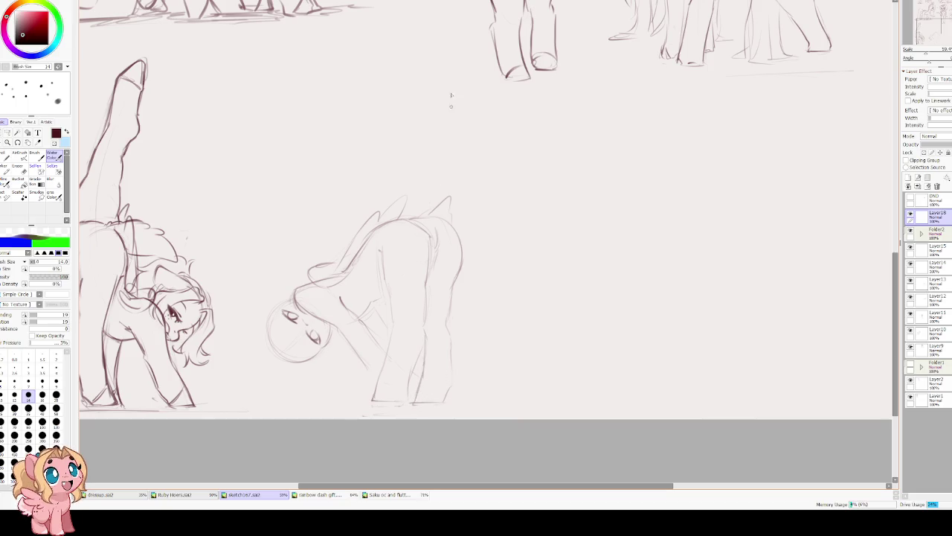
Darken the chest and foreleg lines, then mirror the view to check proportions.
{"action": "left_click_drag", "start_coordinate": [417, 360], "coordinate": [423, 340]}
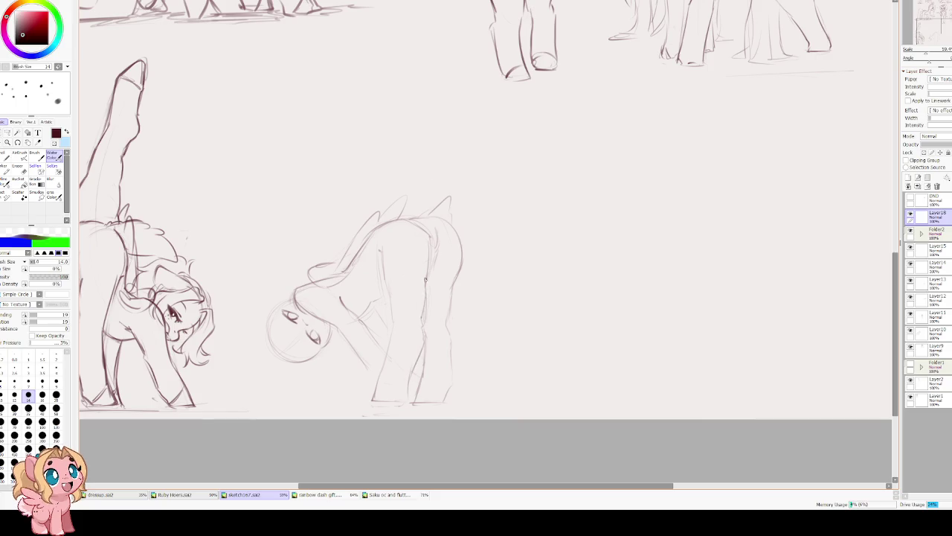
{"action": "left_click_drag", "start_coordinate": [382, 253], "coordinate": [393, 329]}
{"action": "left_click_drag", "start_coordinate": [387, 287], "coordinate": [390, 328]}
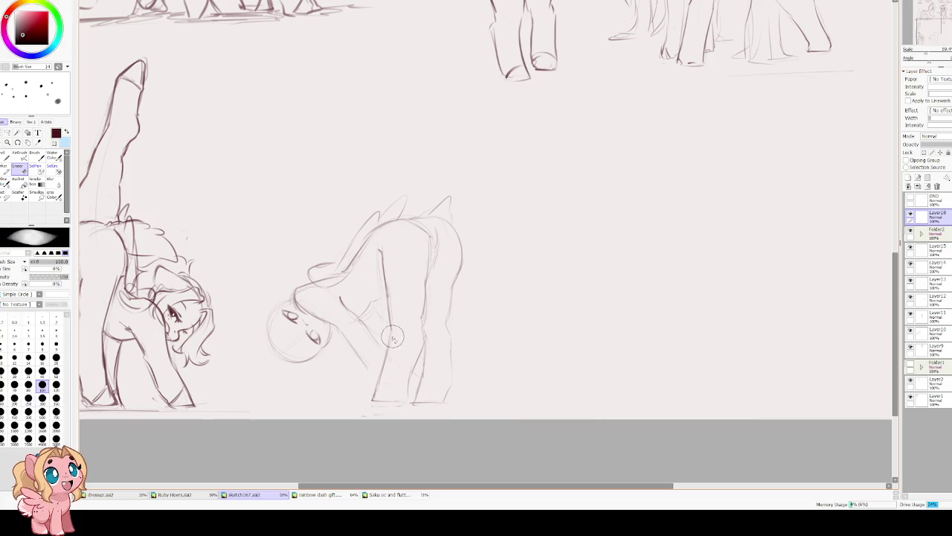
{"action": "left_click_drag", "start_coordinate": [385, 268], "coordinate": [388, 320]}
{"action": "mouse_move", "coordinate": [381, 264]}
{"action": "left_mouse_down"}
{"action": "mouse_move", "coordinate": [389, 317]}
{"action": "mouse_move", "coordinate": [376, 398]}
{"action": "left_mouse_up"}
{"action": "left_click_drag", "start_coordinate": [385, 363], "coordinate": [375, 401]}
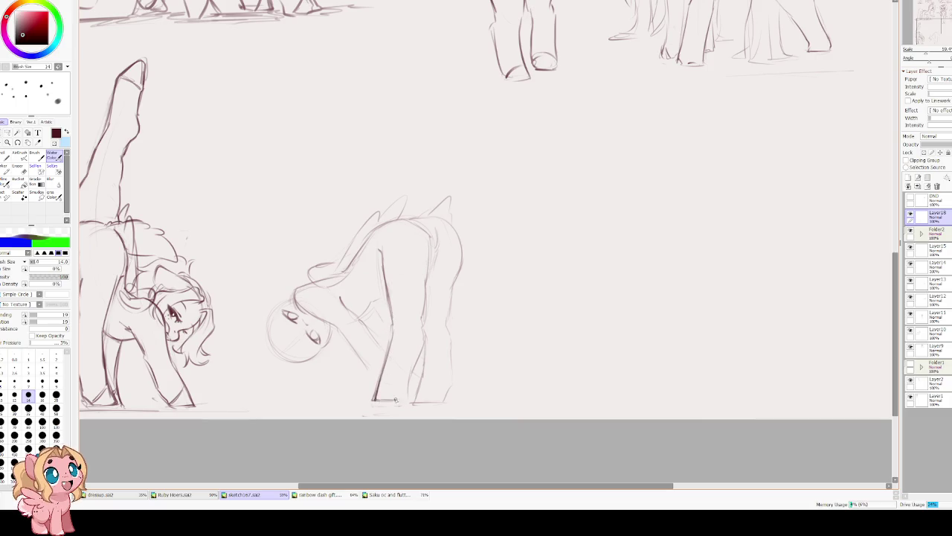
{"action": "key", "text": "h"}
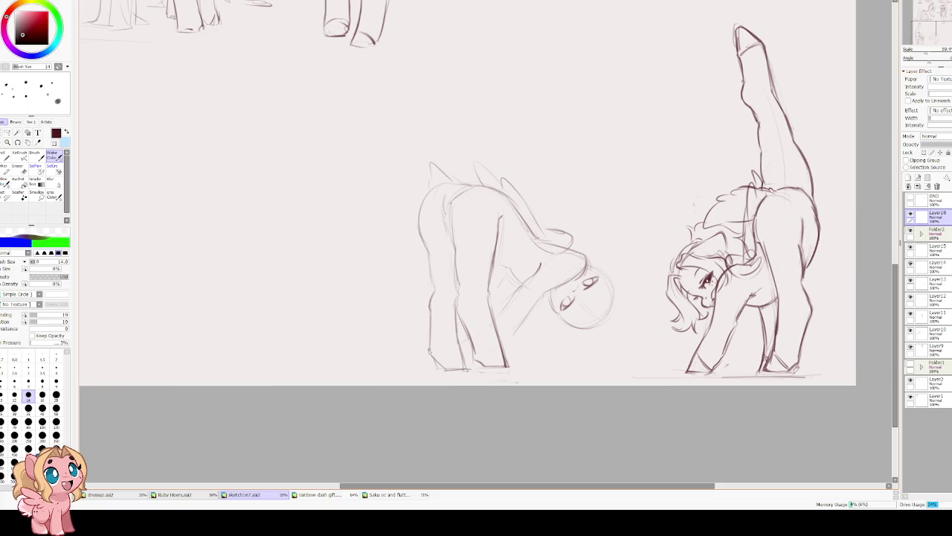
Restore the view and firm up the pony's right edge, back leg and chest.
{"action": "key", "text": "h"}
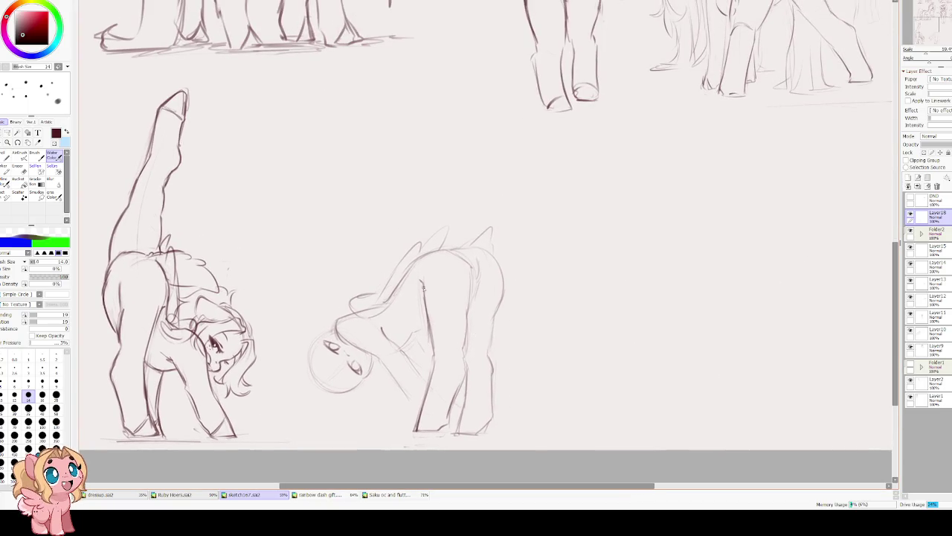
{"action": "left_click_drag", "start_coordinate": [465, 348], "coordinate": [471, 276]}
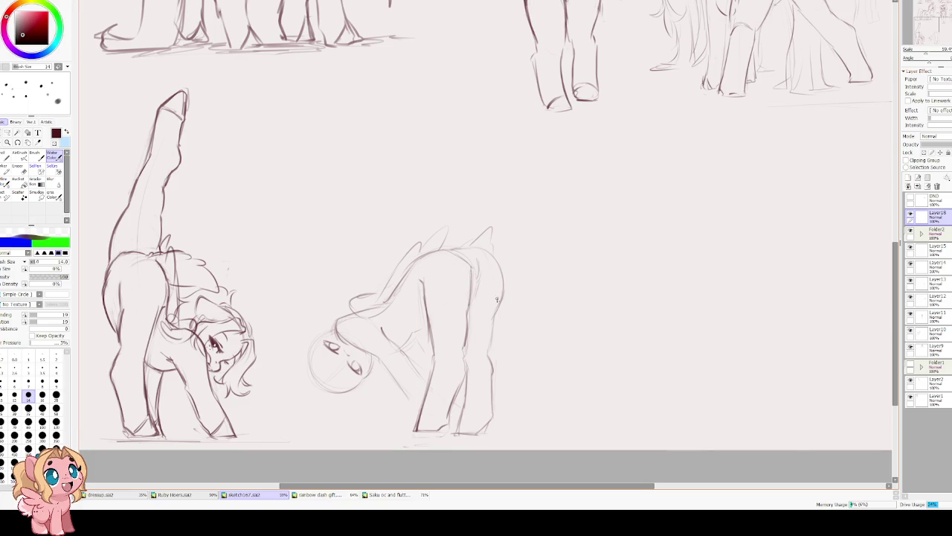
{"action": "left_click_drag", "start_coordinate": [484, 357], "coordinate": [491, 335]}
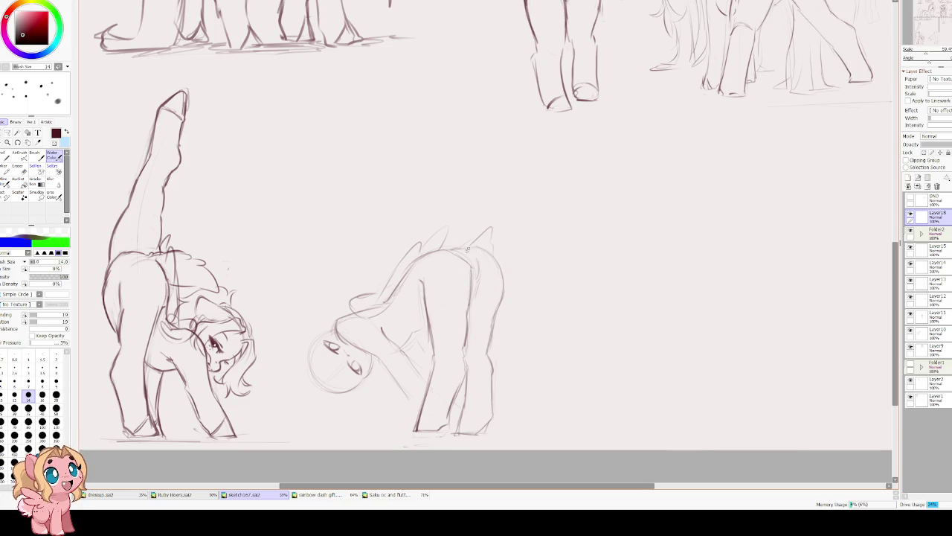
{"action": "left_click_drag", "start_coordinate": [376, 199], "coordinate": [366, 176]}
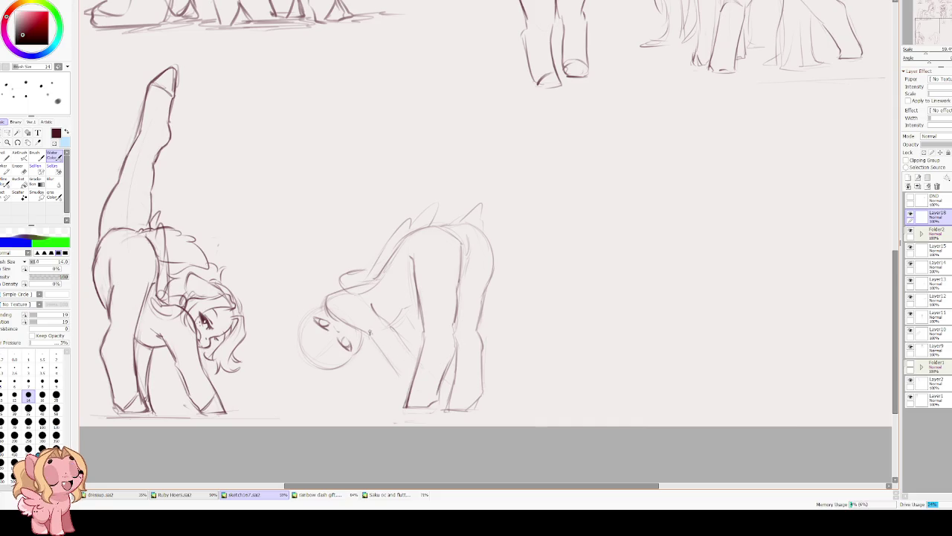
{"action": "left_click_drag", "start_coordinate": [370, 332], "coordinate": [390, 362]}
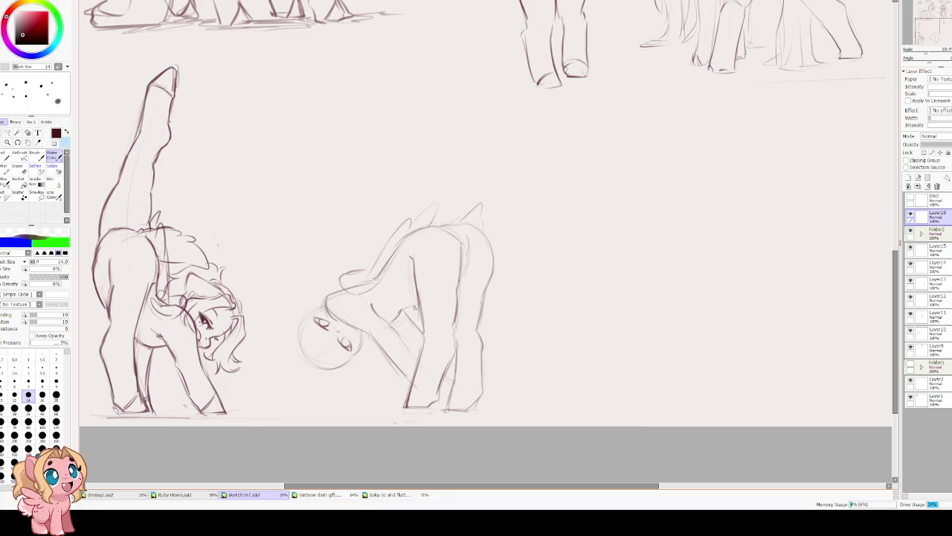
With the view rotated, sketch an ear and a cheek curve on the lowered head.
{"action": "left_click_drag", "start_coordinate": [304, 342], "coordinate": [351, 352]}
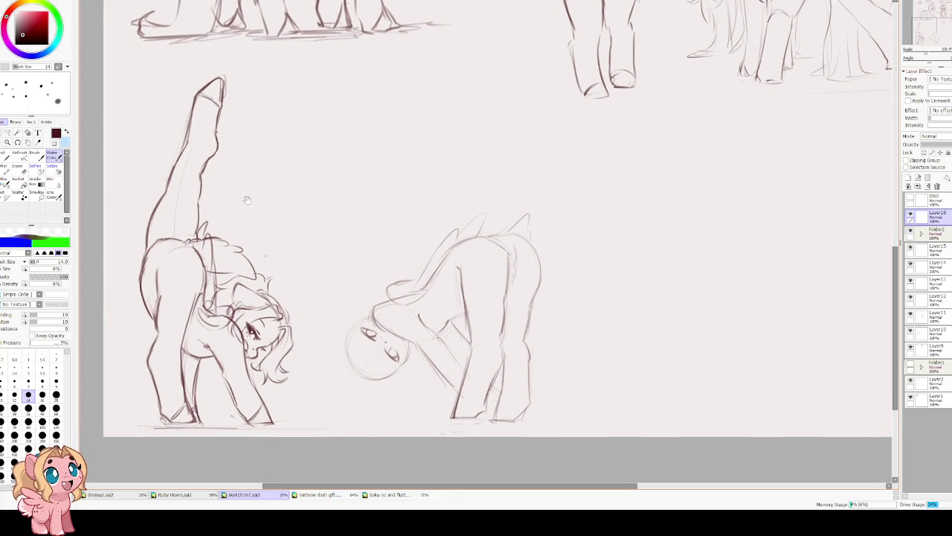
{"action": "scroll", "coordinate": [241, 206], "scroll_direction": "up", "scroll_amount": 1}
{"action": "key", "text": "End"}
{"action": "key", "text": "End"}
{"action": "key", "text": "End"}
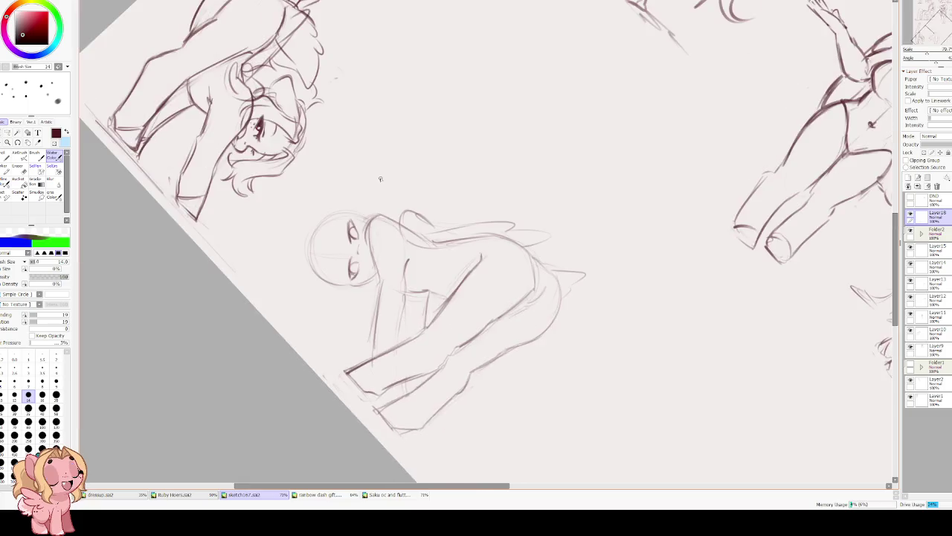
{"action": "scroll", "coordinate": [389, 299], "scroll_direction": "up", "scroll_amount": 1}
{"action": "left_click_drag", "start_coordinate": [367, 333], "coordinate": [341, 351]}
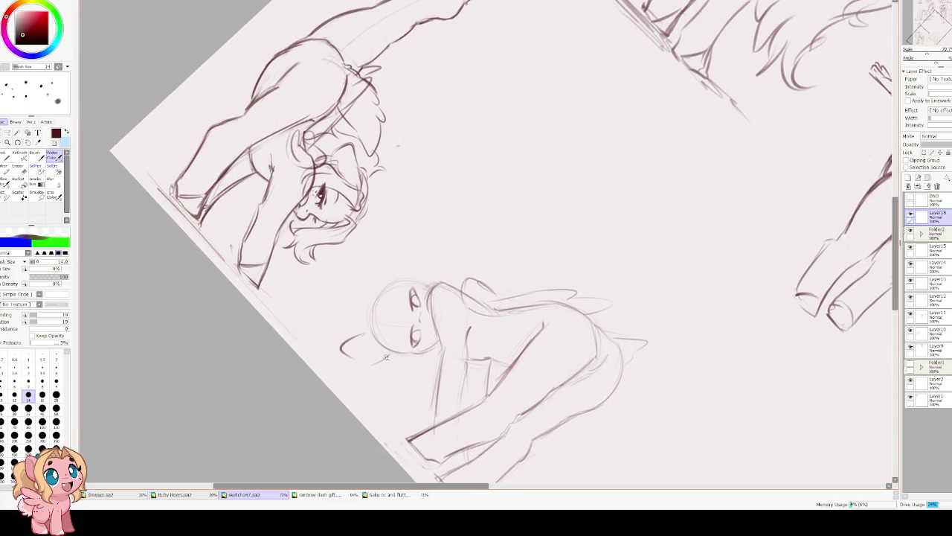
{"action": "left_click_drag", "start_coordinate": [380, 295], "coordinate": [391, 260]}
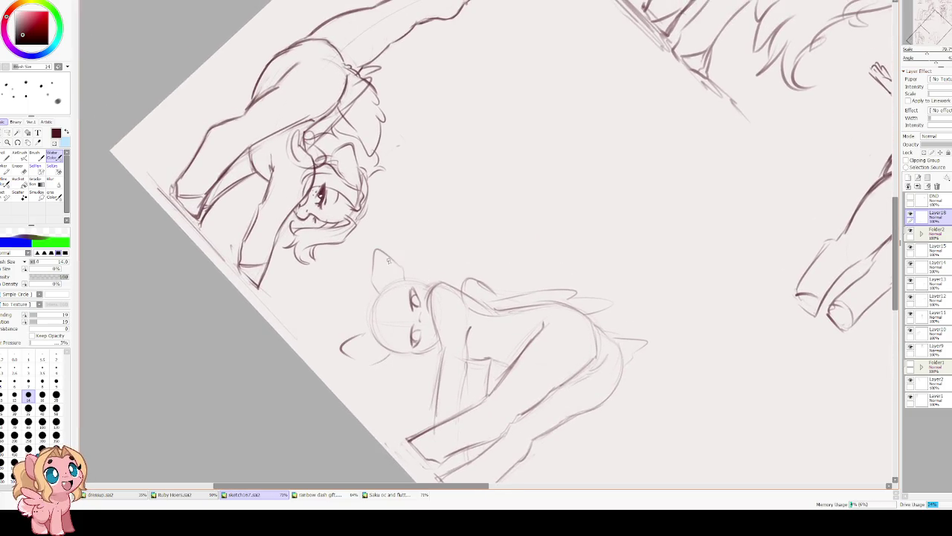
{"action": "key", "text": "Delete"}
{"action": "key", "text": "Delete"}
{"action": "key", "text": "ctrl+z"}
{"action": "left_click_drag", "start_coordinate": [431, 324], "coordinate": [421, 354]}
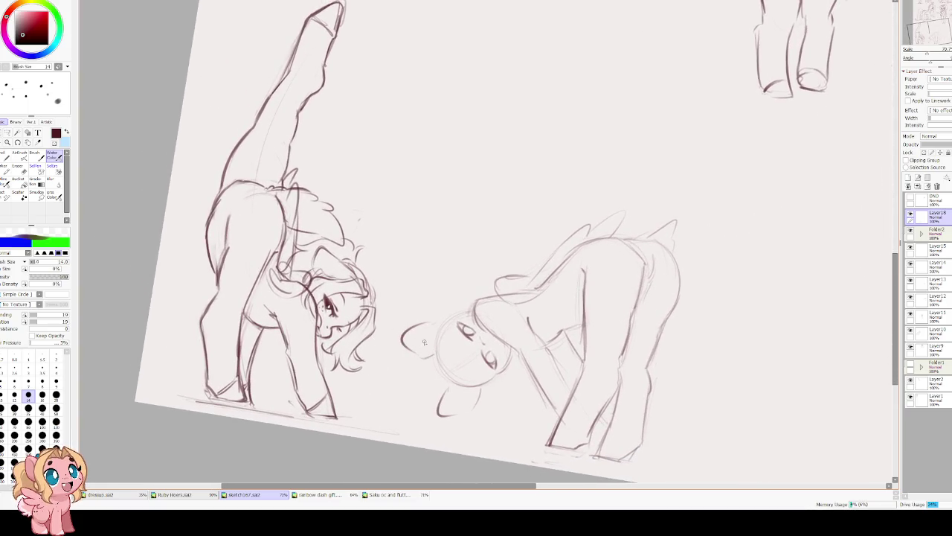
{"action": "key", "text": "ctrl+z"}
{"action": "left_click_drag", "start_coordinate": [445, 325], "coordinate": [431, 353]}
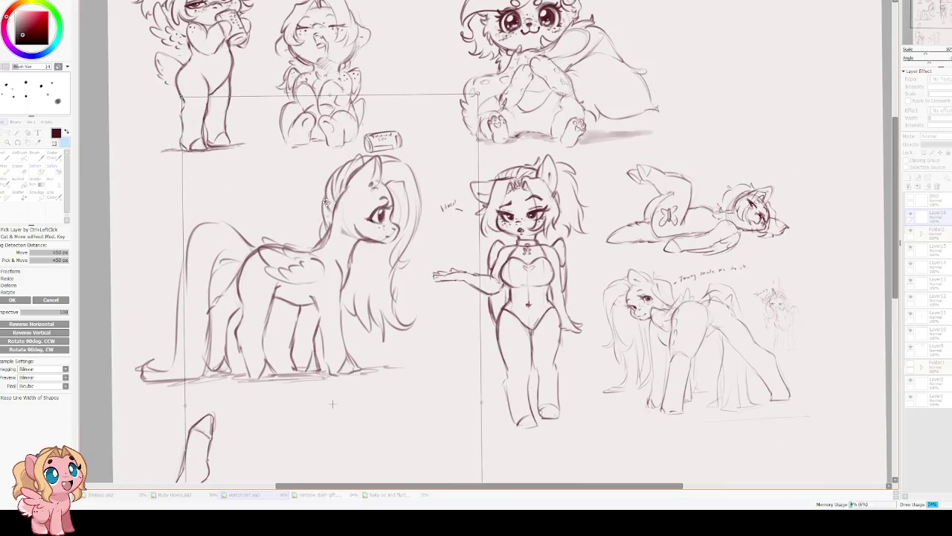
Shift the transformed sketch content to the right and apply the move.
{"action": "mouse_move", "coordinate": [326, 201]}
{"action": "left_mouse_down"}
{"action": "mouse_move", "coordinate": [469, 207]}
{"action": "mouse_move", "coordinate": [396, 189]}
{"action": "left_mouse_up"}
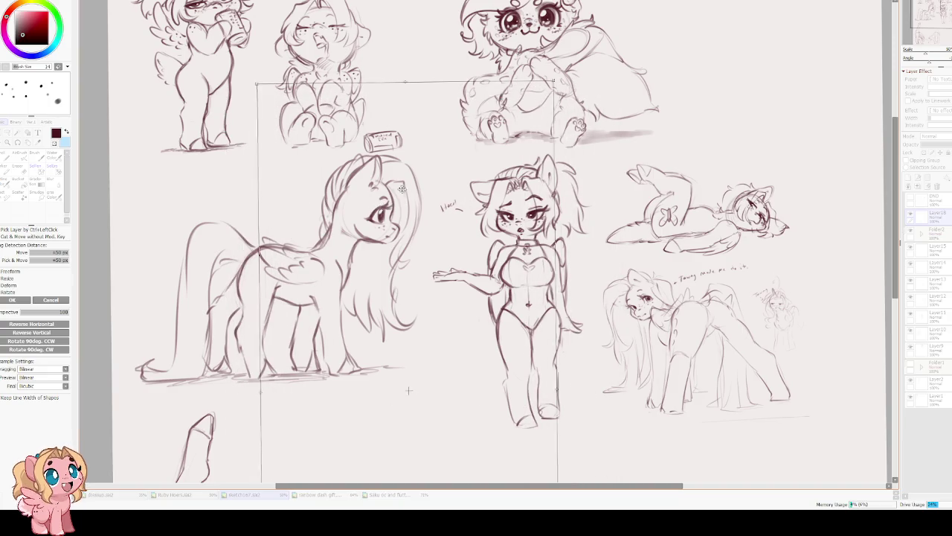
{"action": "key", "text": "Return"}
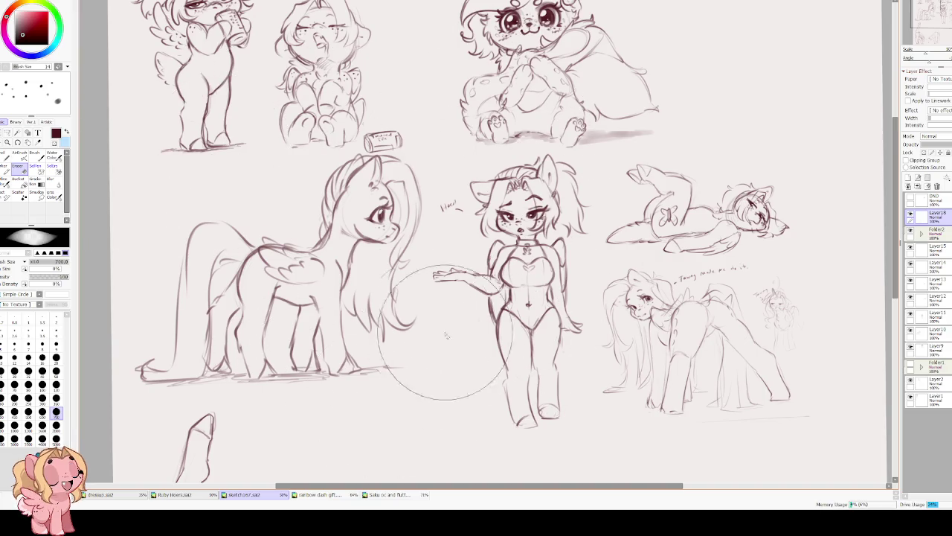
{"action": "key", "text": "ctrl+t"}
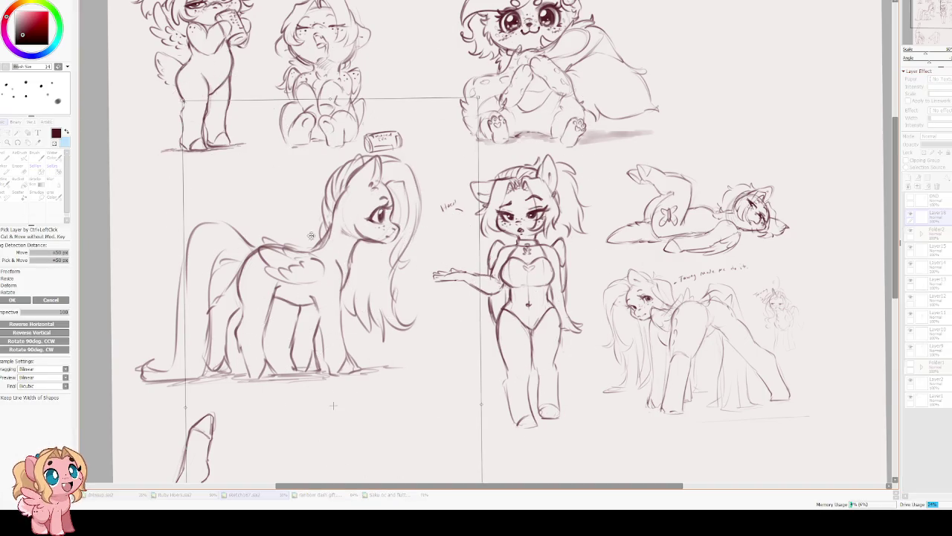
{"action": "key", "text": "Return"}
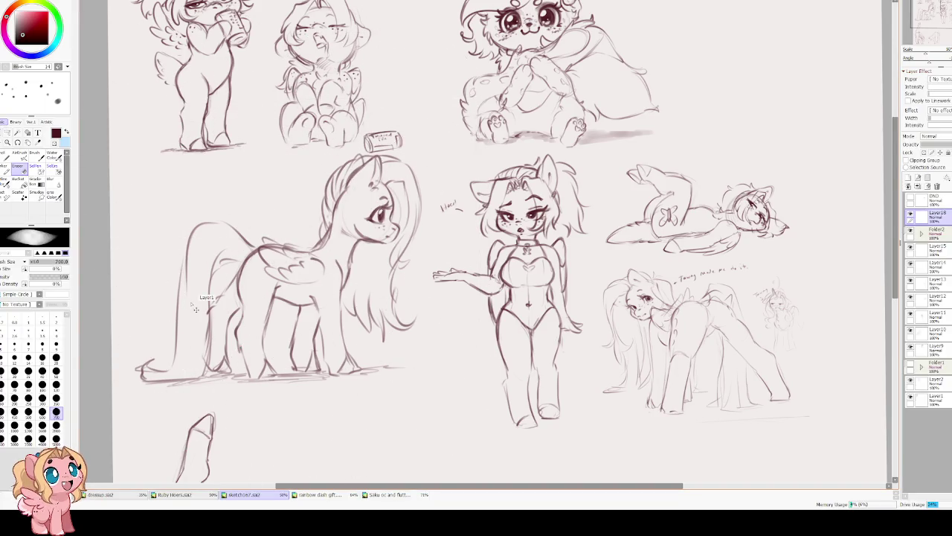
Transform the bending pony at the bottom of the sheet and apply it.
{"action": "scroll", "coordinate": [266, 234], "scroll_direction": "down", "scroll_amount": 2}
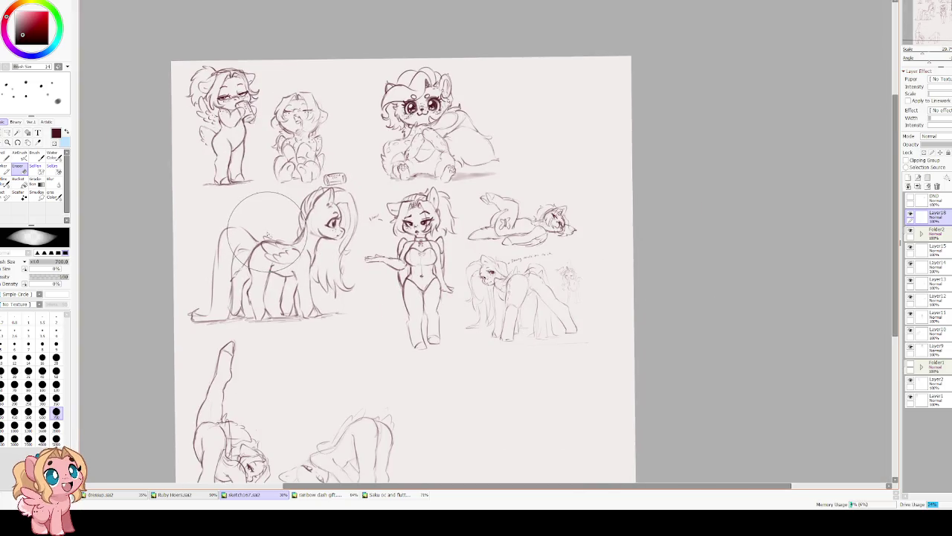
{"action": "scroll", "coordinate": [261, 227], "scroll_direction": "down", "scroll_amount": 1}
{"action": "scroll", "coordinate": [297, 253], "scroll_direction": "up", "scroll_amount": 2}
{"action": "key", "text": "ctrl+t"}
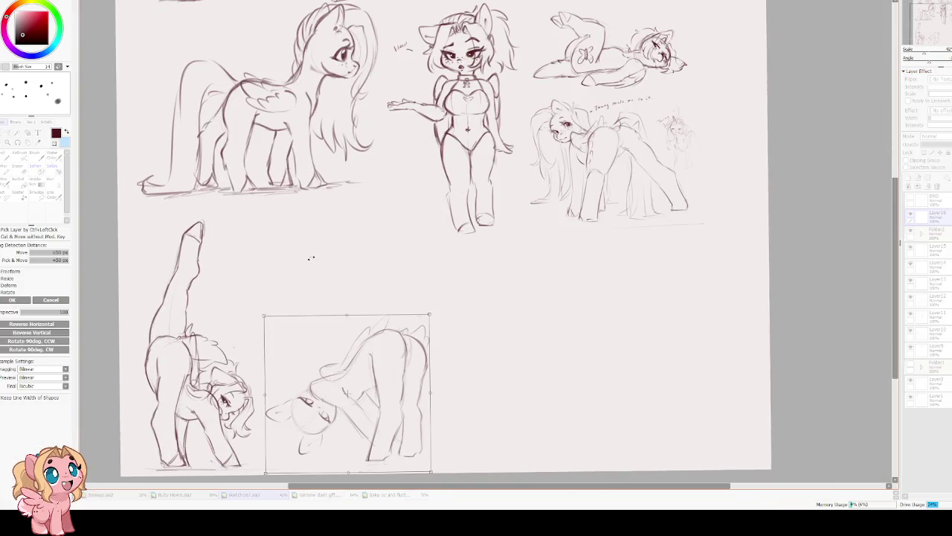
{"action": "scroll", "coordinate": [342, 377], "scroll_direction": "up", "scroll_amount": 2}
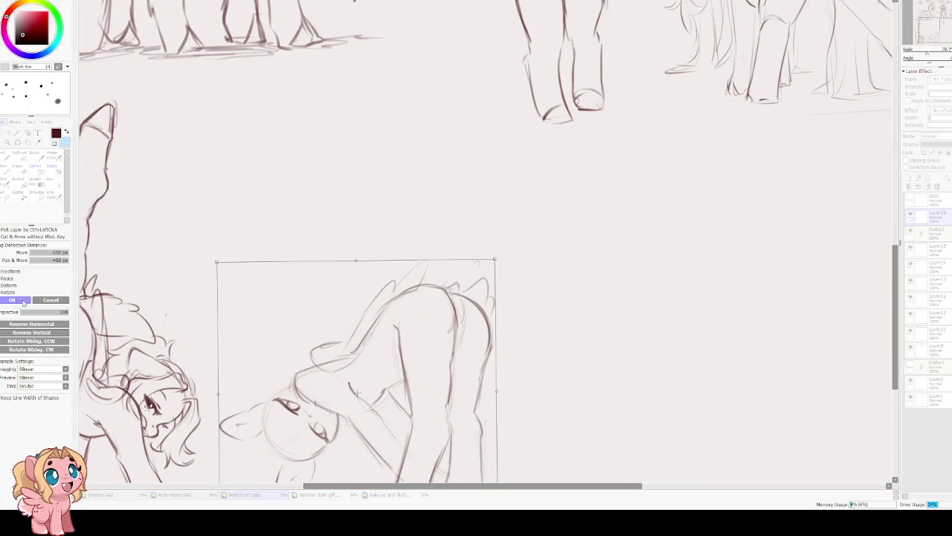
{"action": "left_click", "coordinate": [17, 300]}
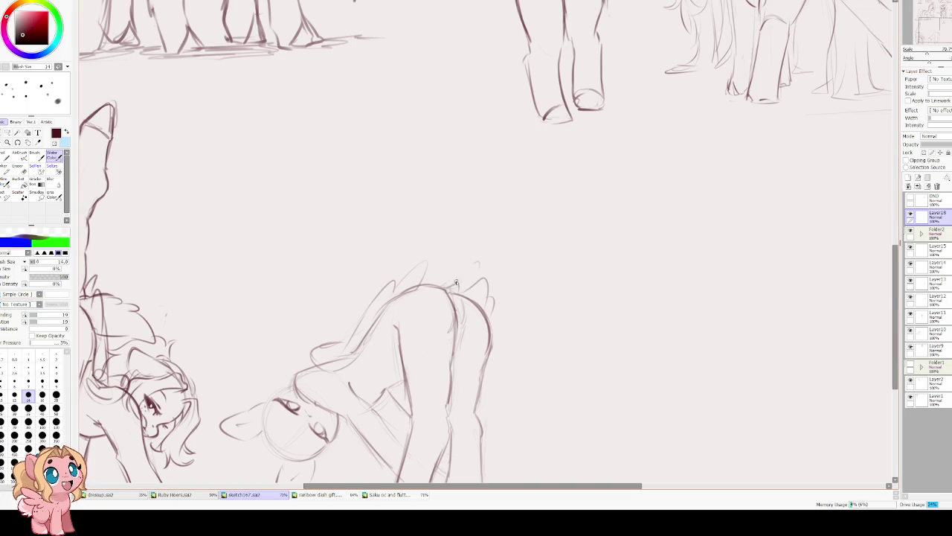
Try curved and short strokes at the top of the tail, undoing misfires.
{"action": "left_click_drag", "start_coordinate": [444, 285], "coordinate": [521, 256]}
{"action": "scroll", "coordinate": [528, 349], "scroll_direction": "down", "scroll_amount": 3}
{"action": "key", "text": "ctrl+z"}
{"action": "left_click_drag", "start_coordinate": [417, 179], "coordinate": [436, 159]}
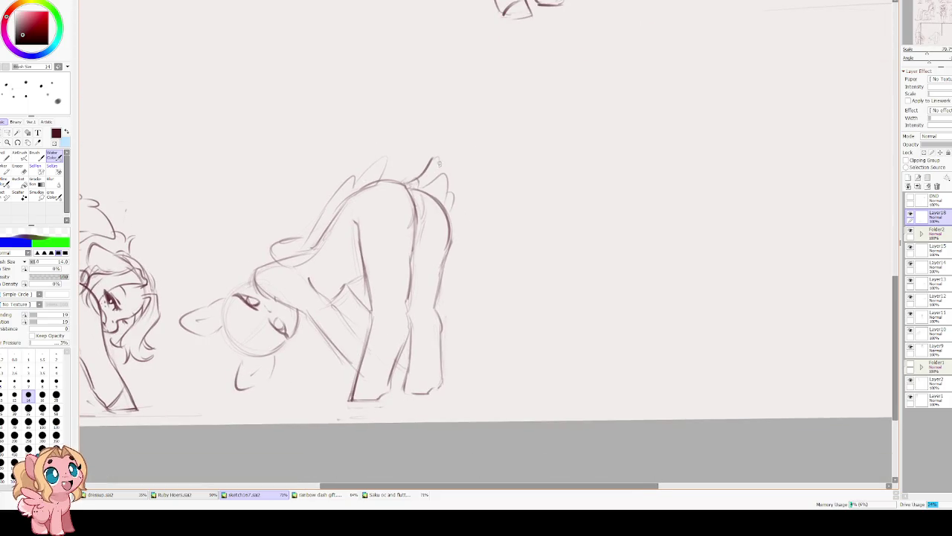
{"action": "left_click_drag", "start_coordinate": [453, 210], "coordinate": [432, 151]}
{"action": "key", "text": "ctrl+z"}
Test several long tail lines running down toward the ground, undoing each.
{"action": "mouse_move", "coordinate": [417, 190]}
{"action": "left_mouse_down"}
{"action": "mouse_move", "coordinate": [439, 144]}
{"action": "mouse_move", "coordinate": [506, 246]}
{"action": "mouse_move", "coordinate": [503, 334]}
{"action": "left_mouse_up"}
{"action": "key", "text": "ctrl+z"}
{"action": "left_click_drag", "start_coordinate": [491, 186], "coordinate": [494, 350]}
{"action": "key", "text": "ctrl+z"}
{"action": "left_click_drag", "start_coordinate": [479, 152], "coordinate": [505, 332]}
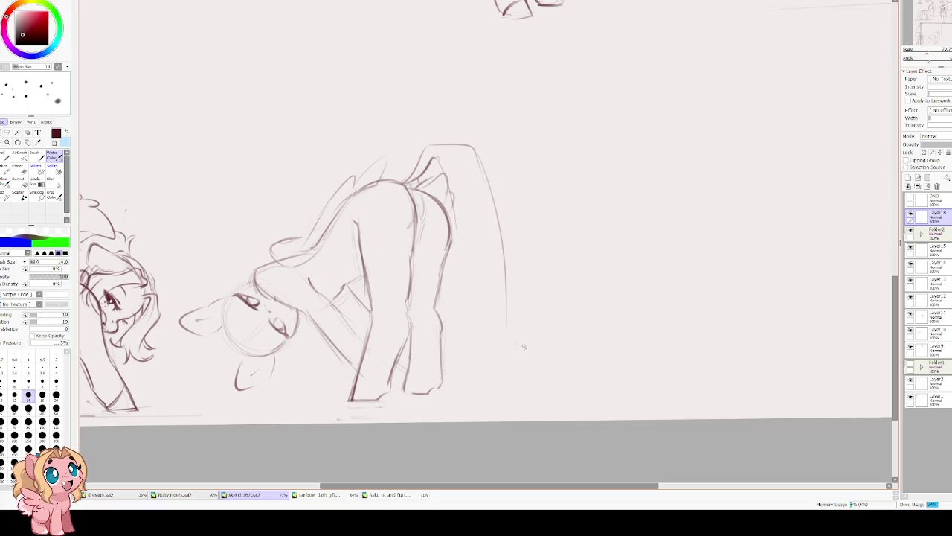
{"action": "key", "text": "ctrl+z"}
{"action": "left_click_drag", "start_coordinate": [478, 151], "coordinate": [502, 348]}
{"action": "key", "text": "ctrl+z"}
{"action": "key", "text": "ctrl+z"}
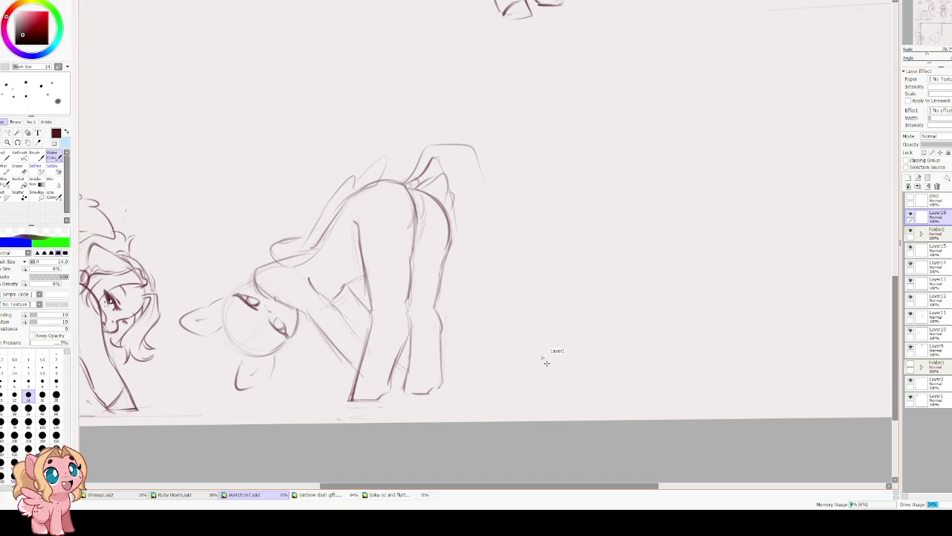
Draw the tail down to the ground with a curled end, checking in mirrored view.
{"action": "mouse_move", "coordinate": [488, 188]}
{"action": "left_mouse_down"}
{"action": "mouse_move", "coordinate": [509, 328]}
{"action": "mouse_move", "coordinate": [563, 352]}
{"action": "mouse_move", "coordinate": [455, 371]}
{"action": "left_mouse_up"}
{"action": "left_click_drag", "start_coordinate": [456, 245], "coordinate": [462, 323]}
{"action": "key", "text": "h"}
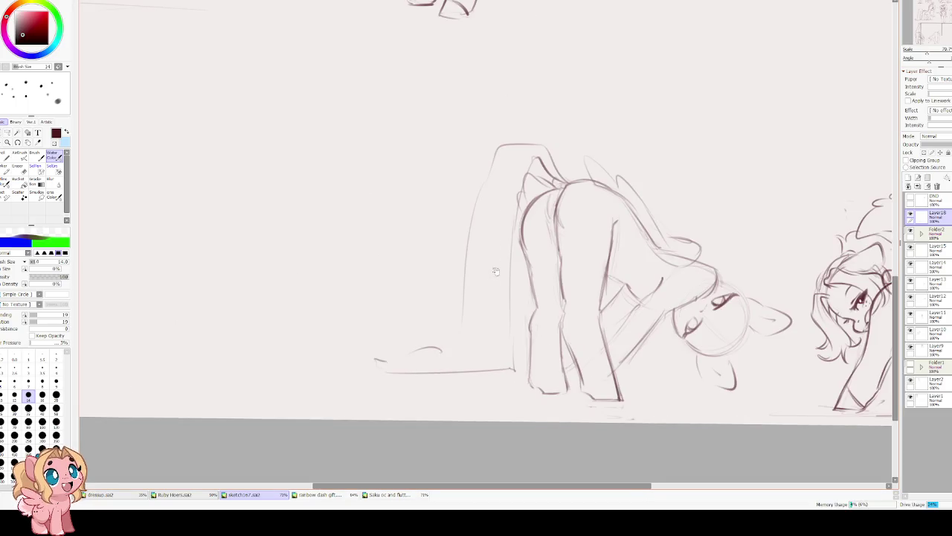
{"action": "left_click_drag", "start_coordinate": [524, 272], "coordinate": [420, 272]}
{"action": "mouse_move", "coordinate": [427, 208]}
{"action": "left_mouse_down"}
{"action": "mouse_move", "coordinate": [425, 350]}
{"action": "mouse_move", "coordinate": [378, 360]}
{"action": "left_mouse_up"}
{"action": "mouse_move", "coordinate": [353, 325]}
{"action": "left_mouse_down"}
{"action": "mouse_move", "coordinate": [253, 344]}
{"action": "mouse_move", "coordinate": [330, 354]}
{"action": "mouse_move", "coordinate": [363, 325]}
{"action": "mouse_move", "coordinate": [375, 277]}
{"action": "left_mouse_up"}
{"action": "left_click_drag", "start_coordinate": [383, 190], "coordinate": [371, 272]}
{"action": "left_click_drag", "start_coordinate": [427, 249], "coordinate": [425, 342]}
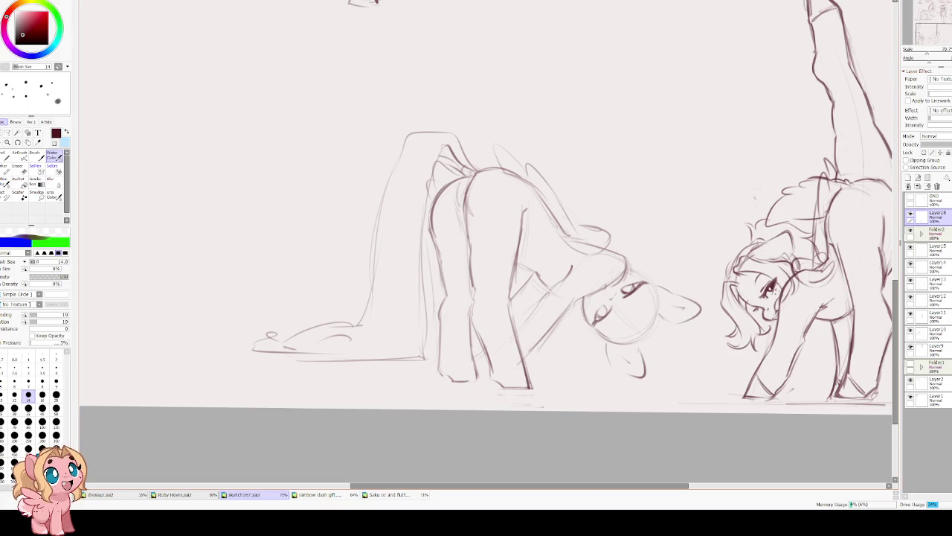
{"action": "key", "text": "h"}
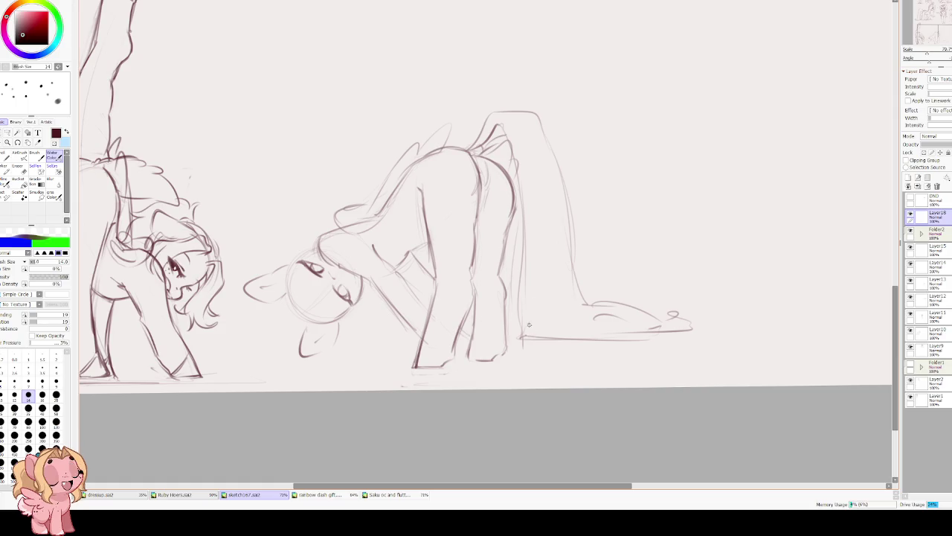
Lasso the tail's curled end and start transforming it.
{"action": "key", "text": "a"}
{"action": "left_click_drag", "start_coordinate": [597, 287], "coordinate": [619, 332]}
{"action": "key", "text": "ctrl+t"}
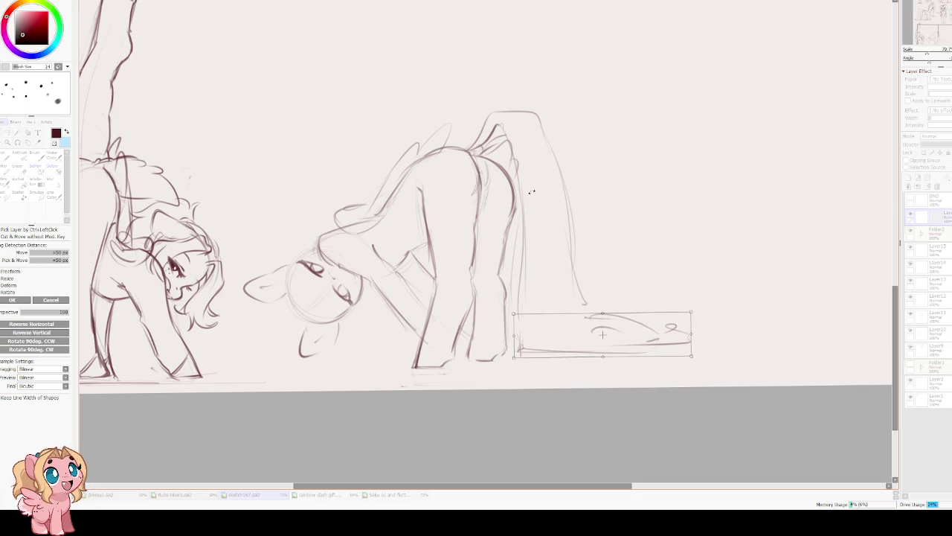
Commit the tail end's new position and add strokes near the back leg.
{"action": "key", "text": "Return"}
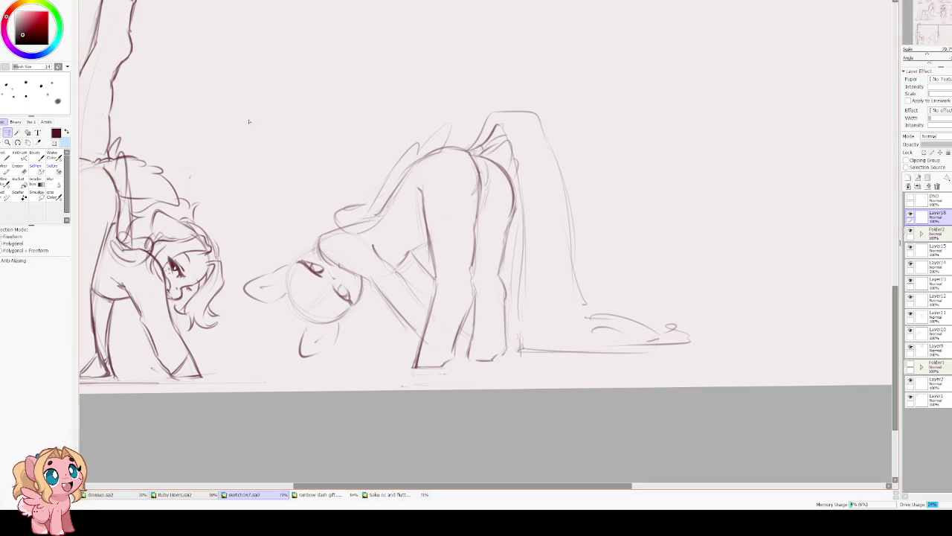
{"action": "key", "text": "c"}
{"action": "mouse_move", "coordinate": [574, 279]}
{"action": "left_mouse_down"}
{"action": "mouse_move", "coordinate": [580, 320]}
{"action": "mouse_move", "coordinate": [604, 334]}
{"action": "left_mouse_up"}
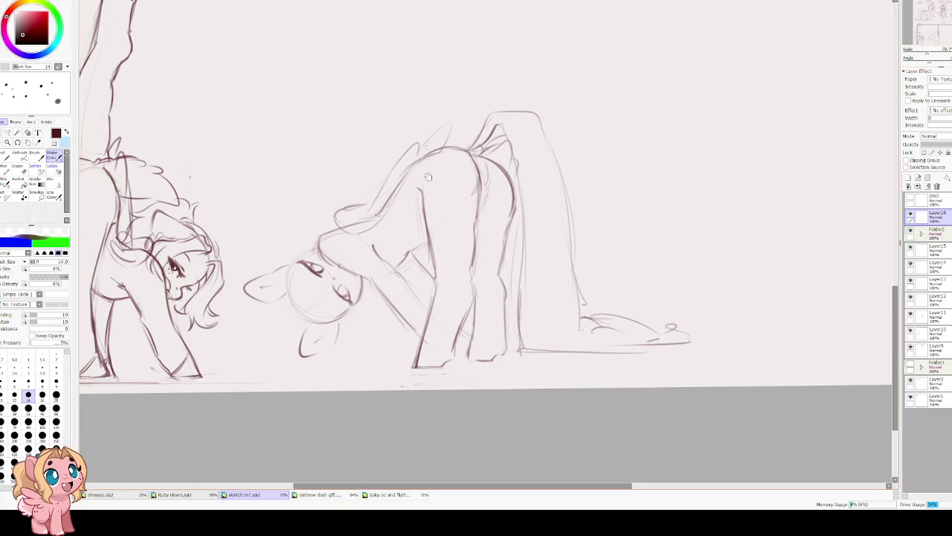
{"action": "left_click_drag", "start_coordinate": [431, 221], "coordinate": [436, 272]}
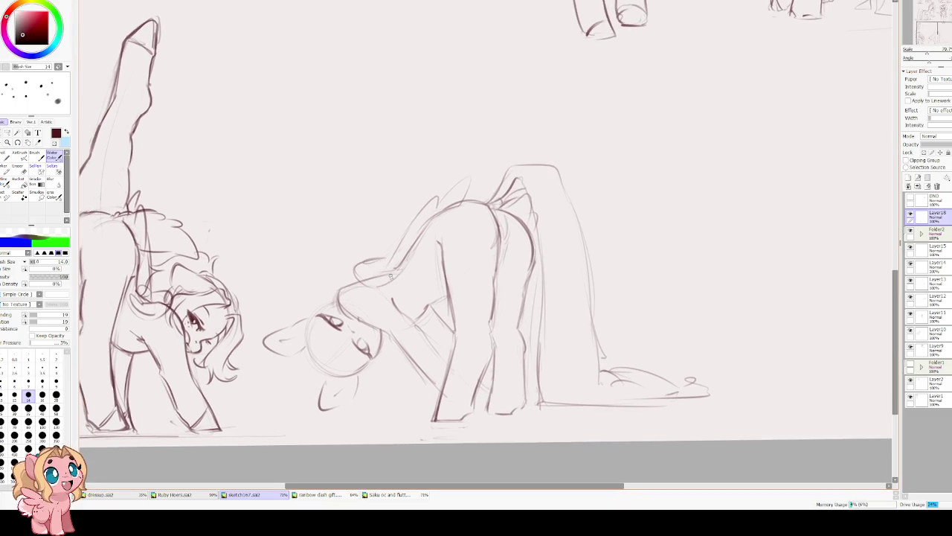
{"action": "key", "text": "e"}
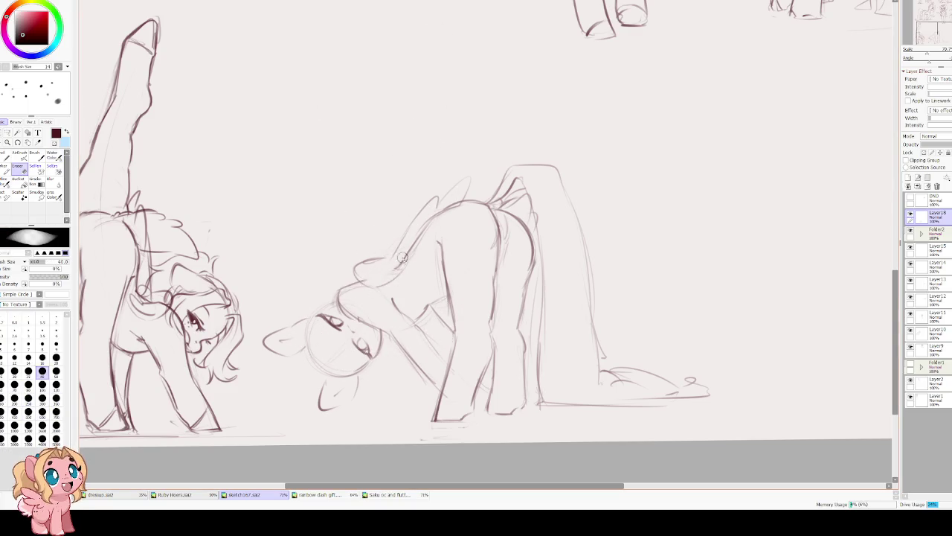
{"action": "key", "text": "e"}
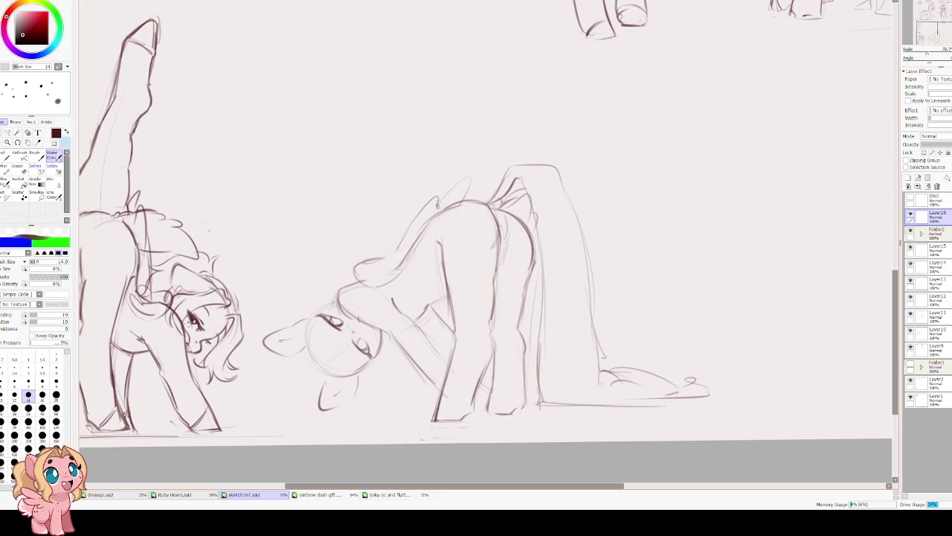
Sketch the folded wing contour along the pony's back, then reframe the view toward the head.
{"action": "left_click_drag", "start_coordinate": [439, 200], "coordinate": [469, 179]}
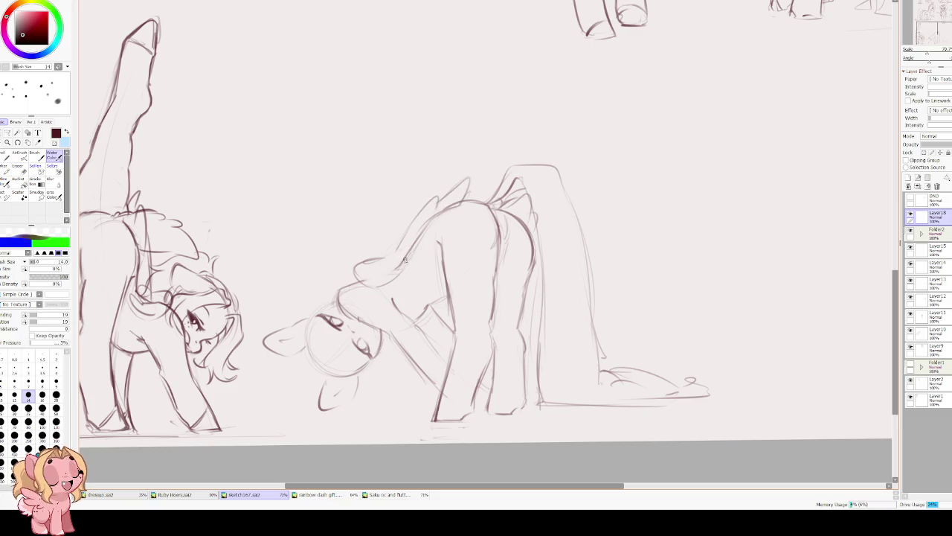
{"action": "left_click_drag", "start_coordinate": [400, 247], "coordinate": [352, 281]}
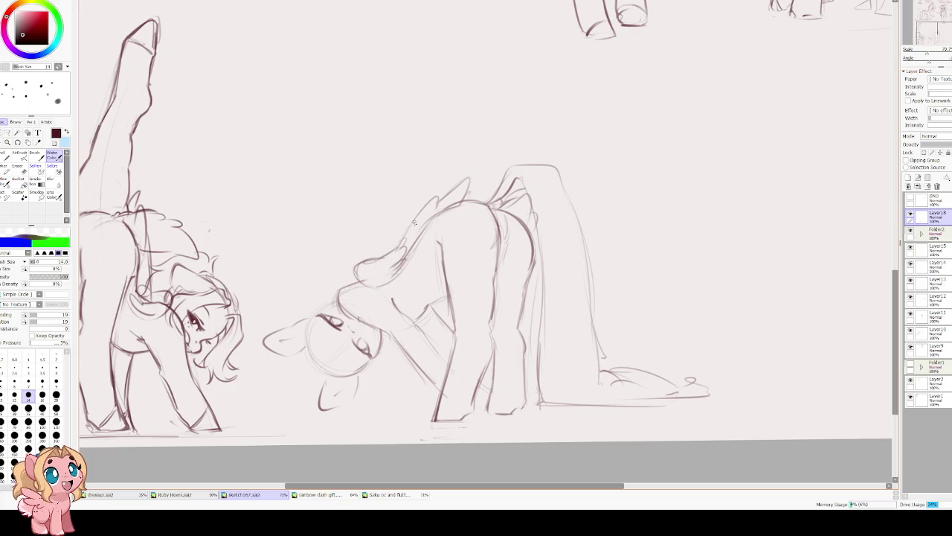
{"action": "left_click_drag", "start_coordinate": [454, 192], "coordinate": [435, 216]}
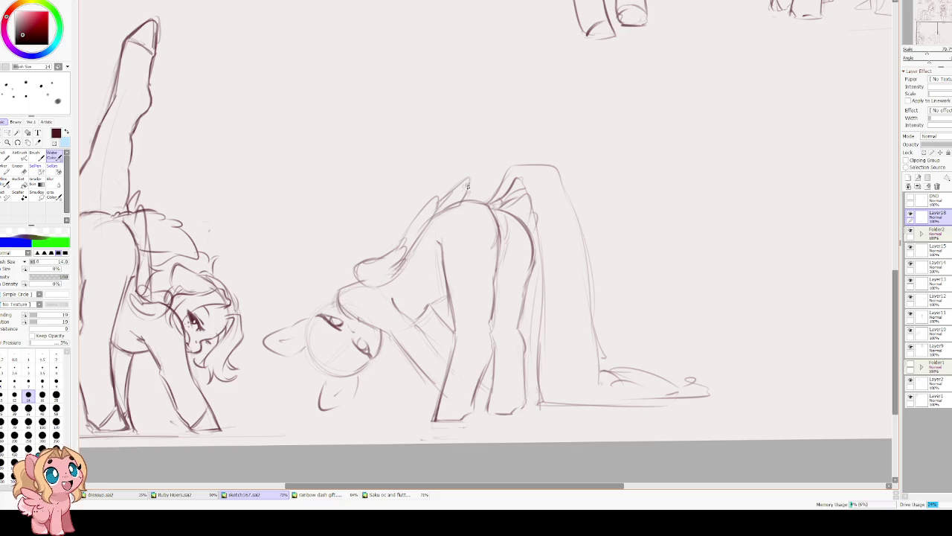
{"action": "left_click_drag", "start_coordinate": [450, 399], "coordinate": [435, 376]}
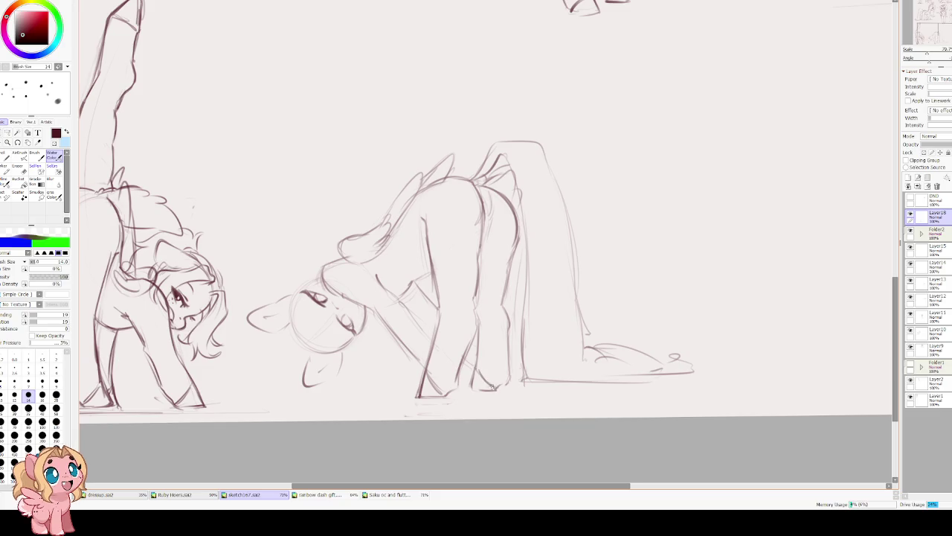
{"action": "mouse_move", "coordinate": [373, 325]}
{"action": "left_mouse_down"}
{"action": "mouse_move", "coordinate": [394, 335]}
{"action": "mouse_move", "coordinate": [413, 202]}
{"action": "mouse_move", "coordinate": [388, 279]}
{"action": "left_mouse_up"}
{"action": "scroll", "coordinate": [414, 202], "scroll_direction": "up", "scroll_amount": 2}
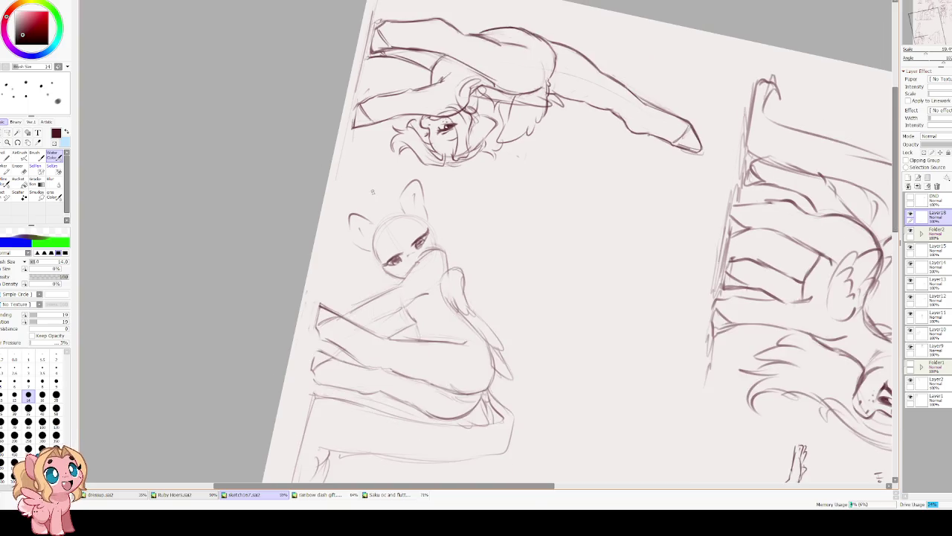
With a smaller brush, darken the pupils and irises of both eyes on the upside-down pony.
{"action": "scroll", "coordinate": [373, 191], "scroll_direction": "up", "scroll_amount": 2}
{"action": "scroll", "coordinate": [395, 223], "scroll_direction": "up", "scroll_amount": 2}
{"action": "scroll", "coordinate": [418, 253], "scroll_direction": "up", "scroll_amount": 1}
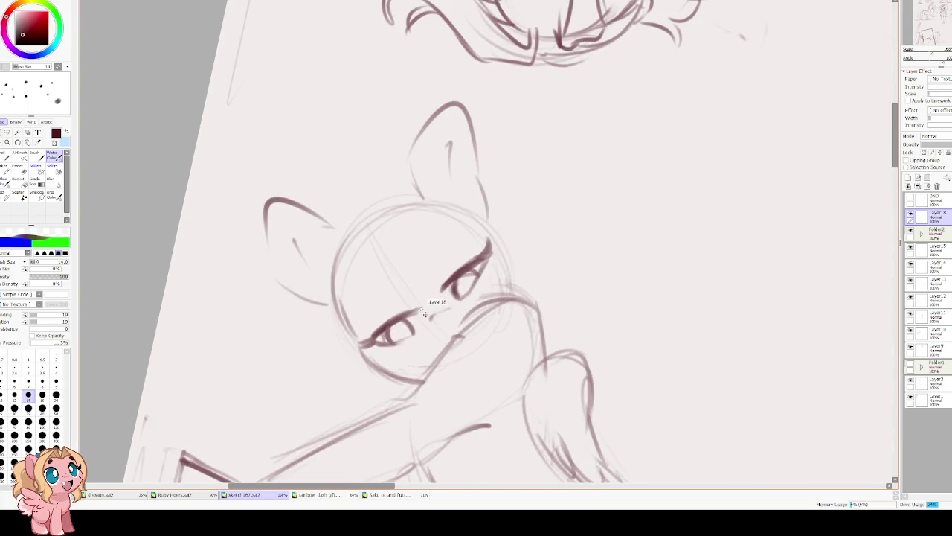
{"action": "key", "text": "bracketleft"}
{"action": "key", "text": "bracketleft"}
{"action": "key", "text": "bracketleft"}
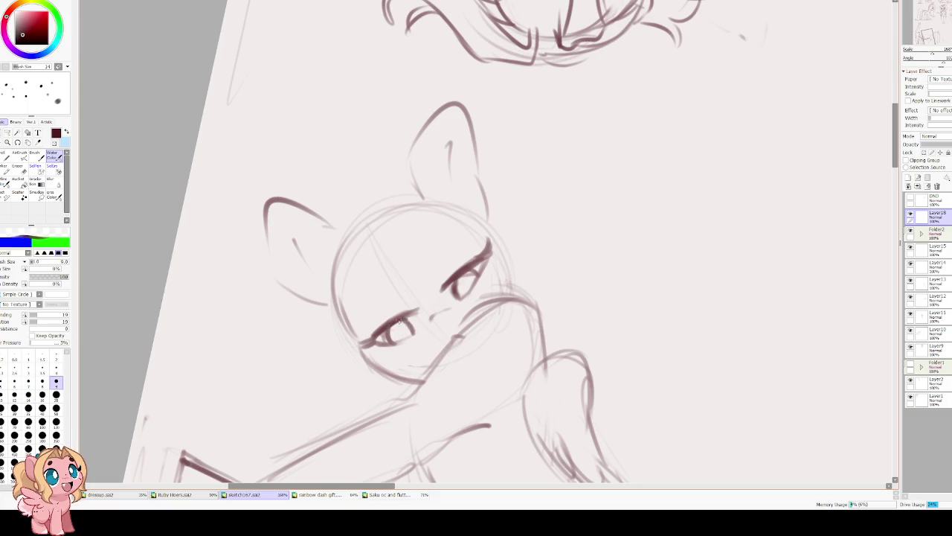
{"action": "mouse_move", "coordinate": [399, 321]}
{"action": "left_mouse_down"}
{"action": "mouse_move", "coordinate": [398, 332]}
{"action": "mouse_move", "coordinate": [413, 330]}
{"action": "mouse_move", "coordinate": [403, 322]}
{"action": "mouse_move", "coordinate": [395, 342]}
{"action": "left_mouse_up"}
{"action": "left_click_drag", "start_coordinate": [463, 275], "coordinate": [462, 294]}
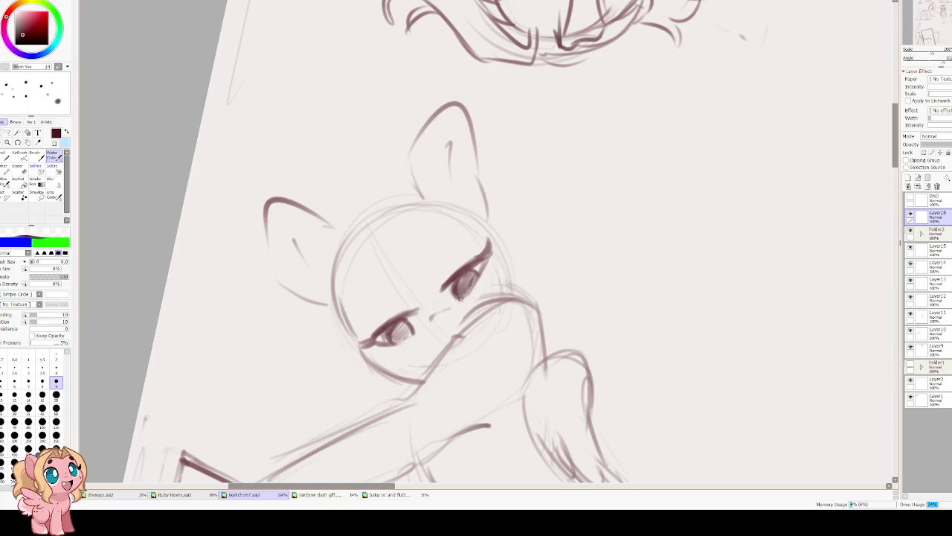
{"action": "mouse_move", "coordinate": [377, 330]}
{"action": "left_mouse_down"}
{"action": "mouse_move", "coordinate": [387, 339]}
{"action": "mouse_move", "coordinate": [402, 332]}
{"action": "left_mouse_up"}
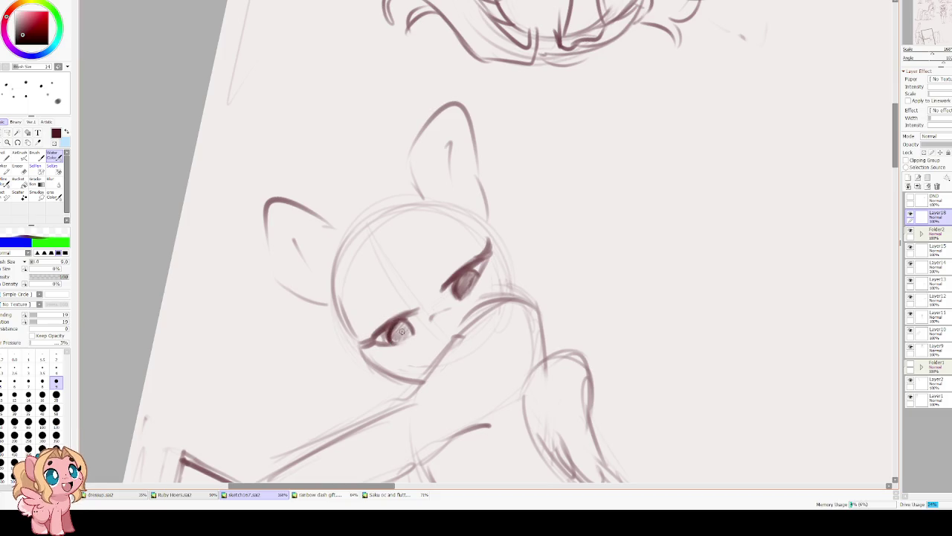
{"action": "left_click_drag", "start_coordinate": [467, 287], "coordinate": [462, 284]}
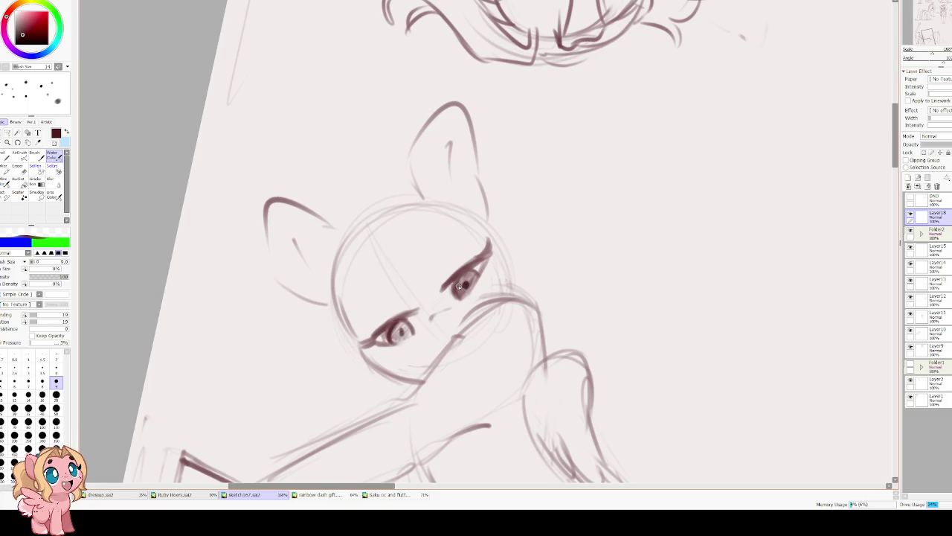
Re-shade both irises, the eye corners and the lids darker.
{"action": "key", "text": "Delete"}
{"action": "left_click_drag", "start_coordinate": [416, 343], "coordinate": [415, 346]}
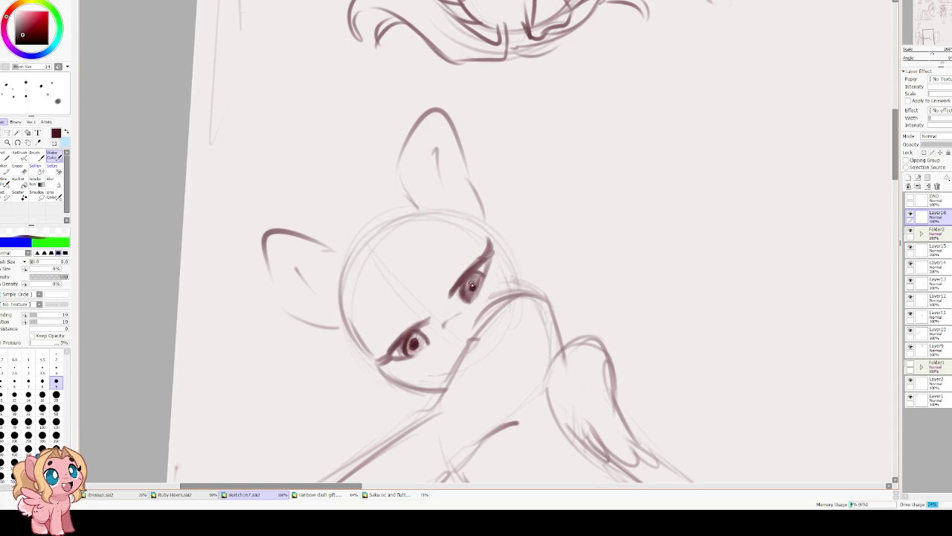
{"action": "left_click_drag", "start_coordinate": [471, 282], "coordinate": [468, 287]}
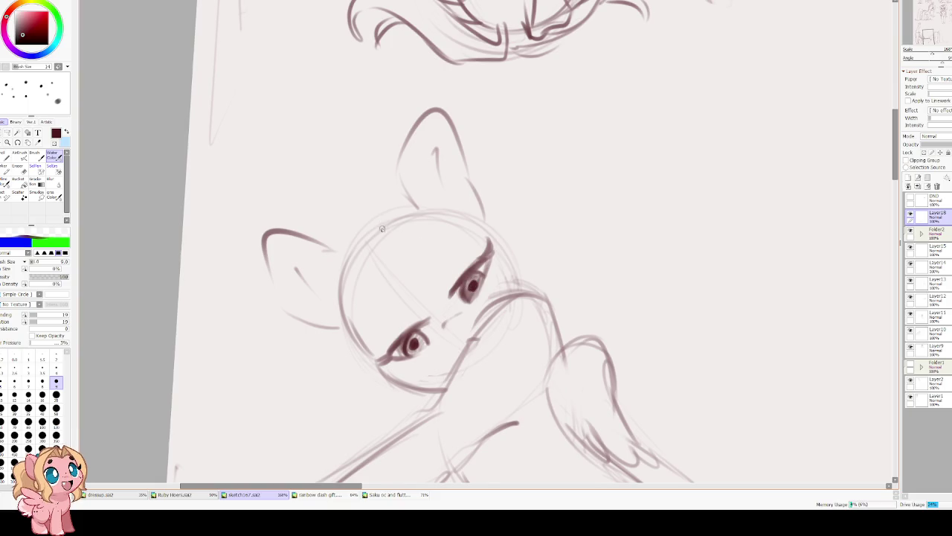
{"action": "key", "text": "ctrl+z"}
{"action": "key", "text": "ctrl+z"}
{"action": "key", "text": "ctrl+z"}
{"action": "key", "text": "ctrl+z"}
{"action": "key", "text": "ctrl+z"}
{"action": "mouse_move", "coordinate": [426, 337]}
{"action": "left_mouse_down"}
{"action": "mouse_move", "coordinate": [407, 351]}
{"action": "mouse_move", "coordinate": [430, 321]}
{"action": "mouse_move", "coordinate": [378, 361]}
{"action": "left_mouse_up"}
{"action": "mouse_move", "coordinate": [451, 292]}
{"action": "left_mouse_down"}
{"action": "mouse_move", "coordinate": [499, 248]}
{"action": "mouse_move", "coordinate": [467, 295]}
{"action": "mouse_move", "coordinate": [469, 276]}
{"action": "left_mouse_up"}
{"action": "mouse_move", "coordinate": [409, 334]}
{"action": "left_mouse_down"}
{"action": "mouse_move", "coordinate": [421, 336]}
{"action": "mouse_move", "coordinate": [403, 352]}
{"action": "mouse_move", "coordinate": [416, 336]}
{"action": "mouse_move", "coordinate": [427, 342]}
{"action": "left_mouse_up"}
{"action": "mouse_move", "coordinate": [464, 288]}
{"action": "left_mouse_down"}
{"action": "mouse_move", "coordinate": [473, 276]}
{"action": "mouse_move", "coordinate": [473, 294]}
{"action": "left_mouse_up"}
{"action": "mouse_move", "coordinate": [407, 339]}
{"action": "left_mouse_down"}
{"action": "mouse_move", "coordinate": [402, 357]}
{"action": "mouse_move", "coordinate": [405, 339]}
{"action": "mouse_move", "coordinate": [419, 350]}
{"action": "left_mouse_up"}
Darken the right eye's inner edge and redraw the head and cheek outlines darker.
{"action": "mouse_move", "coordinate": [379, 275]}
{"action": "left_mouse_down"}
{"action": "mouse_move", "coordinate": [435, 370]}
{"action": "mouse_move", "coordinate": [439, 347]}
{"action": "left_mouse_up"}
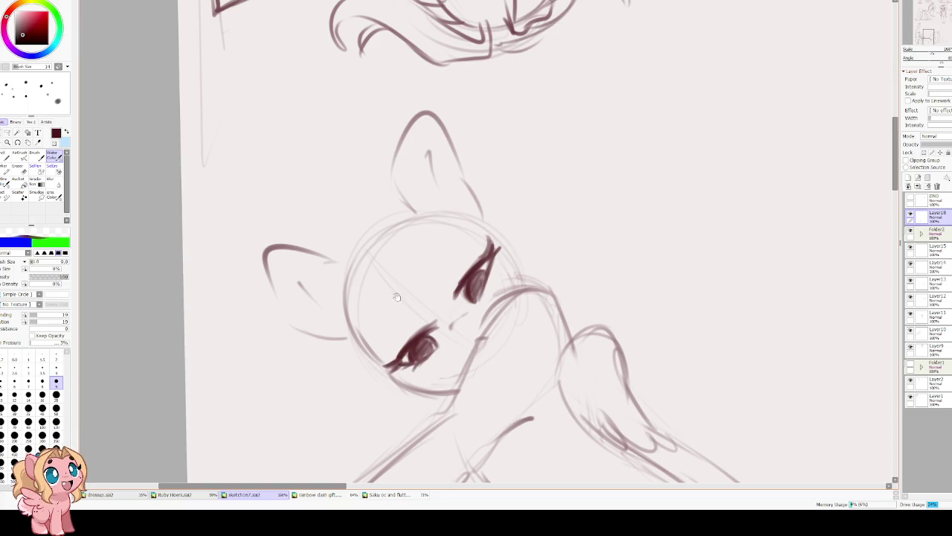
{"action": "left_click_drag", "start_coordinate": [395, 302], "coordinate": [426, 365]}
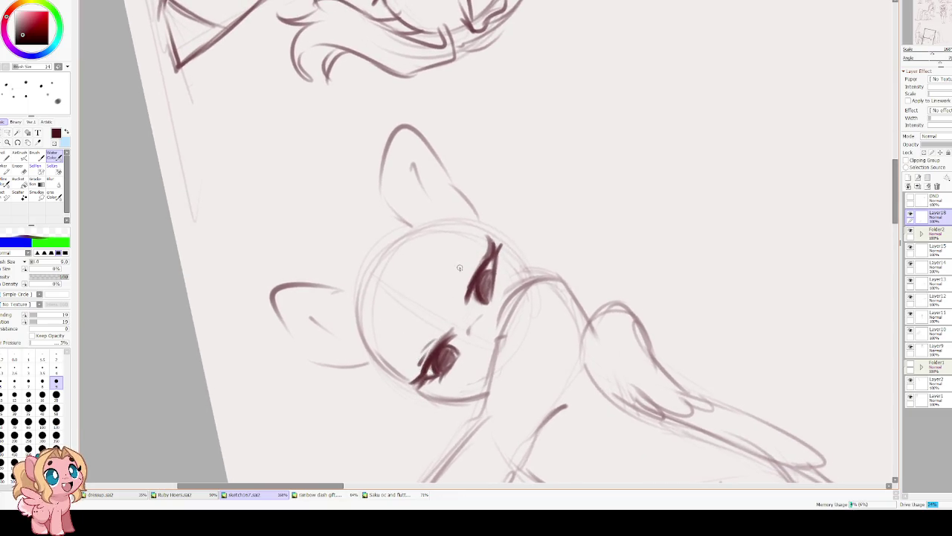
{"action": "left_click_drag", "start_coordinate": [463, 277], "coordinate": [465, 336]}
{"action": "mouse_move", "coordinate": [428, 225]}
{"action": "left_mouse_down"}
{"action": "mouse_move", "coordinate": [357, 246]}
{"action": "mouse_move", "coordinate": [333, 293]}
{"action": "mouse_move", "coordinate": [329, 331]}
{"action": "mouse_move", "coordinate": [348, 380]}
{"action": "left_mouse_up"}
{"action": "key", "text": "ctrl+z"}
{"action": "key", "text": "ctrl+z"}
{"action": "mouse_move", "coordinate": [335, 292]}
{"action": "left_mouse_down"}
{"action": "mouse_move", "coordinate": [328, 348]}
{"action": "mouse_move", "coordinate": [372, 394]}
{"action": "left_mouse_up"}
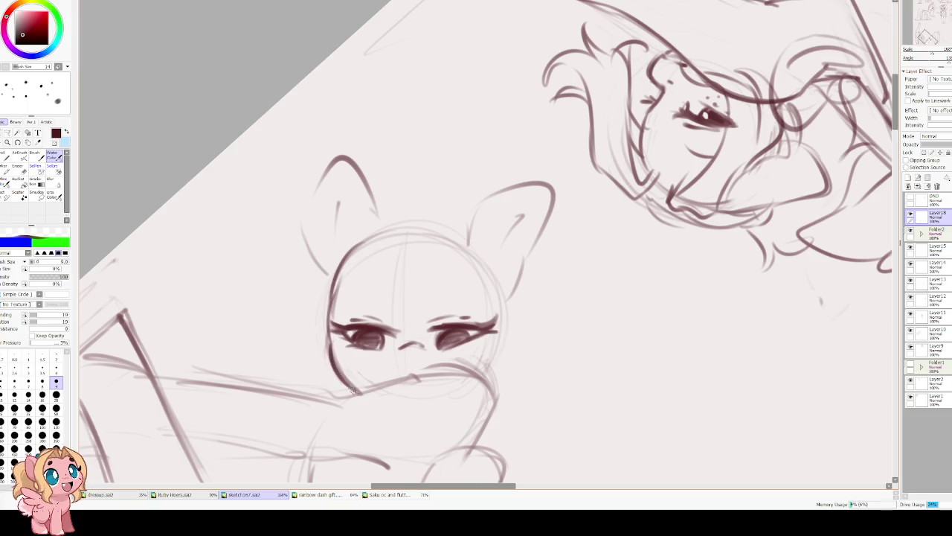
{"action": "left_click_drag", "start_coordinate": [478, 374], "coordinate": [498, 327]}
{"action": "left_click_drag", "start_coordinate": [396, 380], "coordinate": [411, 375]}
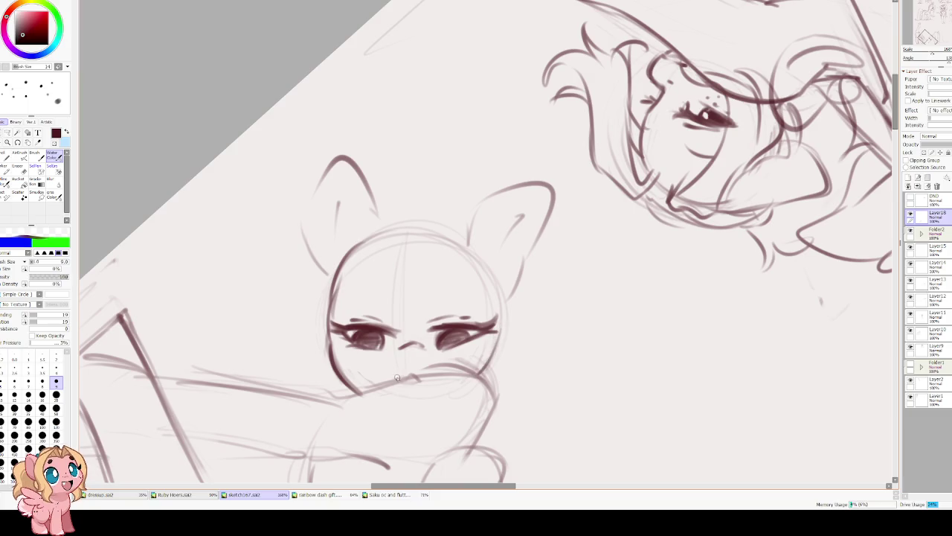
Retrace the head's left arc darker and return the view to level.
{"action": "key", "text": "Delete"}
{"action": "key", "text": "Delete"}
{"action": "key", "text": "Delete"}
{"action": "key", "text": "Delete"}
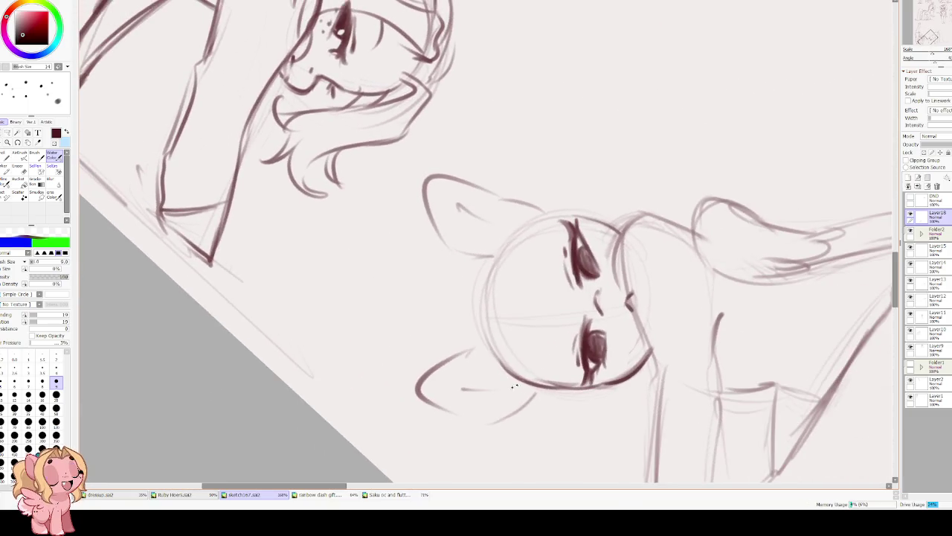
{"action": "key", "text": "Delete"}
{"action": "key", "text": "Delete"}
{"action": "mouse_move", "coordinate": [449, 296]}
{"action": "left_mouse_down"}
{"action": "mouse_move", "coordinate": [440, 372]}
{"action": "mouse_move", "coordinate": [445, 393]}
{"action": "mouse_move", "coordinate": [458, 393]}
{"action": "left_mouse_up"}
{"action": "key", "text": "ctrl+minus"}
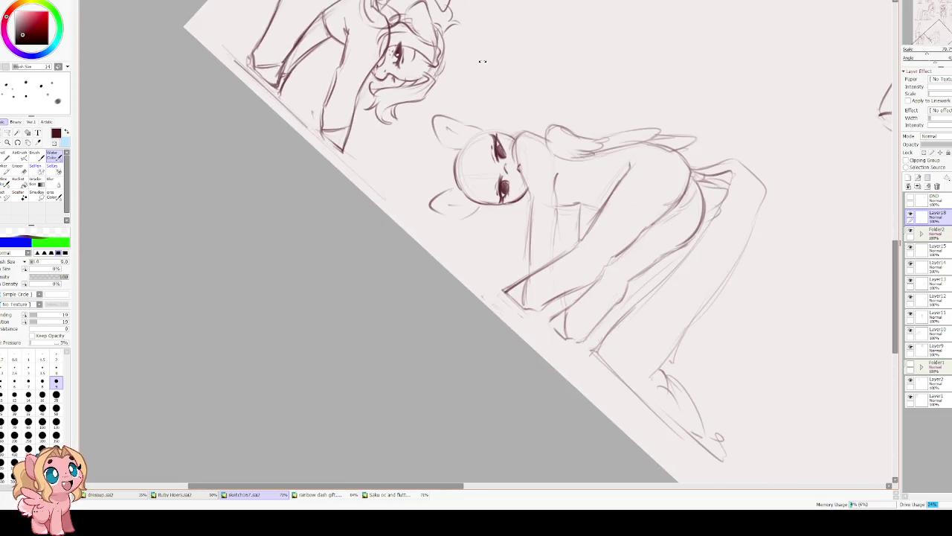
{"action": "key", "text": "End"}
{"action": "key", "text": "End"}
{"action": "key", "text": "End"}
{"action": "key", "text": "ctrl+plus"}
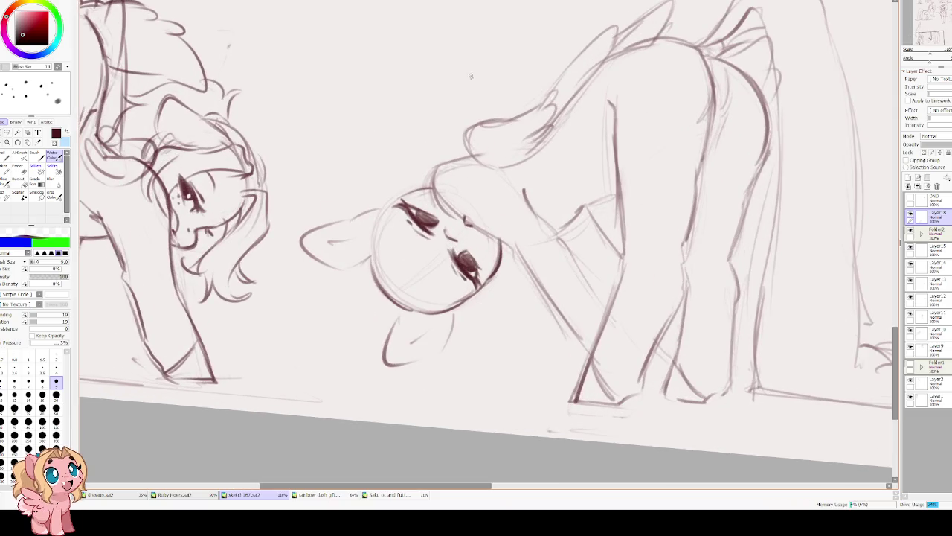
Erase small highlights into the dark fill of both eyes, then return to the brush.
{"action": "key", "text": "e"}
{"action": "left_click_drag", "start_coordinate": [455, 257], "coordinate": [470, 268]}
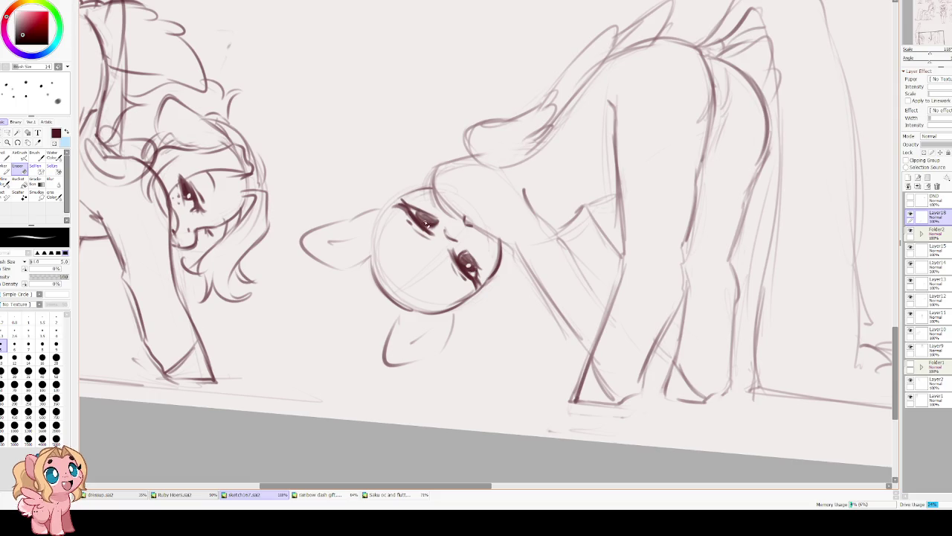
{"action": "left_click_drag", "start_coordinate": [443, 208], "coordinate": [430, 221]}
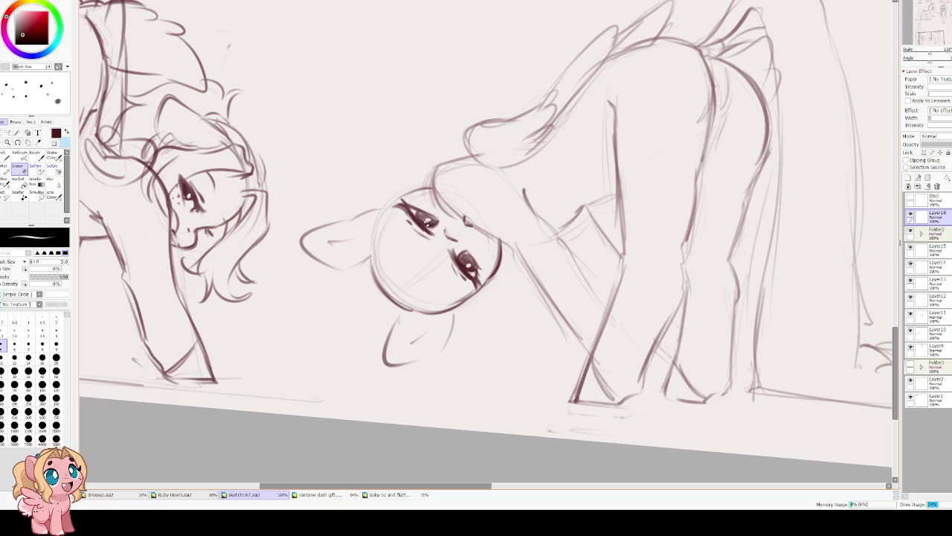
{"action": "scroll", "coordinate": [426, 222], "scroll_direction": "up", "scroll_amount": 2}
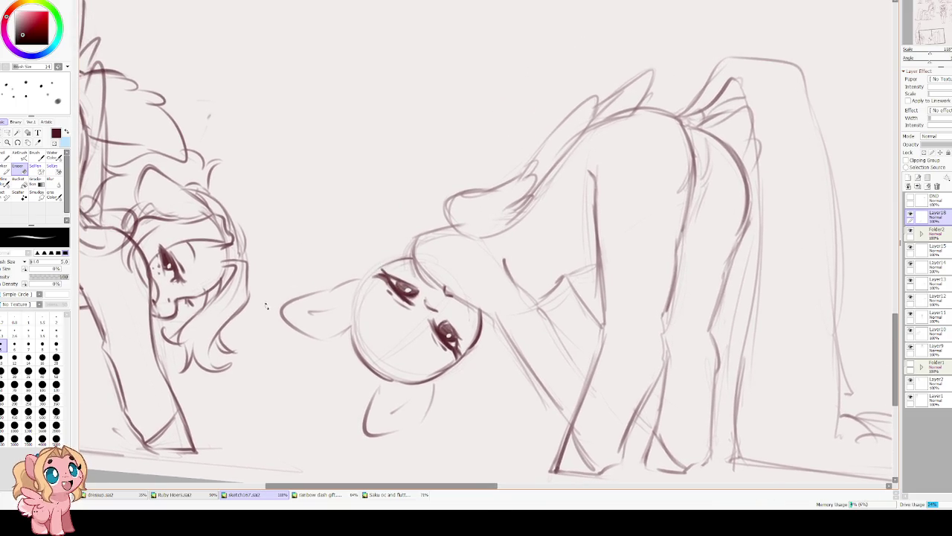
{"action": "key", "text": "End"}
{"action": "key", "text": "End"}
{"action": "key", "text": "End"}
{"action": "key", "text": "b"}
{"action": "scroll", "coordinate": [551, 186], "scroll_direction": "up", "scroll_amount": 1}
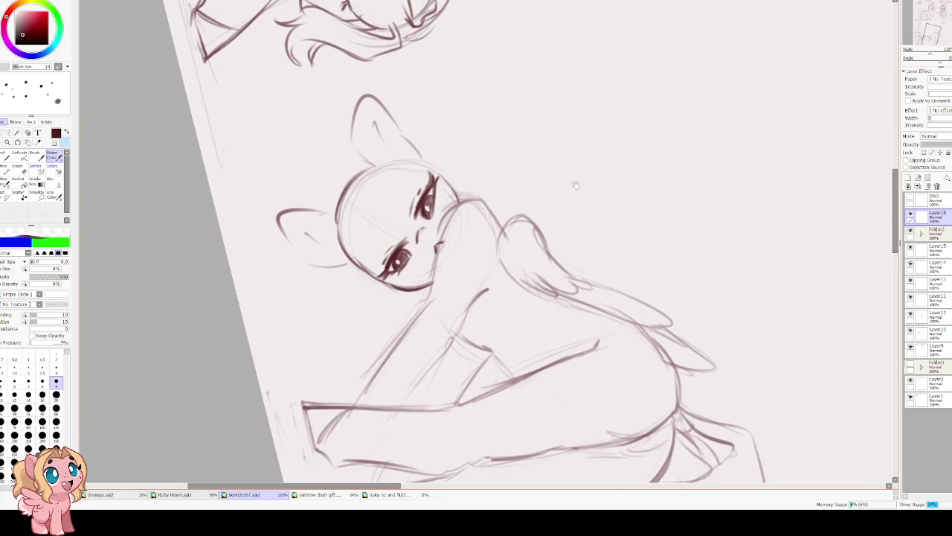
Add Layer19 above Layer18 and briefly toggle the old sketch's visibility to check it.
{"action": "left_click", "coordinate": [907, 177]}
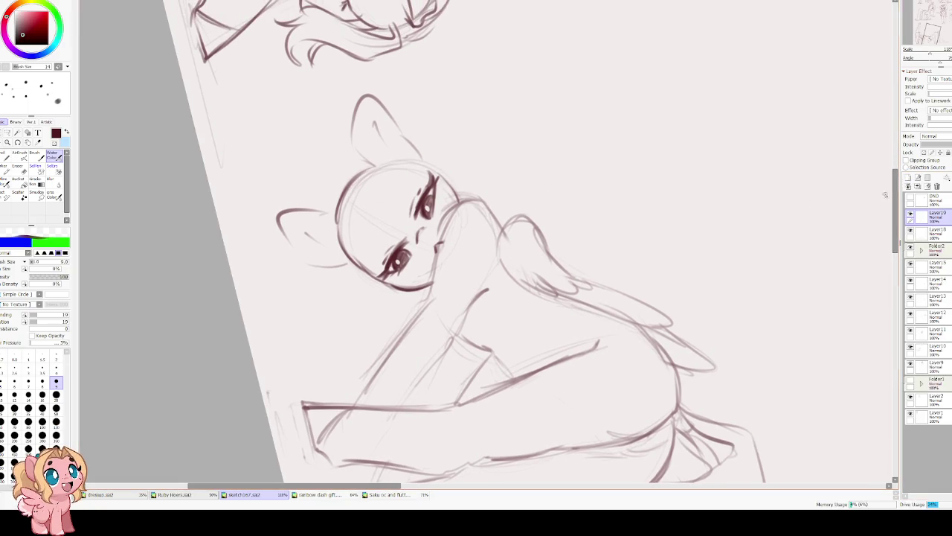
{"action": "left_click", "coordinate": [909, 230]}
{"action": "left_click", "coordinate": [910, 231]}
{"action": "mouse_move", "coordinate": [350, 199]}
{"action": "left_mouse_down"}
{"action": "mouse_move", "coordinate": [340, 234]}
{"action": "mouse_move", "coordinate": [335, 193]}
{"action": "left_mouse_up"}
{"action": "key", "text": "ctrl+z"}
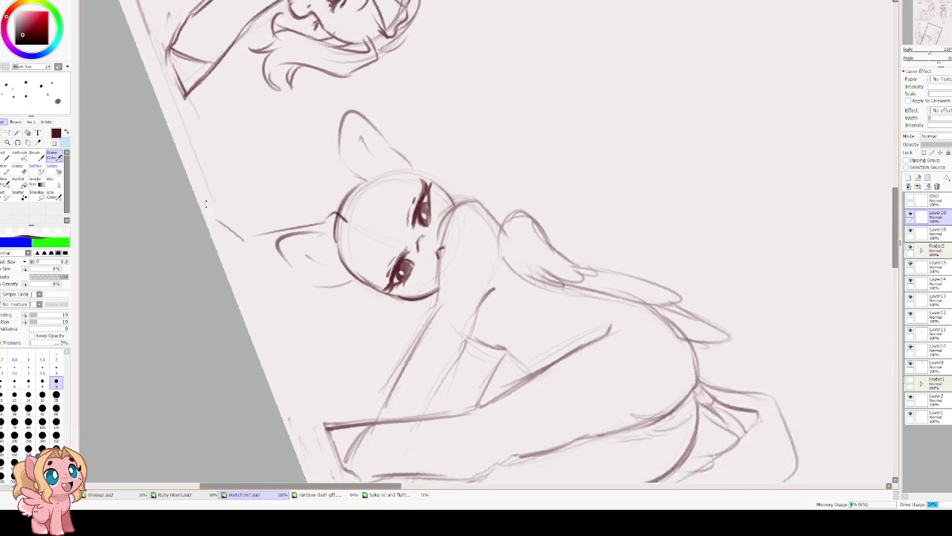
Sketch a curved leg with hoof lines below the upside-down head.
{"action": "key", "text": "Delete"}
{"action": "key", "text": "Delete"}
{"action": "mouse_move", "coordinate": [331, 294]}
{"action": "left_mouse_down"}
{"action": "mouse_move", "coordinate": [265, 341]}
{"action": "mouse_move", "coordinate": [293, 381]}
{"action": "left_mouse_up"}
{"action": "key", "text": "End"}
{"action": "mouse_move", "coordinate": [368, 317]}
{"action": "left_mouse_down"}
{"action": "mouse_move", "coordinate": [280, 391]}
{"action": "mouse_move", "coordinate": [350, 437]}
{"action": "left_mouse_up"}
{"action": "left_click_drag", "start_coordinate": [397, 411], "coordinate": [389, 447]}
{"action": "key", "text": "ctrl+z"}
{"action": "mouse_move", "coordinate": [315, 424]}
{"action": "left_mouse_down"}
{"action": "mouse_move", "coordinate": [388, 451]}
{"action": "mouse_move", "coordinate": [395, 468]}
{"action": "mouse_move", "coordinate": [393, 455]}
{"action": "left_mouse_up"}
{"action": "left_click_drag", "start_coordinate": [346, 360], "coordinate": [356, 430]}
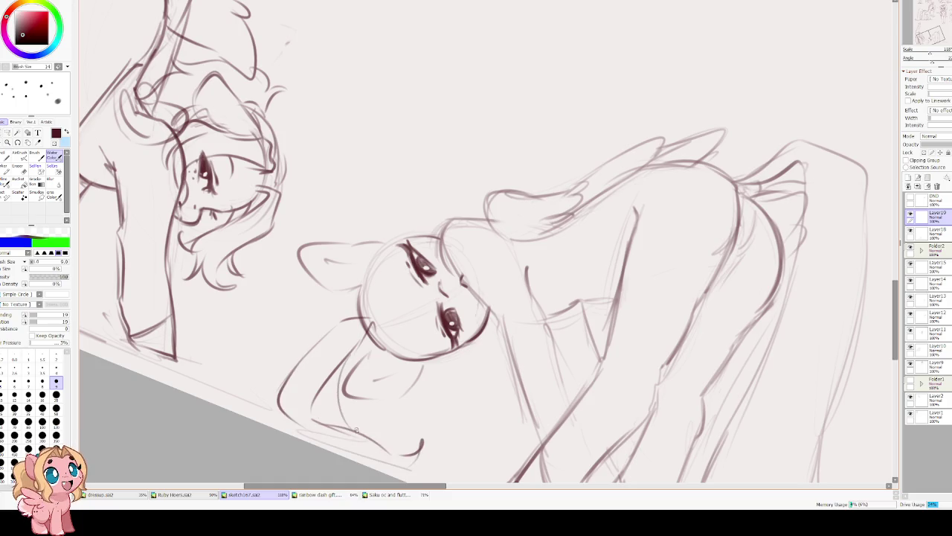
Redraw the lying pony's front leg curve below the cheek.
{"action": "key", "text": "End"}
{"action": "key", "text": "End"}
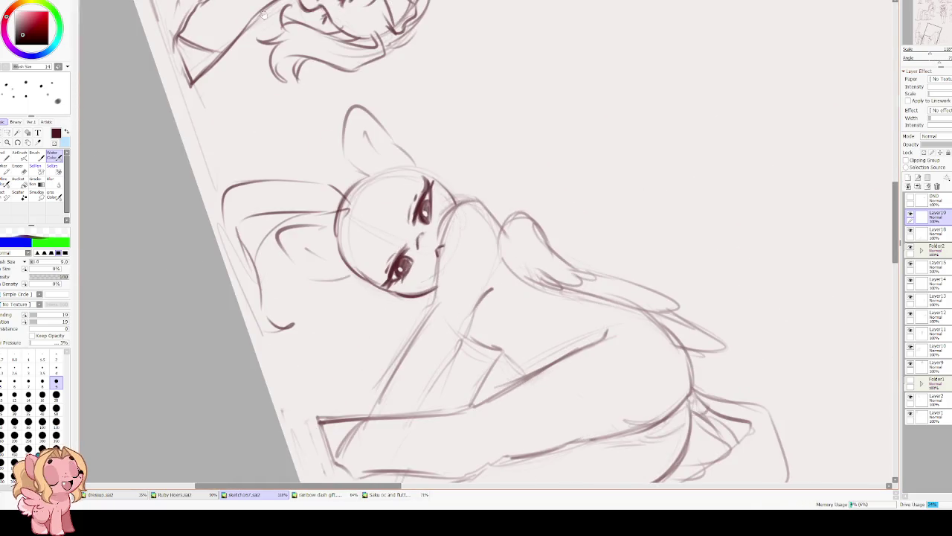
{"action": "key", "text": "End"}
{"action": "left_click_drag", "start_coordinate": [366, 220], "coordinate": [283, 221]}
{"action": "key", "text": "ctrl+z"}
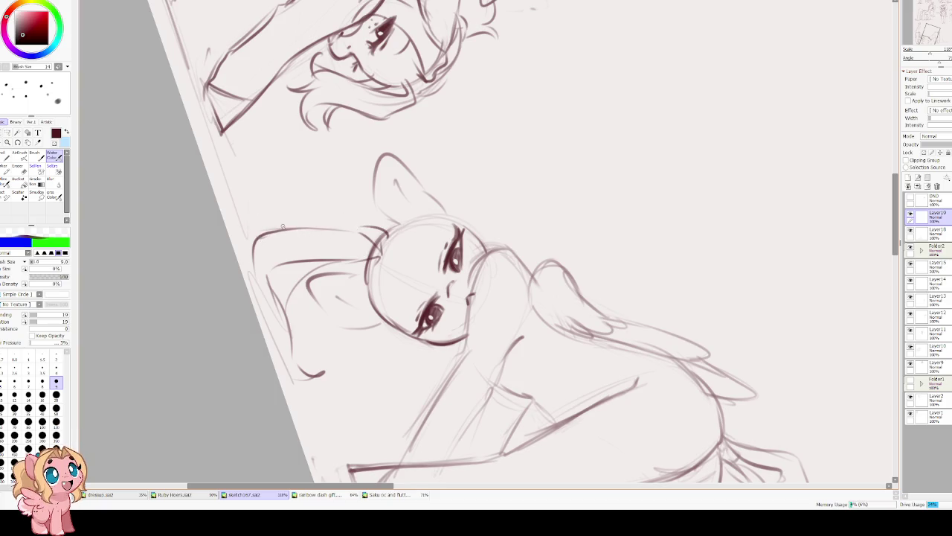
{"action": "key", "text": "Delete"}
{"action": "key", "text": "Delete"}
{"action": "key", "text": "Delete"}
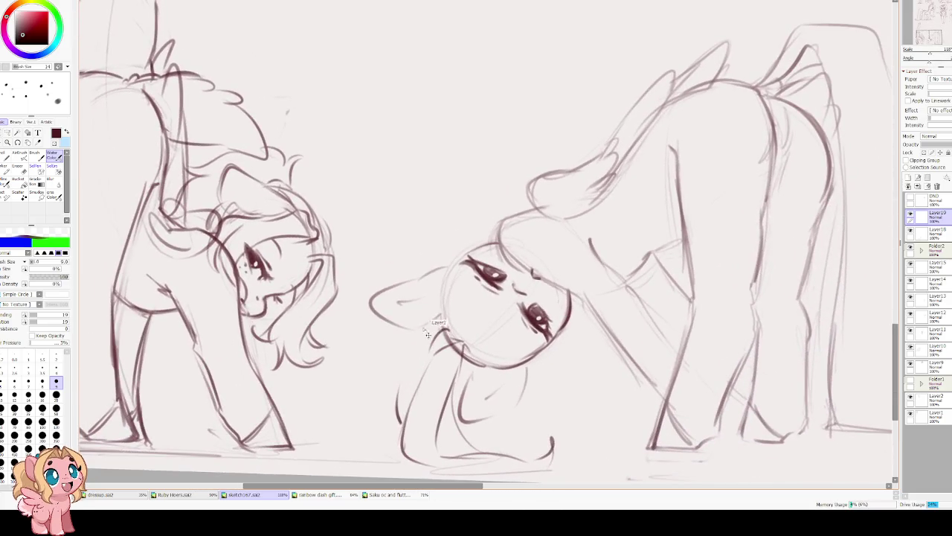
{"action": "left_click_drag", "start_coordinate": [434, 324], "coordinate": [393, 360]}
{"action": "left_click_drag", "start_coordinate": [382, 440], "coordinate": [386, 375]}
{"action": "key", "text": "ctrl+z"}
{"action": "left_click_drag", "start_coordinate": [430, 326], "coordinate": [397, 424]}
Draw the left side and bottom curve of the lying pony's body.
{"action": "mouse_move", "coordinate": [395, 364]}
{"action": "left_mouse_down"}
{"action": "mouse_move", "coordinate": [374, 416]}
{"action": "mouse_move", "coordinate": [416, 467]}
{"action": "left_mouse_up"}
{"action": "mouse_move", "coordinate": [465, 430]}
{"action": "left_mouse_down"}
{"action": "mouse_move", "coordinate": [623, 432]}
{"action": "mouse_move", "coordinate": [525, 450]}
{"action": "left_mouse_up"}
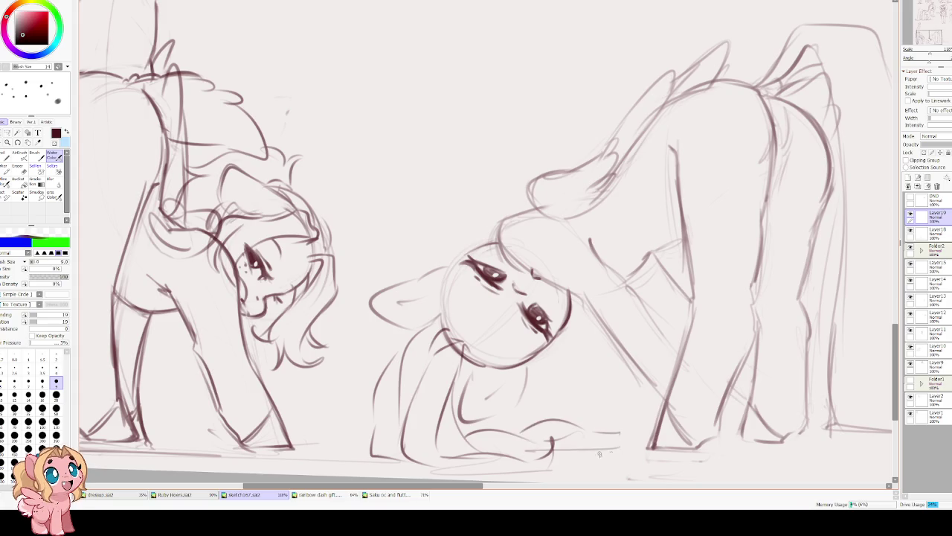
{"action": "left_click_drag", "start_coordinate": [395, 312], "coordinate": [365, 383]}
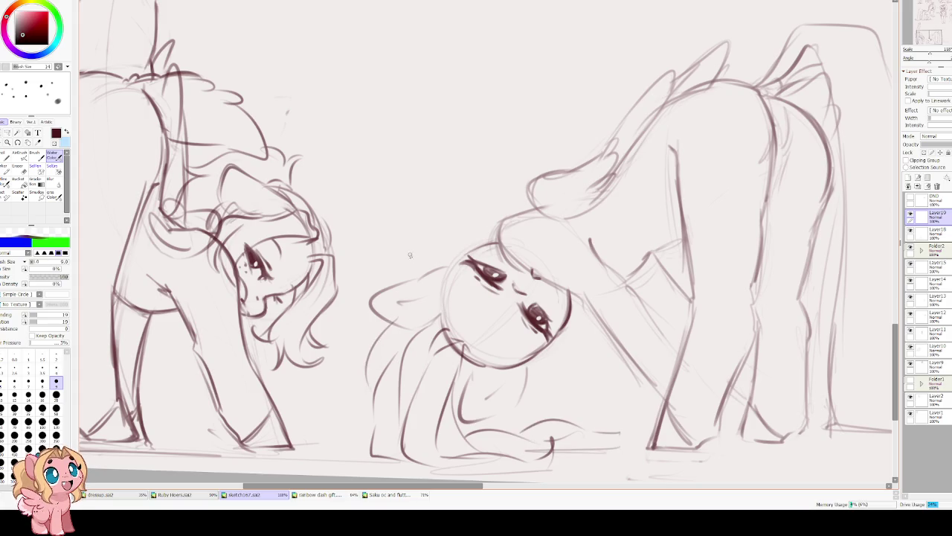
{"action": "mouse_move", "coordinate": [446, 265]}
{"action": "left_mouse_down"}
{"action": "mouse_move", "coordinate": [498, 243]}
{"action": "mouse_move", "coordinate": [415, 276]}
{"action": "left_mouse_up"}
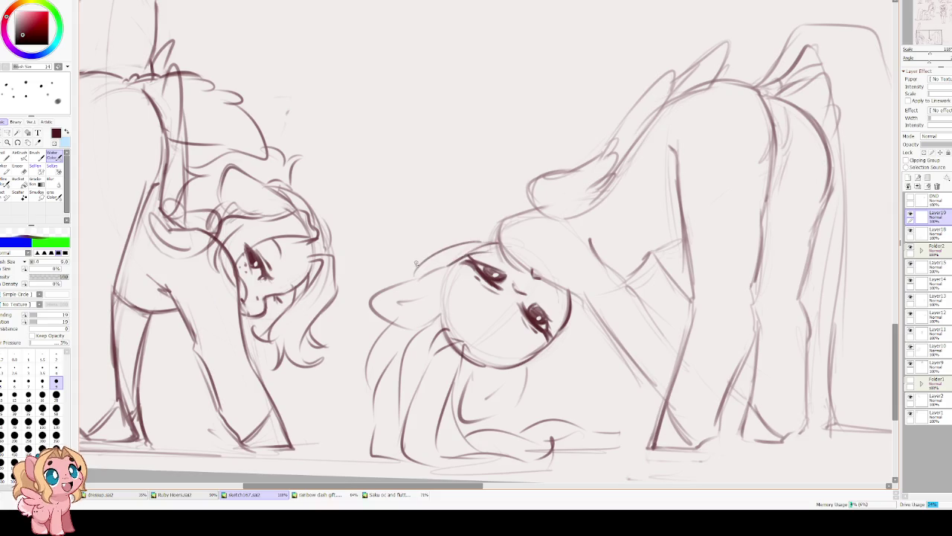
{"action": "key", "text": "ctrl+z"}
{"action": "key", "text": "ctrl+z"}
{"action": "key", "text": "End"}
{"action": "key", "text": "End"}
{"action": "key", "text": "End"}
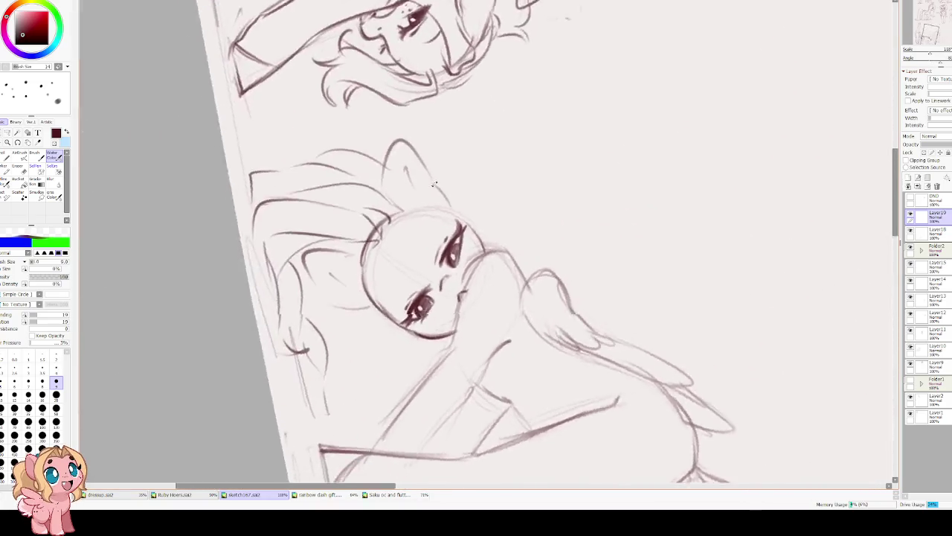
{"action": "key", "text": "End"}
{"action": "key", "text": "End"}
{"action": "key", "text": "End"}
Try strokes along the head's side and sketch hair across the top of the head.
{"action": "mouse_move", "coordinate": [471, 192]}
{"action": "left_mouse_down"}
{"action": "mouse_move", "coordinate": [485, 207]}
{"action": "mouse_move", "coordinate": [464, 253]}
{"action": "left_mouse_up"}
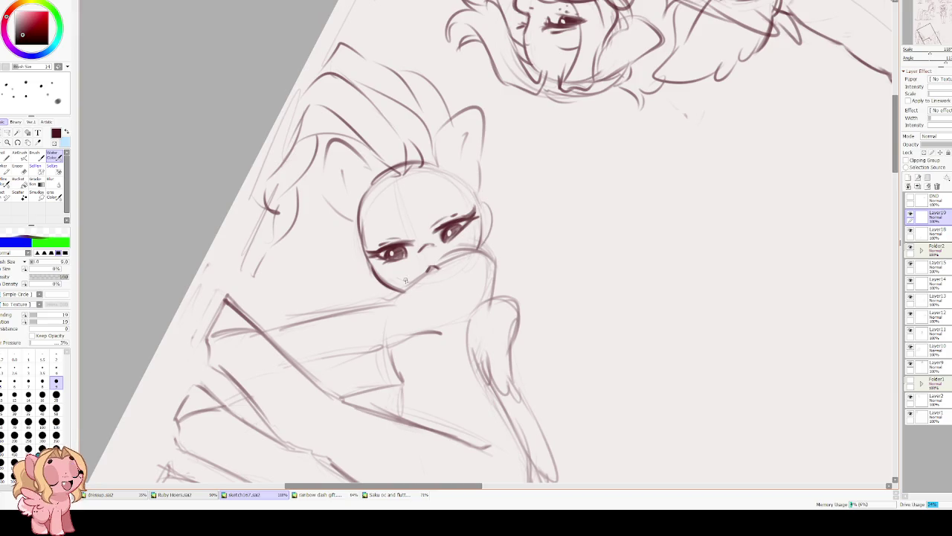
{"action": "key", "text": "ctrl+z"}
{"action": "left_click_drag", "start_coordinate": [485, 204], "coordinate": [483, 246]}
{"action": "key", "text": "ctrl+z"}
{"action": "left_click_drag", "start_coordinate": [363, 247], "coordinate": [334, 246]}
{"action": "mouse_move", "coordinate": [351, 300]}
{"action": "left_mouse_down"}
{"action": "mouse_move", "coordinate": [283, 297]}
{"action": "mouse_move", "coordinate": [322, 321]}
{"action": "left_mouse_up"}
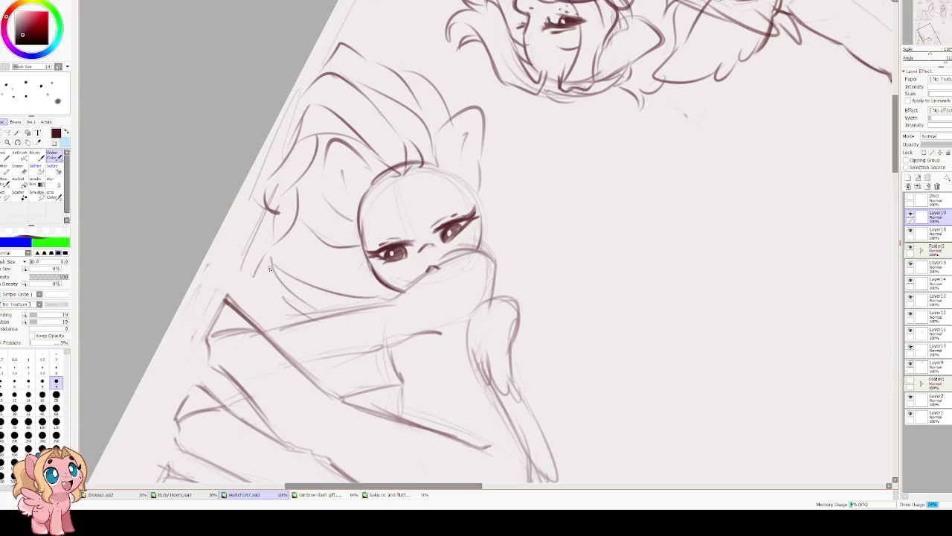
{"action": "key", "text": "Delete"}
{"action": "key", "text": "Delete"}
{"action": "mouse_move", "coordinate": [427, 249]}
{"action": "left_mouse_down"}
{"action": "mouse_move", "coordinate": [499, 236]}
{"action": "mouse_move", "coordinate": [521, 245]}
{"action": "left_mouse_up"}
{"action": "key", "text": "Delete"}
{"action": "key", "text": "Delete"}
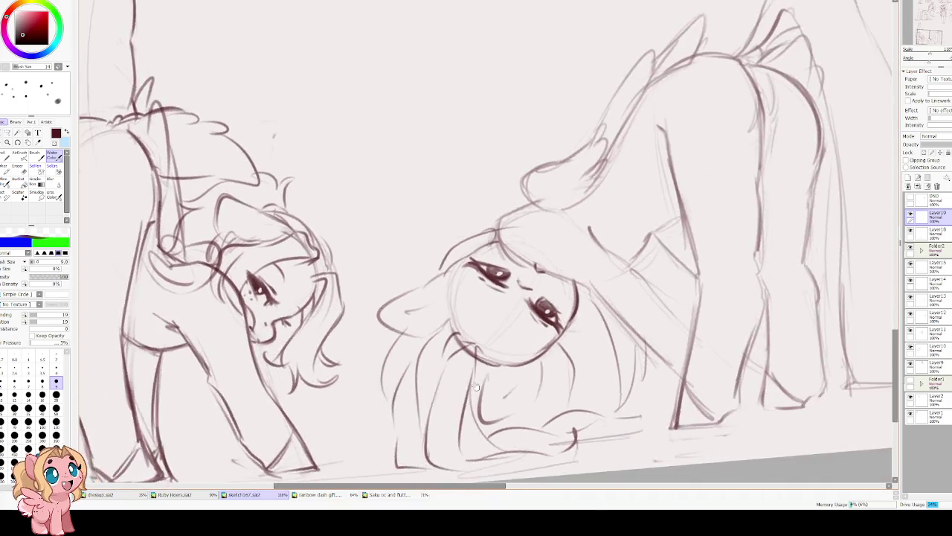
{"action": "key", "text": "ctrl+z"}
{"action": "key", "text": "ctrl+z"}
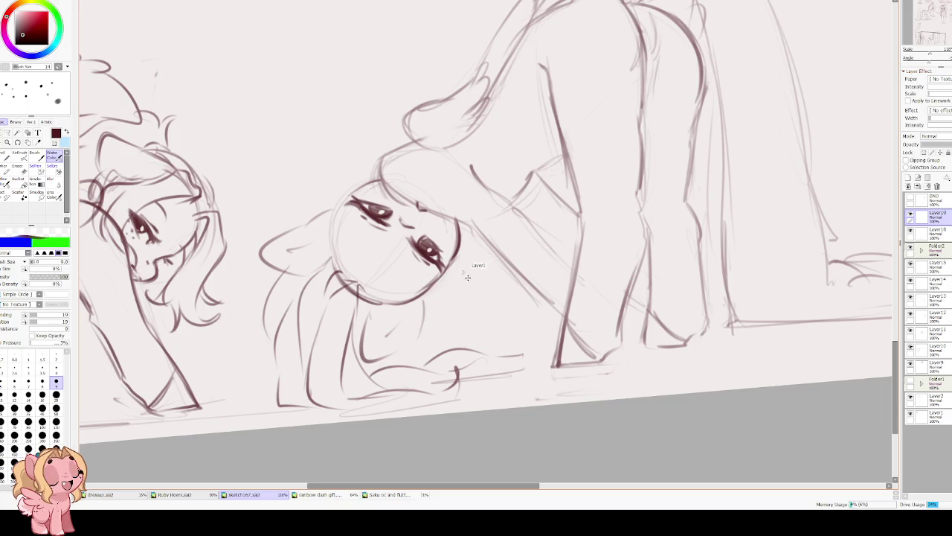
{"action": "left_click_drag", "start_coordinate": [447, 336], "coordinate": [448, 282]}
{"action": "key", "text": "ctrl+z"}
{"action": "key", "text": "ctrl+z"}
{"action": "key", "text": "ctrl+z"}
{"action": "key", "text": "ctrl+z"}
{"action": "key", "text": "ctrl+z"}
{"action": "key", "text": "ctrl+z"}
Sketch the front leg, the body's bottom line, curves under the face and the head top.
{"action": "mouse_move", "coordinate": [328, 306]}
{"action": "left_mouse_down"}
{"action": "mouse_move", "coordinate": [300, 404]}
{"action": "mouse_move", "coordinate": [328, 286]}
{"action": "mouse_move", "coordinate": [271, 411]}
{"action": "left_mouse_up"}
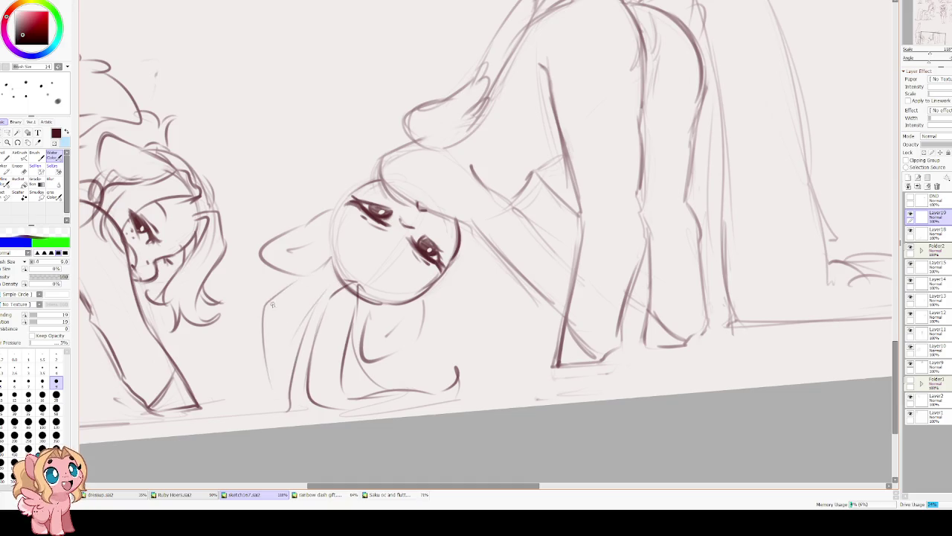
{"action": "left_click_drag", "start_coordinate": [366, 395], "coordinate": [458, 380]}
{"action": "mouse_move", "coordinate": [401, 355]}
{"action": "left_mouse_down"}
{"action": "mouse_move", "coordinate": [456, 368]}
{"action": "mouse_move", "coordinate": [500, 357]}
{"action": "left_mouse_up"}
{"action": "left_click_drag", "start_coordinate": [451, 318], "coordinate": [472, 361]}
{"action": "mouse_move", "coordinate": [443, 278]}
{"action": "left_mouse_down"}
{"action": "mouse_move", "coordinate": [476, 363]}
{"action": "mouse_move", "coordinate": [473, 280]}
{"action": "left_mouse_up"}
{"action": "left_click_drag", "start_coordinate": [519, 356], "coordinate": [494, 275]}
{"action": "mouse_move", "coordinate": [331, 195]}
{"action": "left_mouse_down"}
{"action": "mouse_move", "coordinate": [339, 168]}
{"action": "mouse_move", "coordinate": [380, 163]}
{"action": "left_mouse_up"}
{"action": "left_click_drag", "start_coordinate": [333, 180], "coordinate": [329, 216]}
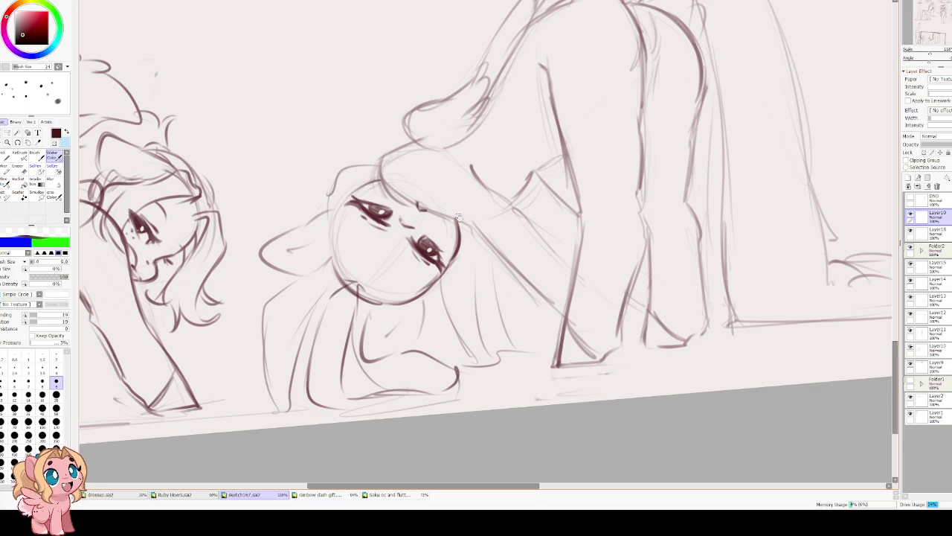
Add body lines right of the face and a long line left of the face down to the floor.
{"action": "left_click_drag", "start_coordinate": [504, 317], "coordinate": [471, 339]}
{"action": "key", "text": "ctrl+z"}
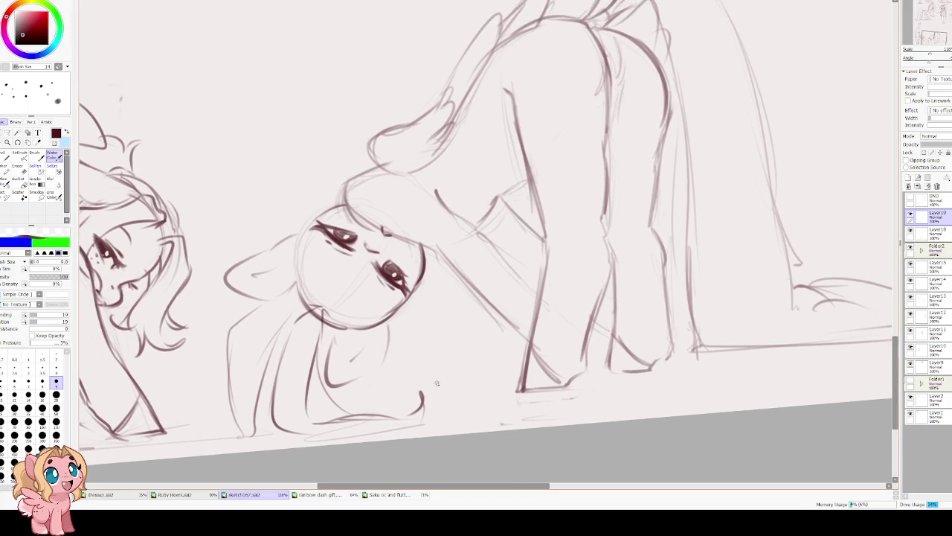
{"action": "mouse_move", "coordinate": [436, 377]}
{"action": "left_mouse_down"}
{"action": "mouse_move", "coordinate": [515, 354]}
{"action": "mouse_move", "coordinate": [497, 389]}
{"action": "mouse_move", "coordinate": [424, 403]}
{"action": "left_mouse_up"}
{"action": "mouse_move", "coordinate": [472, 367]}
{"action": "left_mouse_down"}
{"action": "mouse_move", "coordinate": [411, 308]}
{"action": "mouse_move", "coordinate": [426, 358]}
{"action": "left_mouse_up"}
{"action": "mouse_move", "coordinate": [393, 320]}
{"action": "left_mouse_down"}
{"action": "mouse_move", "coordinate": [393, 392]}
{"action": "mouse_move", "coordinate": [350, 402]}
{"action": "left_mouse_up"}
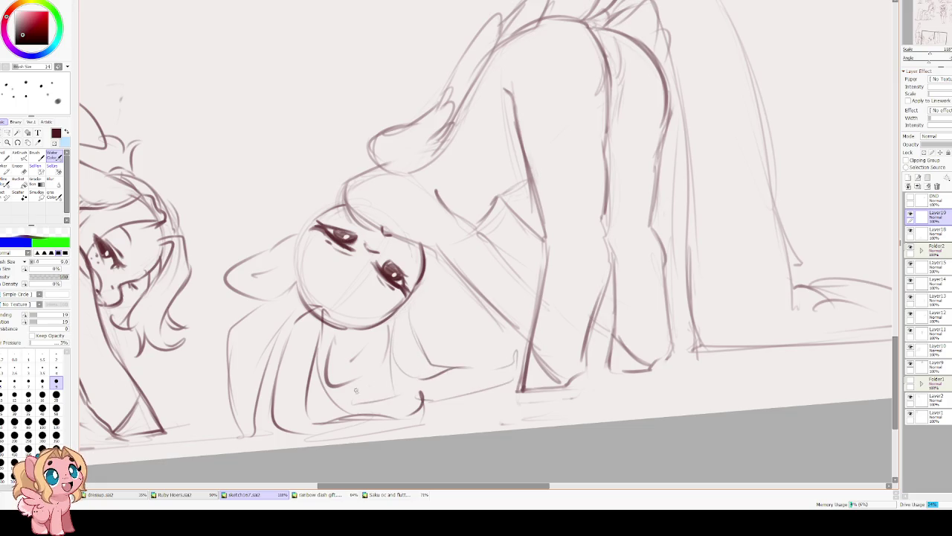
{"action": "left_click_drag", "start_coordinate": [469, 305], "coordinate": [433, 329]}
{"action": "left_click_drag", "start_coordinate": [304, 216], "coordinate": [276, 221]}
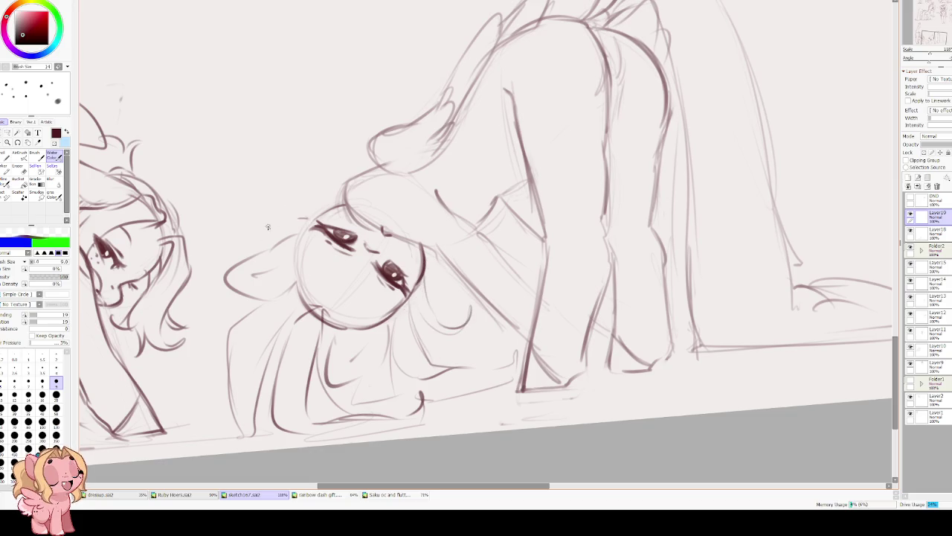
{"action": "mouse_move", "coordinate": [236, 297]}
{"action": "left_mouse_down"}
{"action": "mouse_move", "coordinate": [217, 435]}
{"action": "mouse_move", "coordinate": [250, 430]}
{"action": "left_mouse_up"}
{"action": "scroll", "coordinate": [264, 194], "scroll_direction": "down", "scroll_amount": 3}
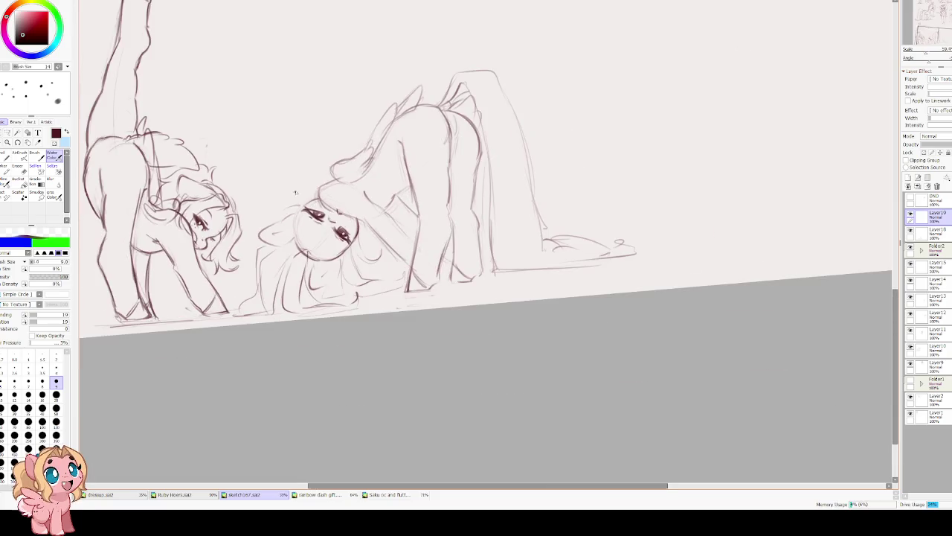
Undo the recent body strokes and sketch long hair flowing down the left side.
{"action": "scroll", "coordinate": [409, 265], "scroll_direction": "up", "scroll_amount": 2}
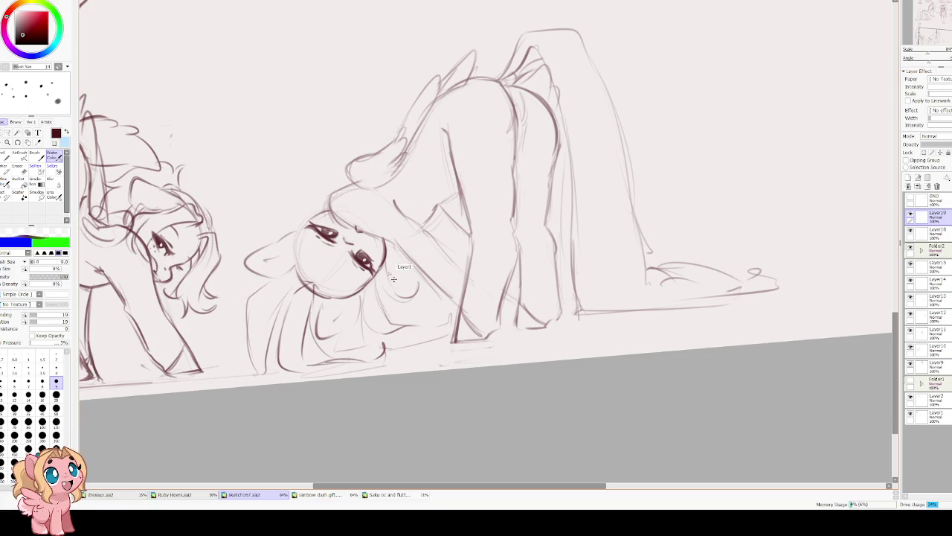
{"action": "key", "text": "ctrl+z"}
{"action": "key", "text": "ctrl+z"}
{"action": "key", "text": "ctrl+z"}
{"action": "key", "text": "ctrl+z"}
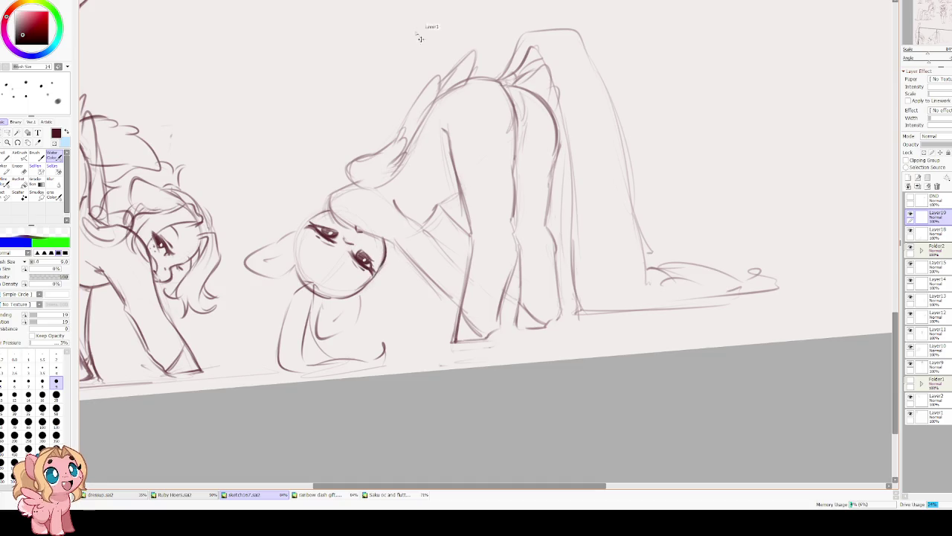
{"action": "mouse_move", "coordinate": [294, 273]}
{"action": "left_mouse_down"}
{"action": "mouse_move", "coordinate": [265, 307]}
{"action": "mouse_move", "coordinate": [269, 352]}
{"action": "mouse_move", "coordinate": [251, 371]}
{"action": "left_mouse_up"}
{"action": "left_click_drag", "start_coordinate": [260, 281], "coordinate": [240, 363]}
{"action": "left_click_drag", "start_coordinate": [253, 275], "coordinate": [240, 320]}
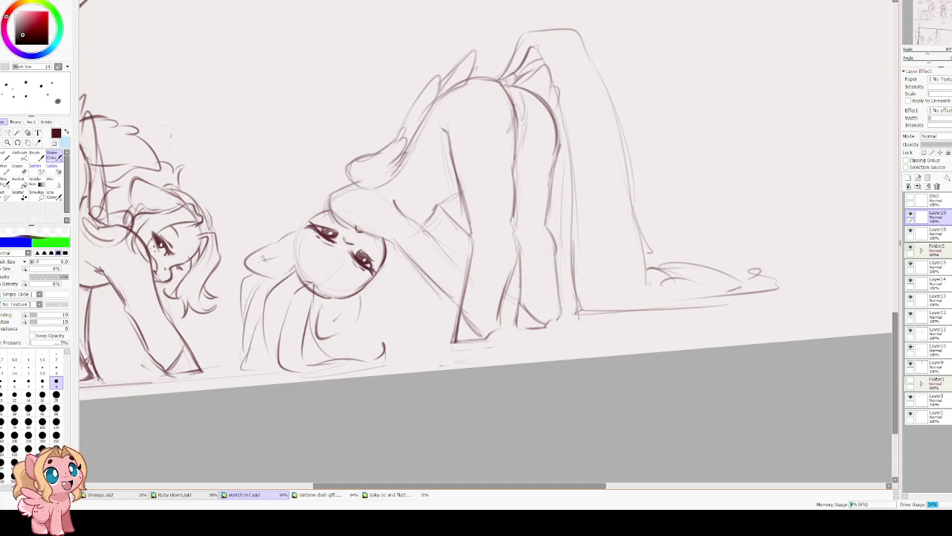
{"action": "left_click_drag", "start_coordinate": [305, 218], "coordinate": [282, 237]}
Add hair strokes on the head's right side and a ground line beneath the lying pony.
{"action": "left_click_drag", "start_coordinate": [376, 290], "coordinate": [389, 344]}
{"action": "mouse_move", "coordinate": [366, 310]}
{"action": "left_mouse_down"}
{"action": "mouse_move", "coordinate": [373, 354]}
{"action": "mouse_move", "coordinate": [363, 290]}
{"action": "left_mouse_up"}
{"action": "mouse_move", "coordinate": [313, 318]}
{"action": "left_mouse_down"}
{"action": "mouse_move", "coordinate": [321, 339]}
{"action": "mouse_move", "coordinate": [367, 288]}
{"action": "mouse_move", "coordinate": [389, 330]}
{"action": "mouse_move", "coordinate": [424, 341]}
{"action": "mouse_move", "coordinate": [459, 327]}
{"action": "left_mouse_up"}
{"action": "mouse_move", "coordinate": [375, 353]}
{"action": "left_mouse_down"}
{"action": "mouse_move", "coordinate": [458, 343]}
{"action": "mouse_move", "coordinate": [450, 319]}
{"action": "mouse_move", "coordinate": [452, 336]}
{"action": "left_mouse_up"}
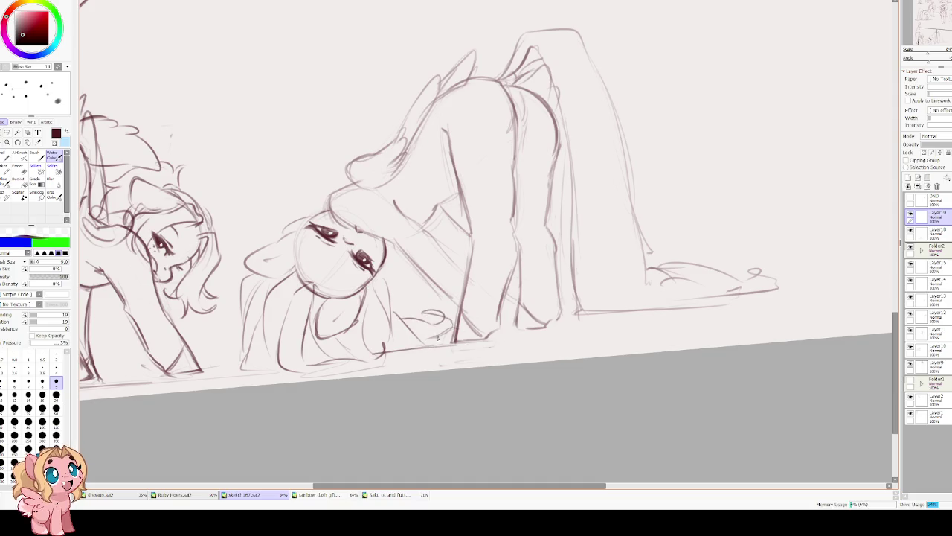
{"action": "mouse_move", "coordinate": [386, 270]}
{"action": "left_mouse_down"}
{"action": "mouse_move", "coordinate": [365, 319]}
{"action": "mouse_move", "coordinate": [343, 313]}
{"action": "mouse_move", "coordinate": [359, 299]}
{"action": "left_mouse_up"}
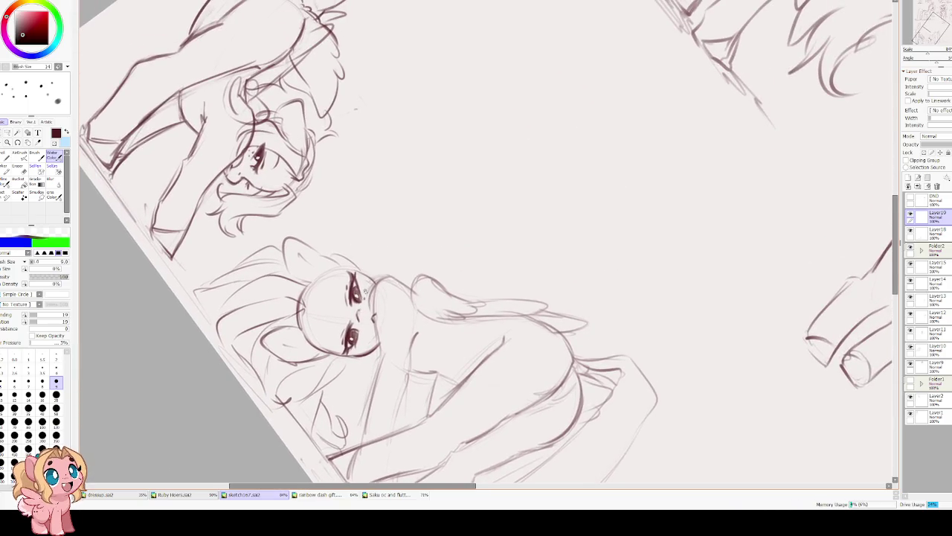
Add freckles to the pony's cheek, then zoom out and level the view to see the whole page.
{"action": "left_click_drag", "start_coordinate": [362, 334], "coordinate": [364, 340]}
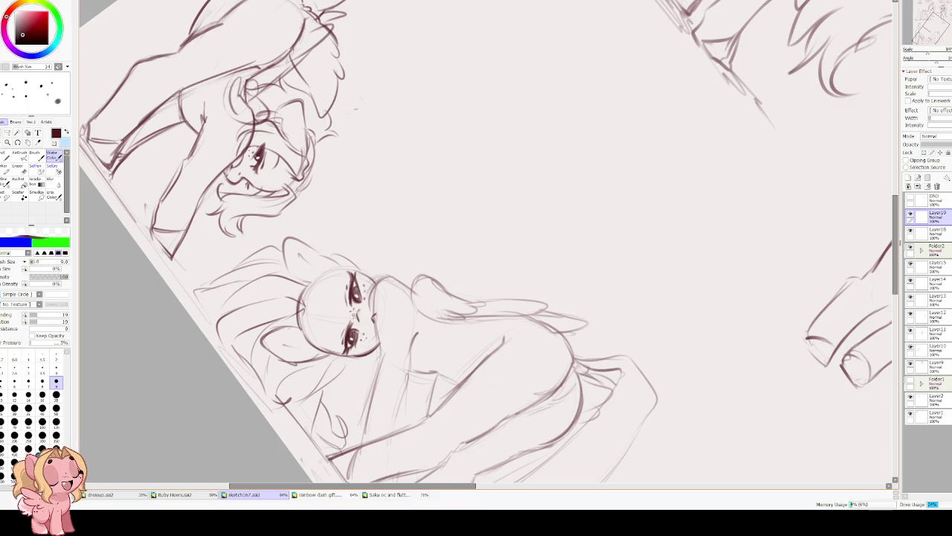
{"action": "left_click_drag", "start_coordinate": [304, 264], "coordinate": [317, 290]}
{"action": "scroll", "coordinate": [335, 285], "scroll_direction": "down", "scroll_amount": 2}
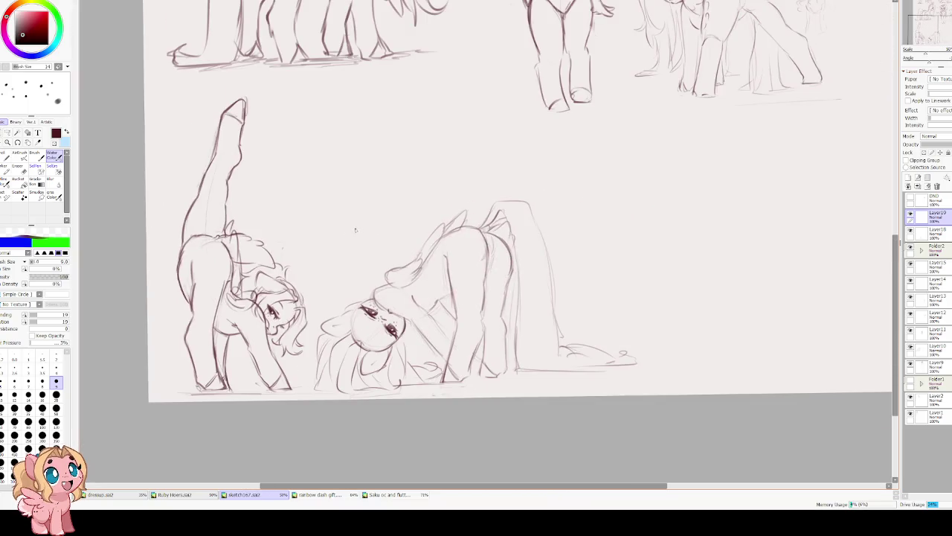
{"action": "scroll", "coordinate": [325, 210], "scroll_direction": "up", "scroll_amount": 1}
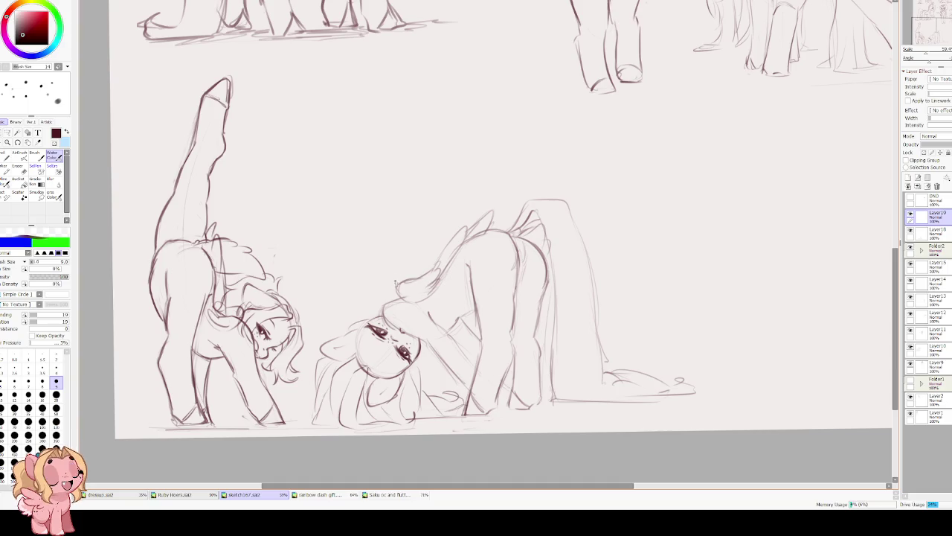
{"action": "mouse_move", "coordinate": [371, 294]}
{"action": "left_mouse_down"}
{"action": "mouse_move", "coordinate": [335, 204]}
{"action": "mouse_move", "coordinate": [319, 340]}
{"action": "left_mouse_up"}
{"action": "scroll", "coordinate": [368, 255], "scroll_direction": "down", "scroll_amount": 3}
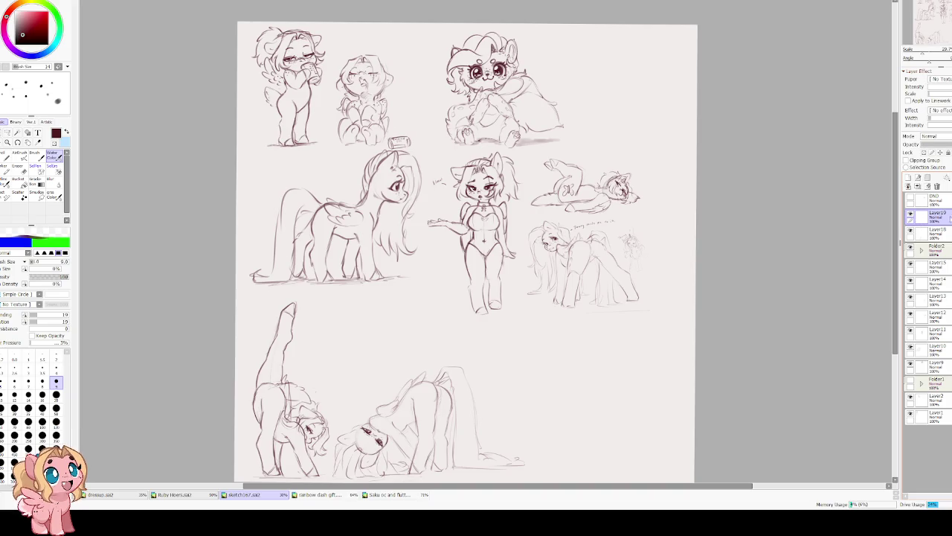
{"action": "left_click", "coordinate": [928, 178]}
Move Layer18 and Layer19 into Folder3 and collapse the folder.
{"action": "left_click_drag", "start_coordinate": [941, 230], "coordinate": [941, 217]}
{"action": "left_click_drag", "start_coordinate": [943, 250], "coordinate": [947, 217]}
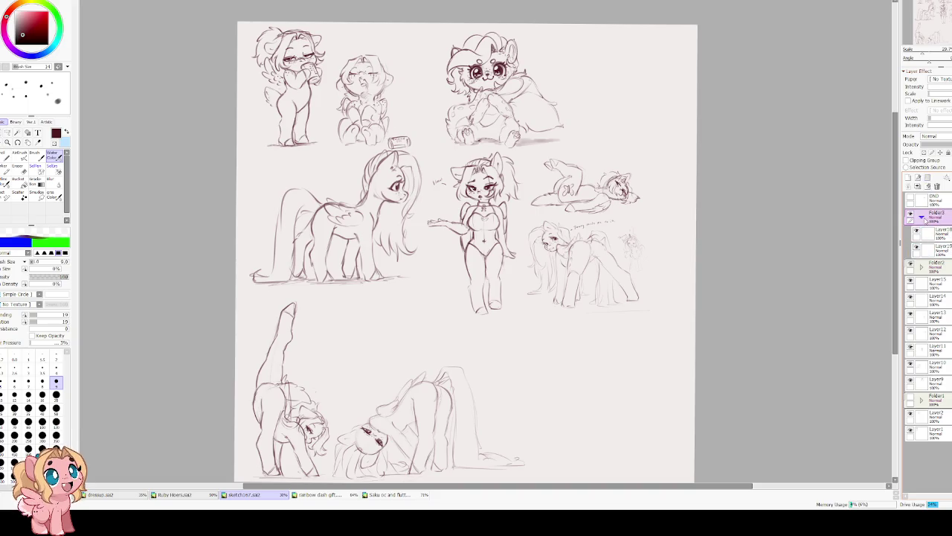
{"action": "left_click", "coordinate": [923, 217]}
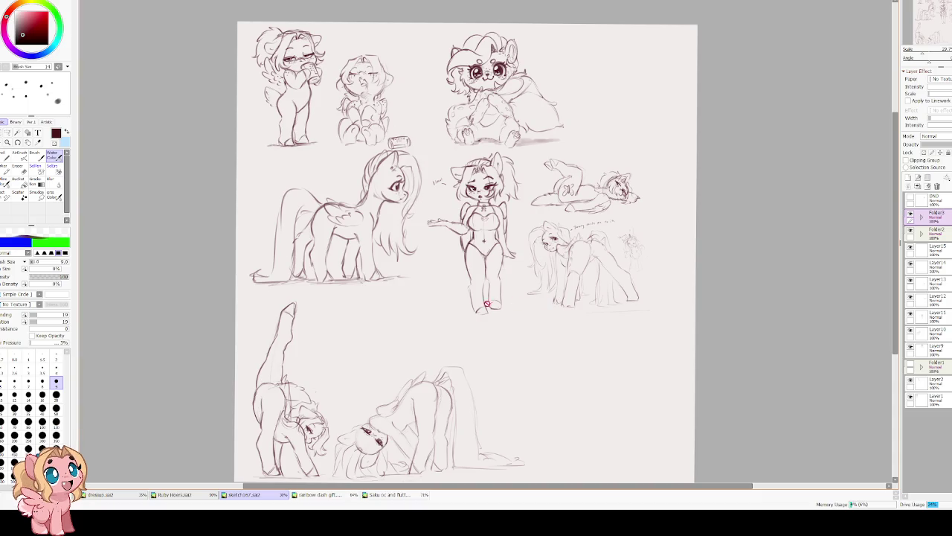
{"action": "scroll", "coordinate": [432, 338], "scroll_direction": "up", "scroll_amount": 1}
Transform the lower bent-over pony, shifting it slightly to the right.
{"action": "left_click_drag", "start_coordinate": [432, 338], "coordinate": [447, 267]}
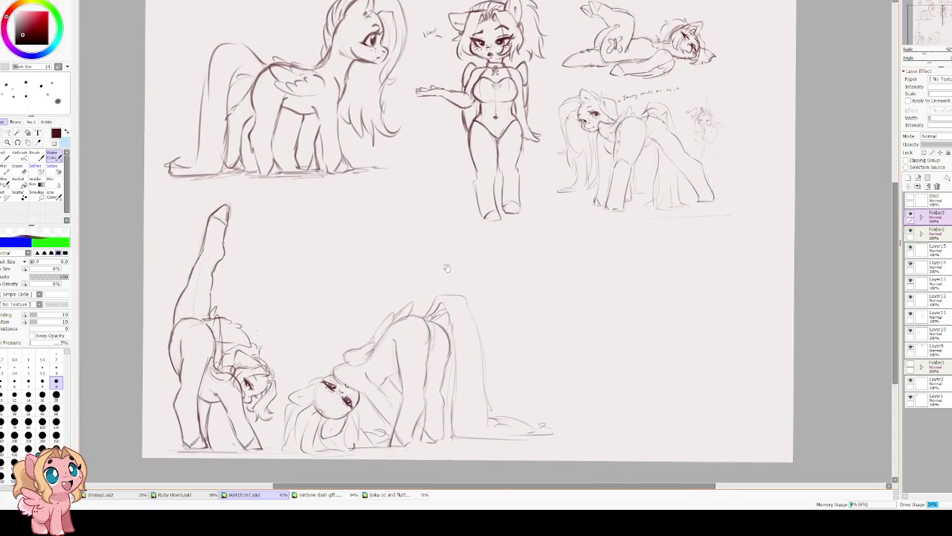
{"action": "scroll", "coordinate": [792, 255], "scroll_direction": "up", "scroll_amount": 1}
{"action": "key", "text": "ctrl+t"}
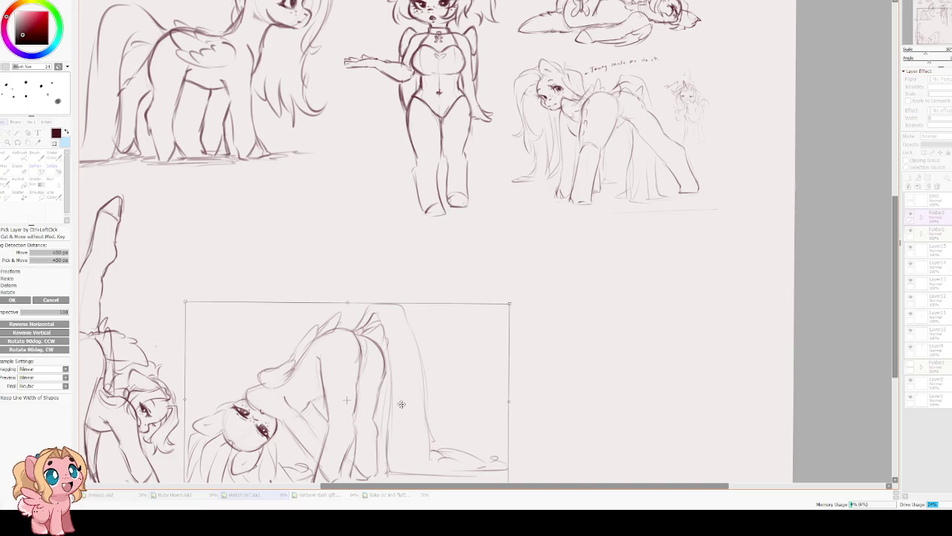
{"action": "left_click_drag", "start_coordinate": [403, 402], "coordinate": [418, 398]}
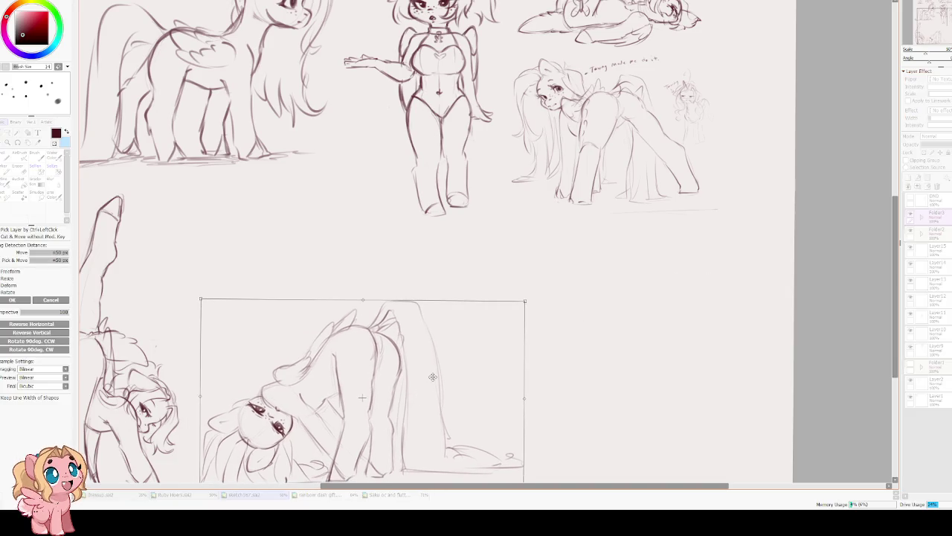
{"action": "key", "text": "Return"}
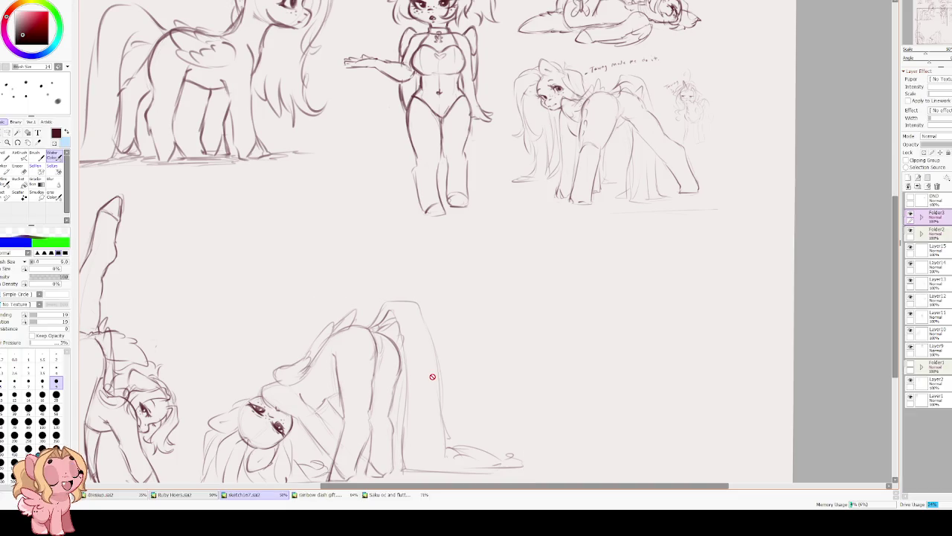
{"action": "scroll", "coordinate": [417, 297], "scroll_direction": "down", "scroll_amount": 1}
Pan and zoom across the upper sketches, then add an empty Layer20 above Folder3.
{"action": "mouse_move", "coordinate": [418, 297]}
{"action": "left_mouse_down"}
{"action": "mouse_move", "coordinate": [467, 428]}
{"action": "mouse_move", "coordinate": [487, 233]}
{"action": "mouse_move", "coordinate": [513, 421]}
{"action": "left_mouse_up"}
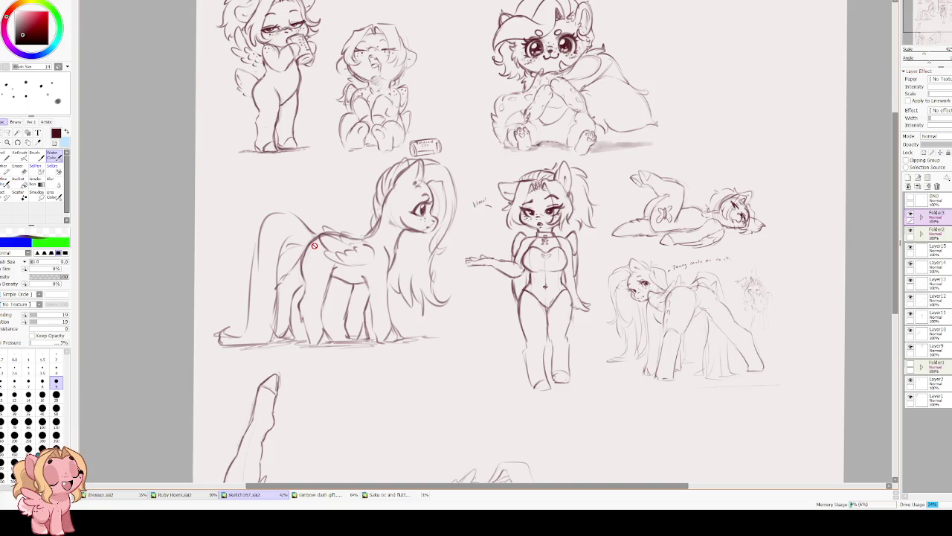
{"action": "scroll", "coordinate": [738, 305], "scroll_direction": "up", "scroll_amount": 1}
{"action": "scroll", "coordinate": [751, 314], "scroll_direction": "up", "scroll_amount": 1}
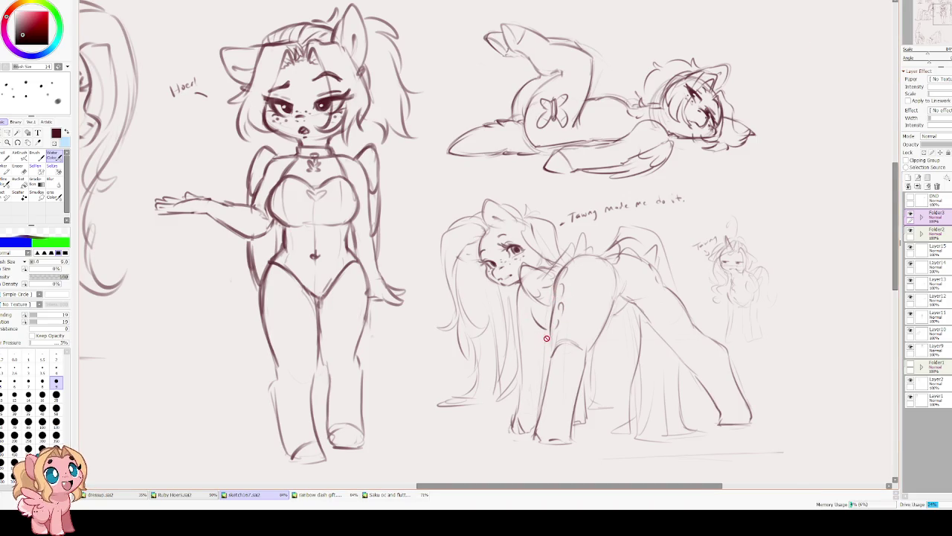
{"action": "scroll", "coordinate": [530, 137], "scroll_direction": "down", "scroll_amount": 2}
{"action": "scroll", "coordinate": [513, 217], "scroll_direction": "down", "scroll_amount": 2}
{"action": "scroll", "coordinate": [506, 272], "scroll_direction": "up", "scroll_amount": 3}
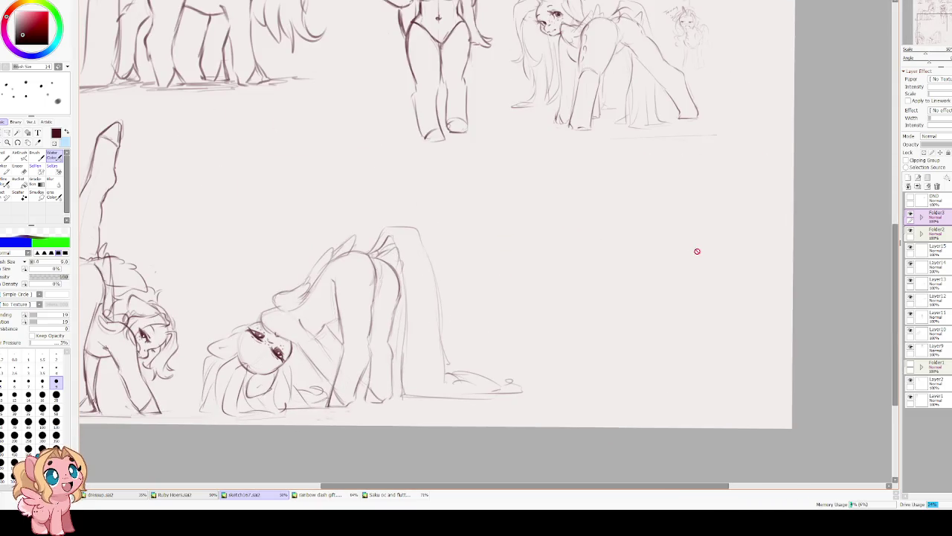
{"action": "left_click", "coordinate": [908, 177]}
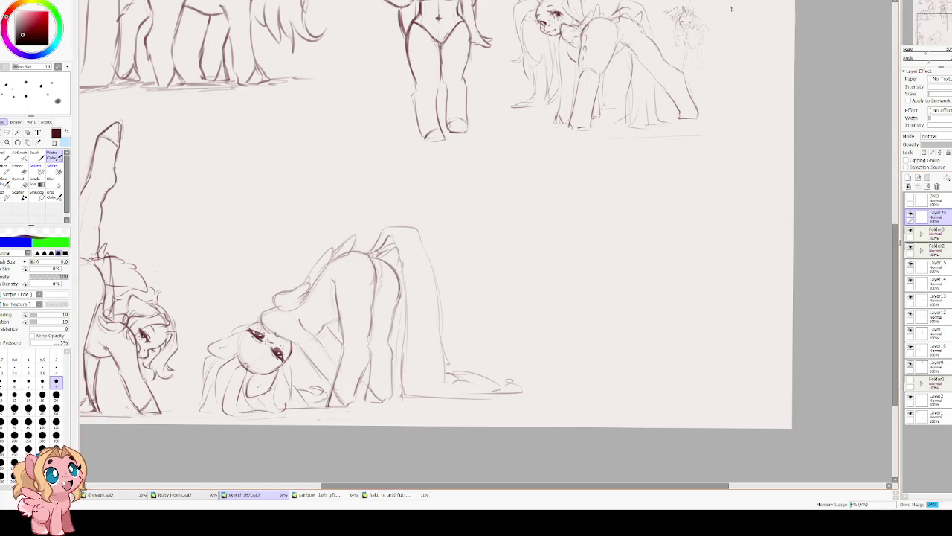
Enlarge the brush to 10, zoom in and rough out the new pony's top arc and body strokes.
{"action": "key", "text": "bracketright"}
{"action": "key", "text": "bracketright"}
{"action": "key", "text": "bracketright"}
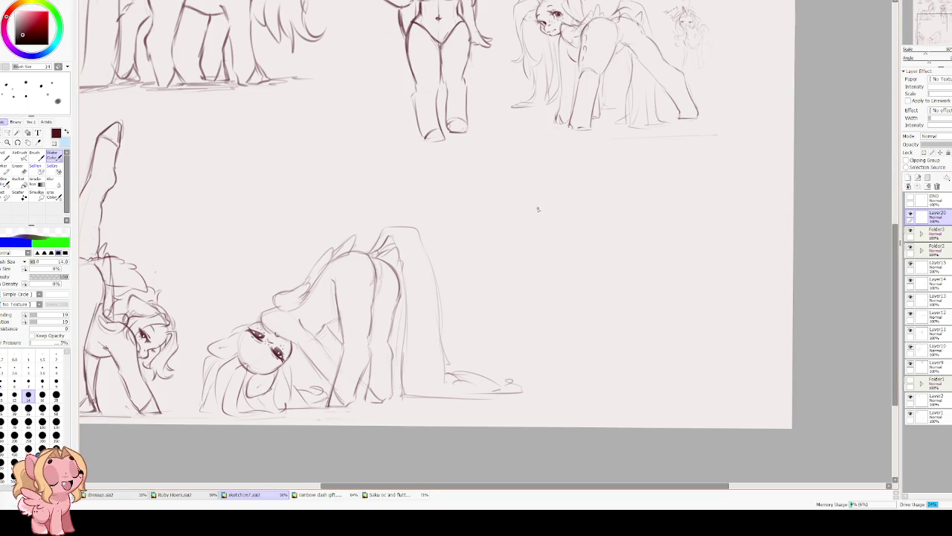
{"action": "scroll", "coordinate": [627, 206], "scroll_direction": "up", "scroll_amount": 1}
{"action": "scroll", "coordinate": [627, 206], "scroll_direction": "up", "scroll_amount": 1}
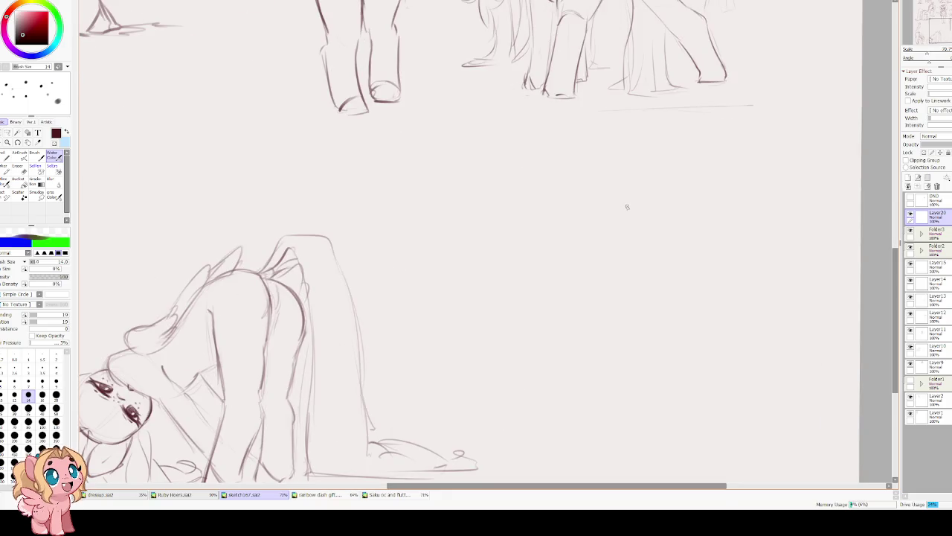
{"action": "scroll", "coordinate": [469, 165], "scroll_direction": "up", "scroll_amount": 1}
{"action": "left_click_drag", "start_coordinate": [491, 137], "coordinate": [443, 184]}
{"action": "left_click_drag", "start_coordinate": [455, 149], "coordinate": [442, 260]}
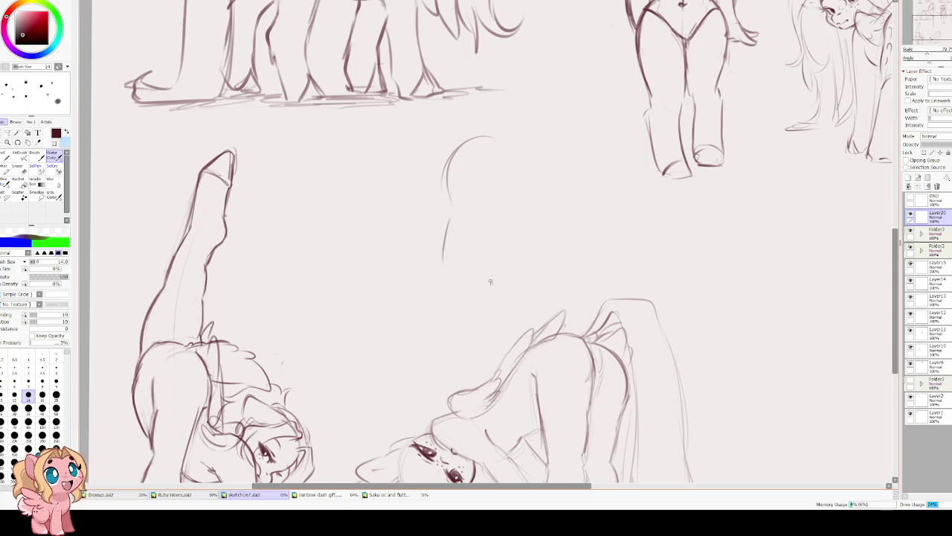
{"action": "left_click_drag", "start_coordinate": [521, 204], "coordinate": [514, 251]}
{"action": "left_click_drag", "start_coordinate": [529, 199], "coordinate": [518, 216]}
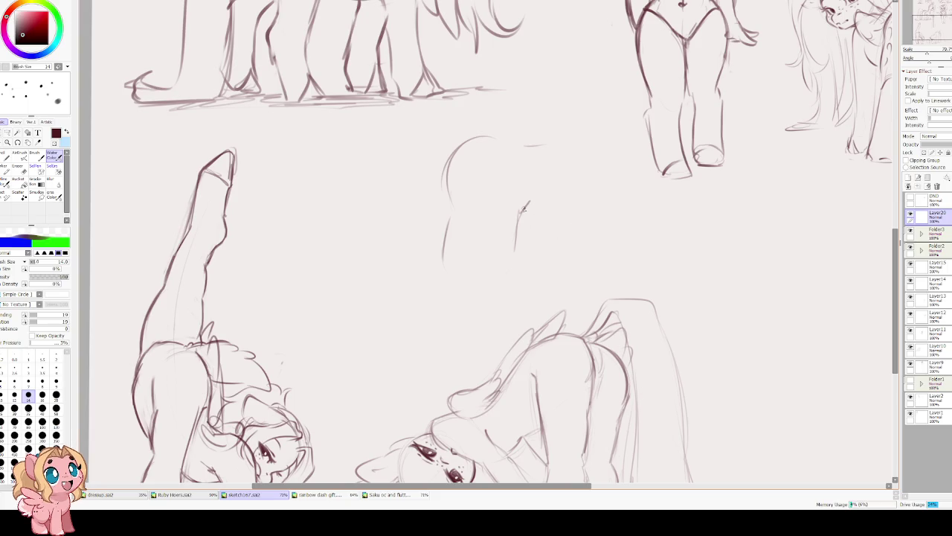
{"action": "left_click_drag", "start_coordinate": [455, 142], "coordinate": [433, 312]}
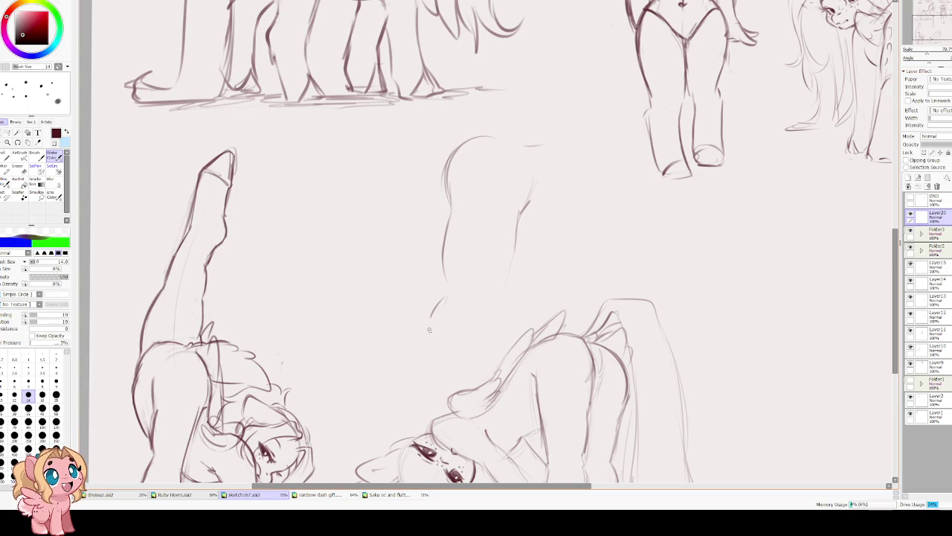
{"action": "left_click_drag", "start_coordinate": [500, 299], "coordinate": [470, 363]}
{"action": "left_click_drag", "start_coordinate": [405, 197], "coordinate": [456, 237]}
{"action": "left_click_drag", "start_coordinate": [403, 179], "coordinate": [340, 54]}
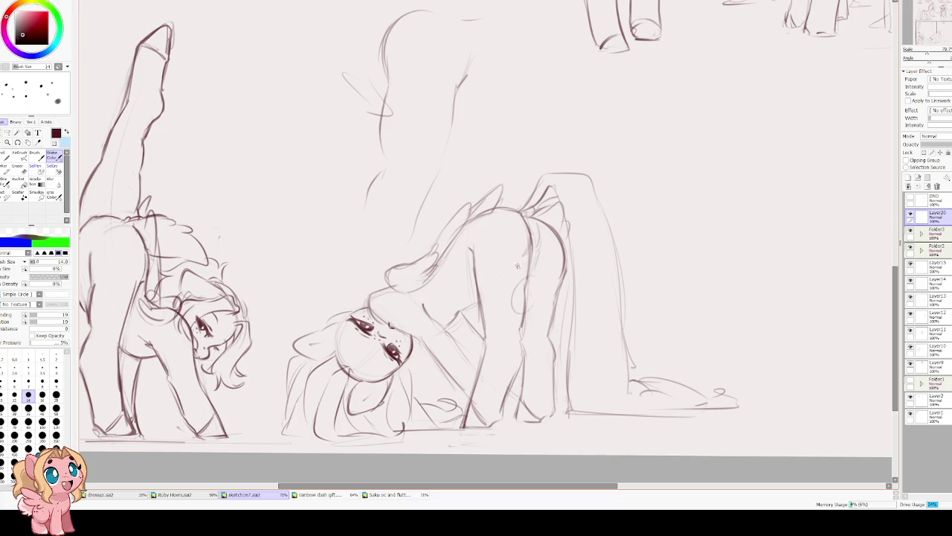
Undo all but the top arc, redraw it lower and add a diagonal back line.
{"action": "key", "text": "ctrl+z"}
{"action": "key", "text": "ctrl+z"}
{"action": "key", "text": "ctrl+z"}
{"action": "key", "text": "ctrl+z"}
{"action": "key", "text": "ctrl+z"}
{"action": "key", "text": "ctrl+z"}
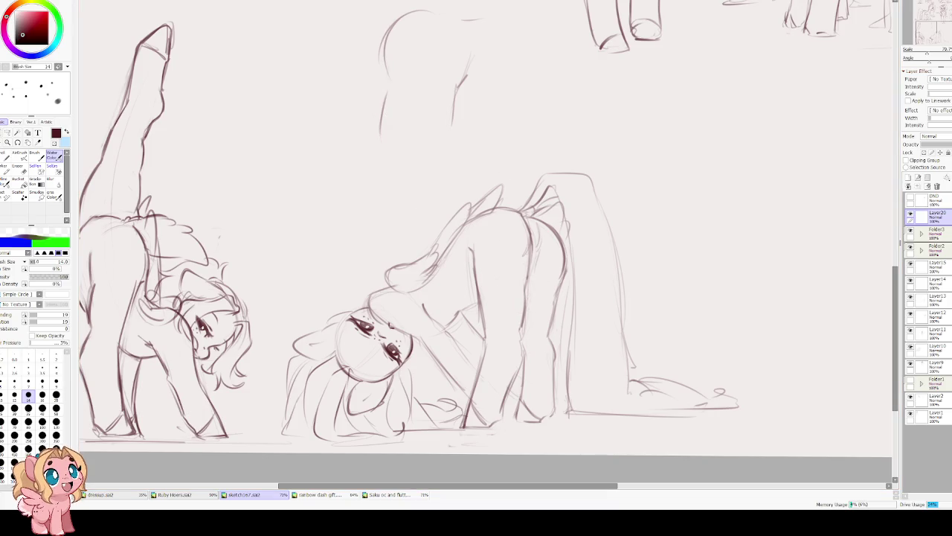
{"action": "key", "text": "ctrl+z"}
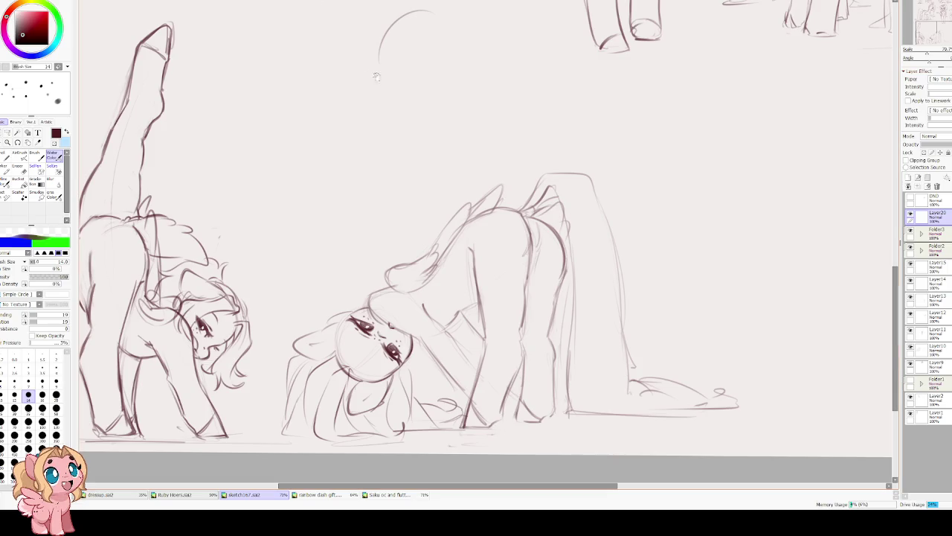
{"action": "scroll", "coordinate": [389, 180], "scroll_direction": "up", "scroll_amount": 3}
{"action": "key", "text": "ctrl+z"}
{"action": "left_click_drag", "start_coordinate": [410, 154], "coordinate": [357, 214]}
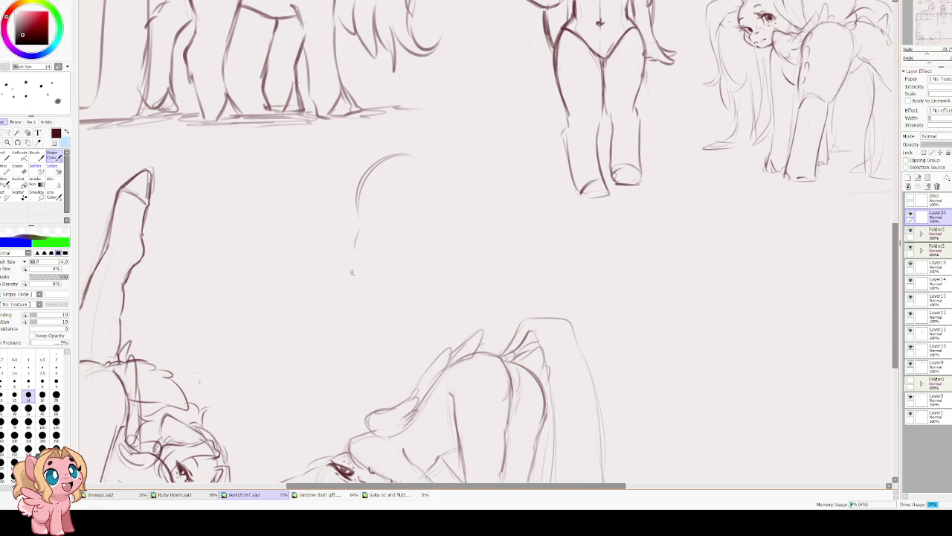
{"action": "left_click_drag", "start_coordinate": [440, 220], "coordinate": [424, 262]}
{"action": "key", "text": "ctrl+z"}
{"action": "left_click_drag", "start_coordinate": [443, 216], "coordinate": [413, 279]}
{"action": "left_click_drag", "start_coordinate": [359, 221], "coordinate": [352, 249]}
Redraw the hooked line, extend the diagonal down-left and add two downward strokes.
{"action": "key", "text": "ctrl+z"}
{"action": "mouse_move", "coordinate": [361, 214]}
{"action": "left_mouse_down"}
{"action": "mouse_move", "coordinate": [353, 262]}
{"action": "mouse_move", "coordinate": [334, 272]}
{"action": "left_mouse_up"}
{"action": "left_click_drag", "start_coordinate": [415, 280], "coordinate": [377, 302]}
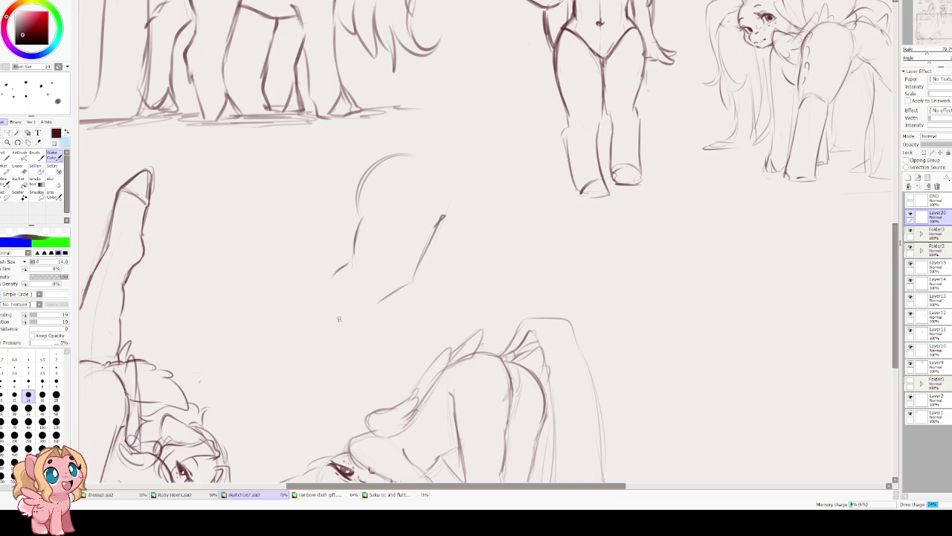
{"action": "left_click_drag", "start_coordinate": [329, 282], "coordinate": [321, 336]}
{"action": "left_click_drag", "start_coordinate": [381, 302], "coordinate": [364, 390]}
{"action": "key", "text": "ctrl+z"}
{"action": "mouse_move", "coordinate": [380, 303]}
{"action": "left_mouse_down"}
{"action": "mouse_move", "coordinate": [359, 384]}
{"action": "mouse_move", "coordinate": [324, 393]}
{"action": "left_mouse_up"}
{"action": "left_click_drag", "start_coordinate": [312, 356], "coordinate": [331, 283]}
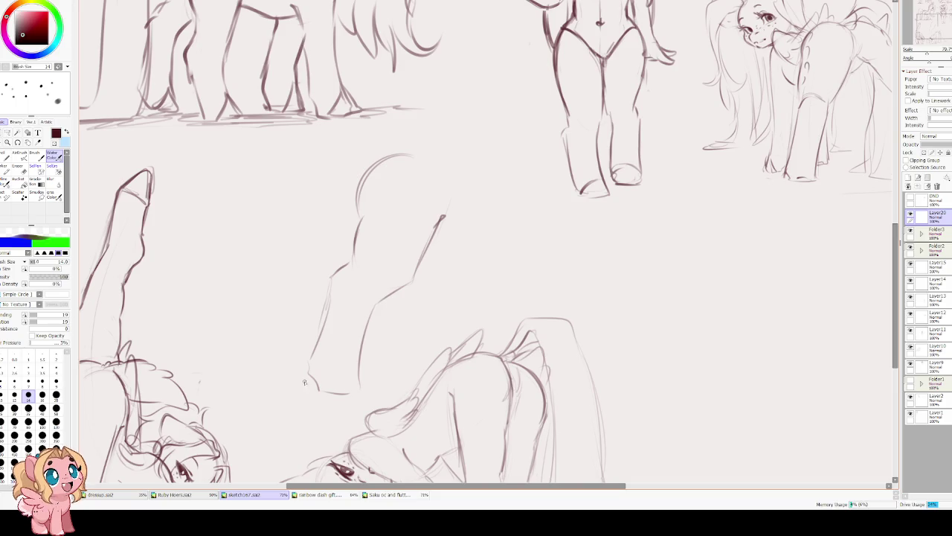
Erase the lower sketch lines with a size-200 eraser and redraw the diagonal back line.
{"action": "key", "text": "e"}
{"action": "key", "text": "bracketright"}
{"action": "key", "text": "bracketright"}
{"action": "key", "text": "bracketright"}
{"action": "mouse_move", "coordinate": [344, 357]}
{"action": "left_mouse_down"}
{"action": "mouse_move", "coordinate": [313, 374]}
{"action": "mouse_move", "coordinate": [365, 335]}
{"action": "mouse_move", "coordinate": [342, 330]}
{"action": "mouse_move", "coordinate": [424, 272]}
{"action": "mouse_move", "coordinate": [436, 223]}
{"action": "left_mouse_up"}
{"action": "key", "text": "v"}
{"action": "left_click_drag", "start_coordinate": [384, 314], "coordinate": [408, 250]}
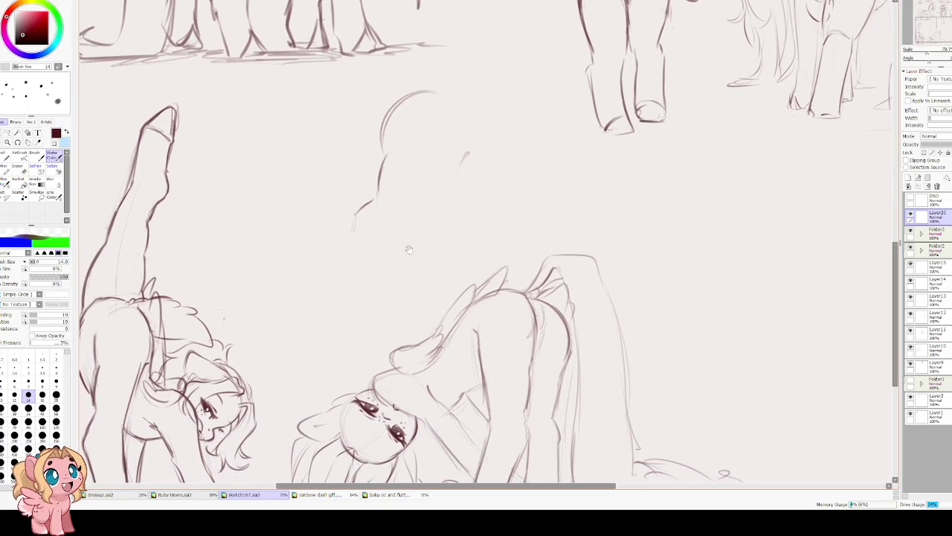
{"action": "mouse_move", "coordinate": [465, 143]}
{"action": "left_mouse_down"}
{"action": "mouse_move", "coordinate": [410, 221]}
{"action": "mouse_move", "coordinate": [399, 305]}
{"action": "left_mouse_up"}
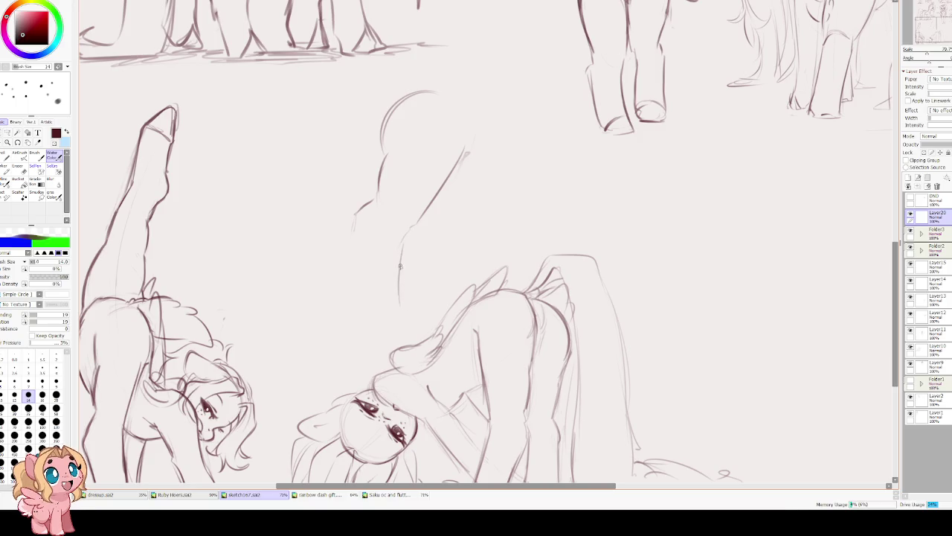
{"action": "key", "text": "ctrl+z"}
Redraw the stroke below the diagonal and a long vertical leg line.
{"action": "mouse_move", "coordinate": [409, 227]}
{"action": "left_mouse_down"}
{"action": "mouse_move", "coordinate": [387, 270]}
{"action": "mouse_move", "coordinate": [396, 323]}
{"action": "left_mouse_up"}
{"action": "key", "text": "ctrl+z"}
{"action": "key", "text": "ctrl+z"}
{"action": "mouse_move", "coordinate": [388, 239]}
{"action": "left_mouse_down"}
{"action": "mouse_move", "coordinate": [399, 335]}
{"action": "mouse_move", "coordinate": [361, 333]}
{"action": "left_mouse_up"}
{"action": "key", "text": "ctrl+z"}
{"action": "key", "text": "ctrl+z"}
{"action": "mouse_move", "coordinate": [402, 237]}
{"action": "left_mouse_down"}
{"action": "mouse_move", "coordinate": [389, 270]}
{"action": "mouse_move", "coordinate": [394, 318]}
{"action": "left_mouse_up"}
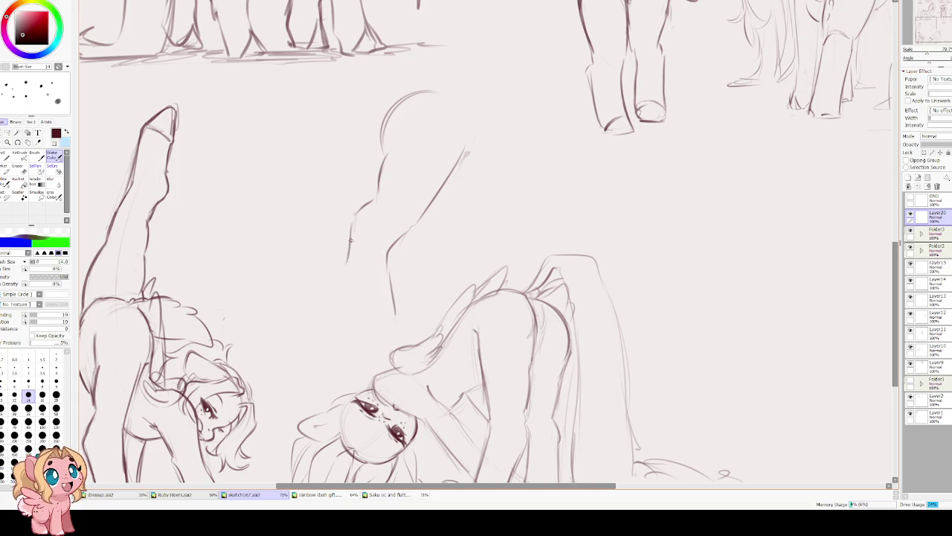
{"action": "mouse_move", "coordinate": [348, 234]}
{"action": "left_mouse_down"}
{"action": "mouse_move", "coordinate": [350, 291]}
{"action": "mouse_move", "coordinate": [394, 314]}
{"action": "left_mouse_up"}
{"action": "left_click_drag", "start_coordinate": [406, 144], "coordinate": [385, 240]}
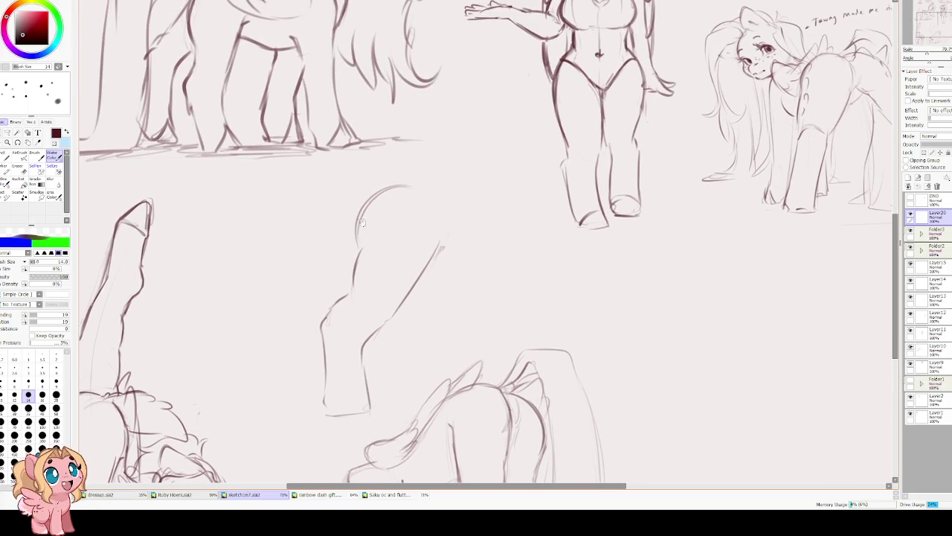
Erase part of the leg stroke and add a short left-edge curve rising up-right.
{"action": "key", "text": "e"}
{"action": "left_click_drag", "start_coordinate": [357, 277], "coordinate": [354, 259]}
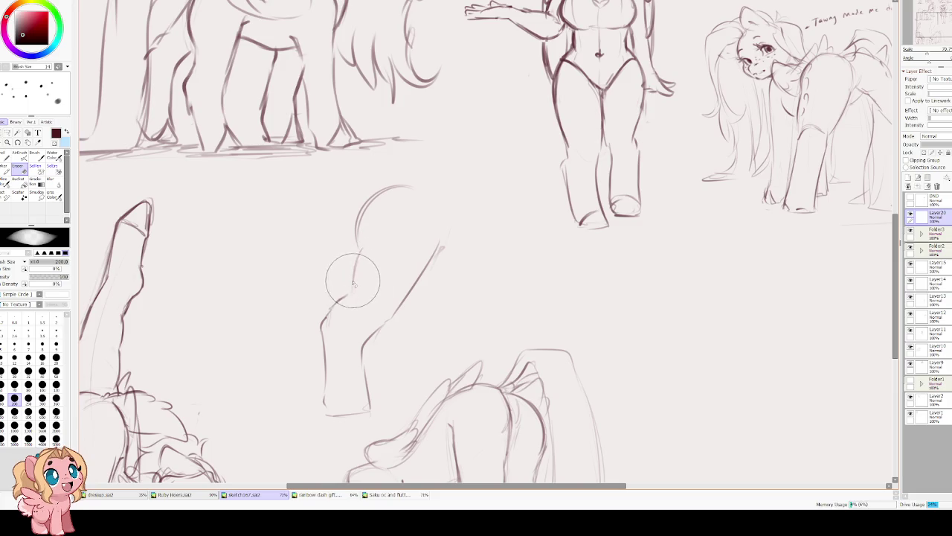
{"action": "key", "text": "b"}
{"action": "left_click_drag", "start_coordinate": [321, 320], "coordinate": [346, 299]}
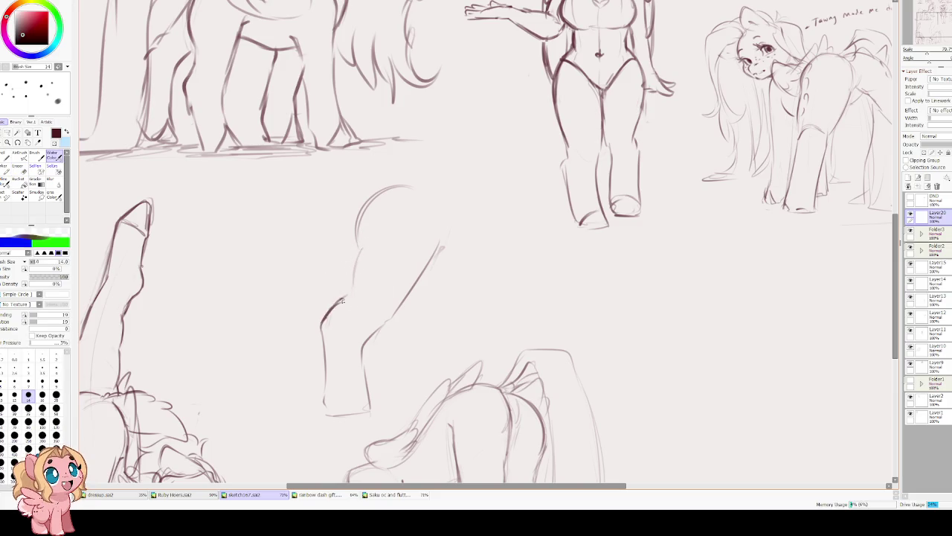
{"action": "key", "text": "ctrl+z"}
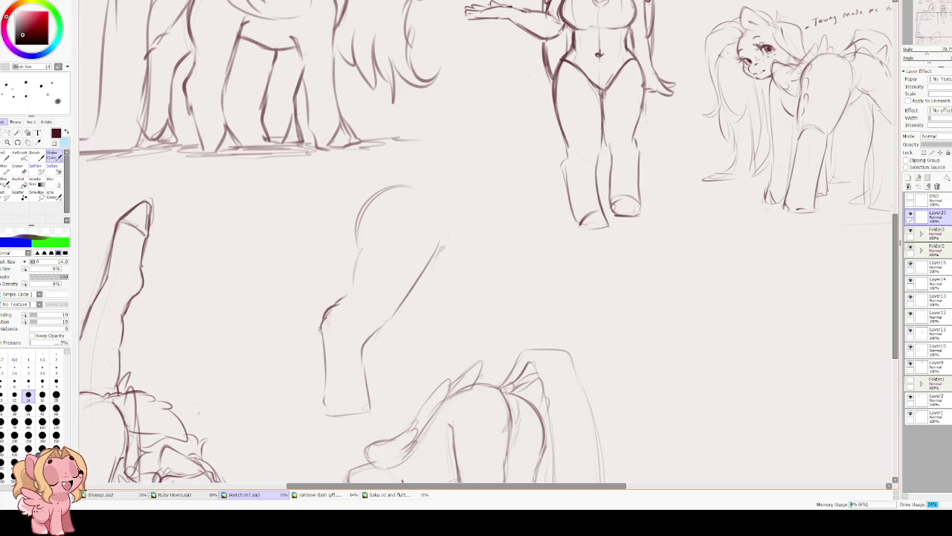
{"action": "left_click_drag", "start_coordinate": [321, 327], "coordinate": [344, 302]}
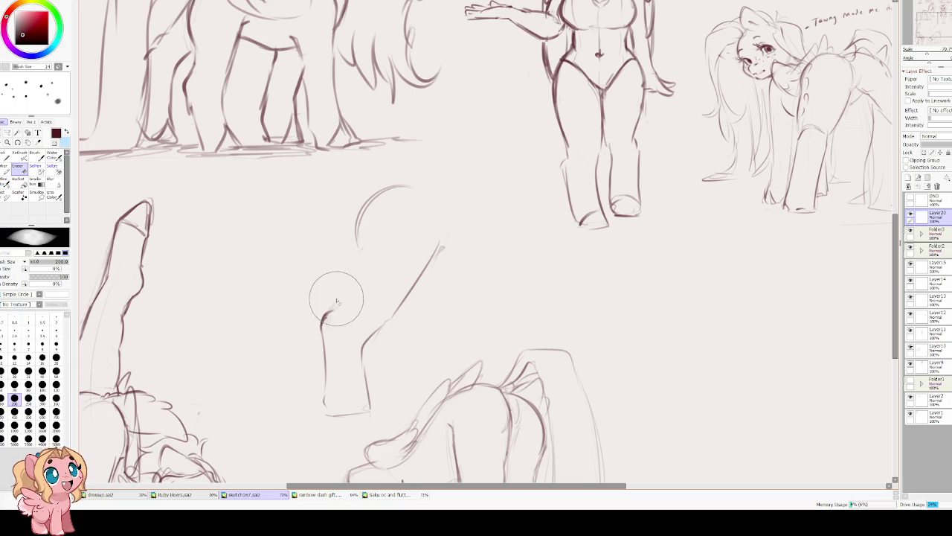
{"action": "left_click_drag", "start_coordinate": [331, 310], "coordinate": [358, 266]}
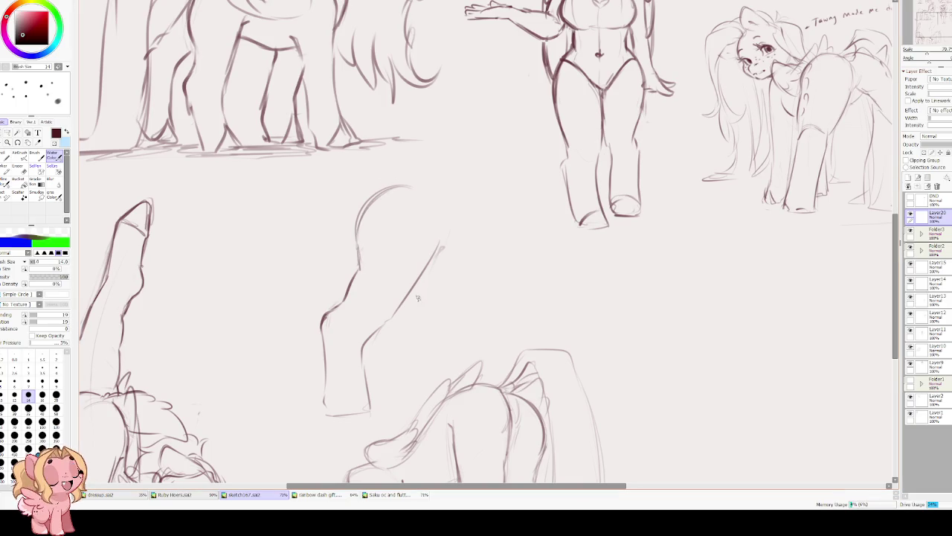
Erase and redraw the upper diagonal body line.
{"action": "key", "text": "e"}
{"action": "mouse_move", "coordinate": [425, 255]}
{"action": "left_mouse_down"}
{"action": "mouse_move", "coordinate": [389, 306]}
{"action": "mouse_move", "coordinate": [426, 242]}
{"action": "mouse_move", "coordinate": [394, 317]}
{"action": "left_mouse_up"}
{"action": "left_click_drag", "start_coordinate": [412, 282], "coordinate": [439, 240]}
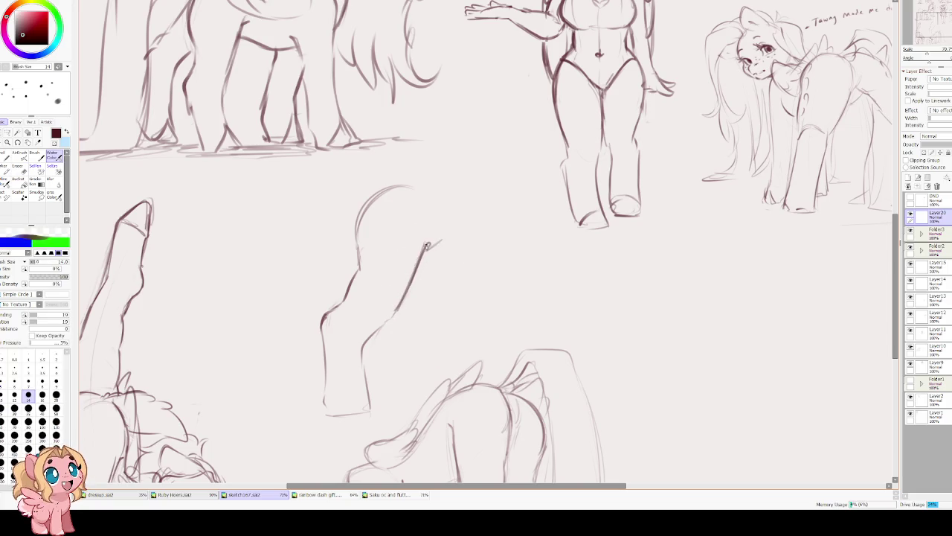
{"action": "key", "text": "ctrl+t"}
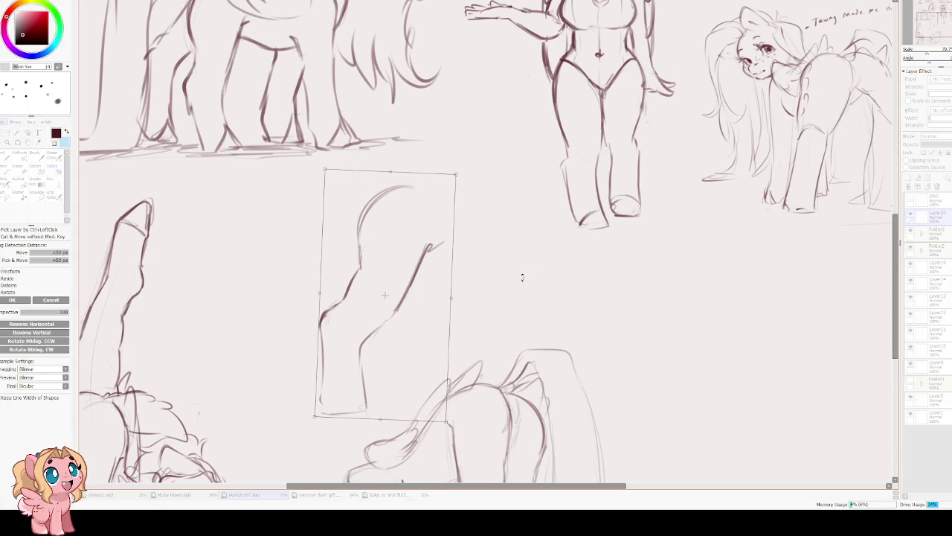
Retrace the centre sketch's left contour and move the sketch up and left.
{"action": "key", "text": "Return"}
{"action": "left_click_drag", "start_coordinate": [385, 202], "coordinate": [363, 256]}
{"action": "left_click_drag", "start_coordinate": [360, 219], "coordinate": [359, 259]}
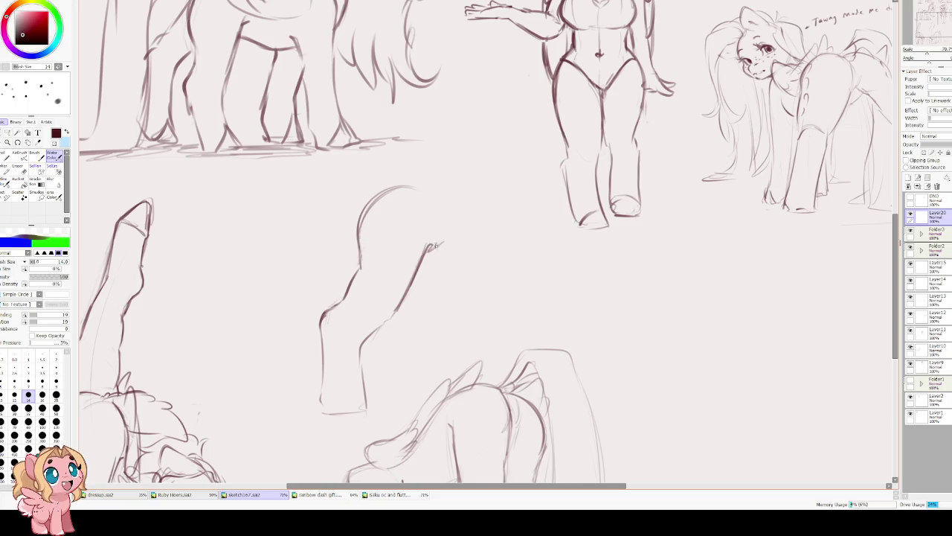
{"action": "scroll", "coordinate": [437, 246], "scroll_direction": "down", "scroll_amount": 1}
{"action": "key", "text": "ctrl+t"}
{"action": "left_click_drag", "start_coordinate": [352, 235], "coordinate": [264, 219]}
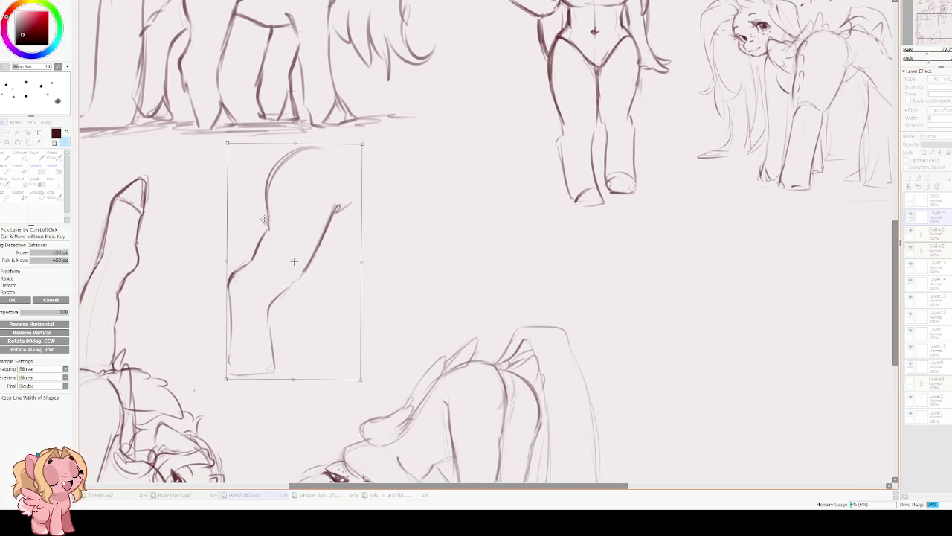
{"action": "key", "text": "Return"}
Sketch a second rounded rump beside it, with left and right halves and a dividing line.
{"action": "mouse_move", "coordinate": [450, 147]}
{"action": "left_mouse_down"}
{"action": "mouse_move", "coordinate": [403, 177]}
{"action": "mouse_move", "coordinate": [473, 153]}
{"action": "mouse_move", "coordinate": [475, 198]}
{"action": "left_mouse_up"}
{"action": "key", "text": "ctrl+z"}
{"action": "left_click_drag", "start_coordinate": [470, 154], "coordinate": [479, 223]}
{"action": "mouse_move", "coordinate": [398, 151]}
{"action": "left_mouse_down"}
{"action": "mouse_move", "coordinate": [347, 192]}
{"action": "mouse_move", "coordinate": [356, 220]}
{"action": "left_mouse_up"}
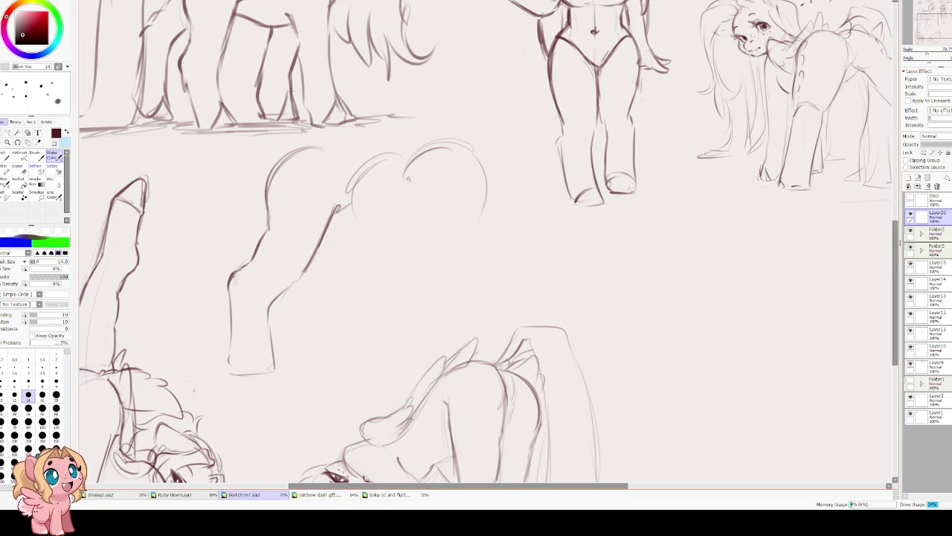
{"action": "left_click_drag", "start_coordinate": [403, 172], "coordinate": [409, 220]}
{"action": "key", "text": "ctrl+z"}
{"action": "left_click_drag", "start_coordinate": [405, 164], "coordinate": [415, 279]}
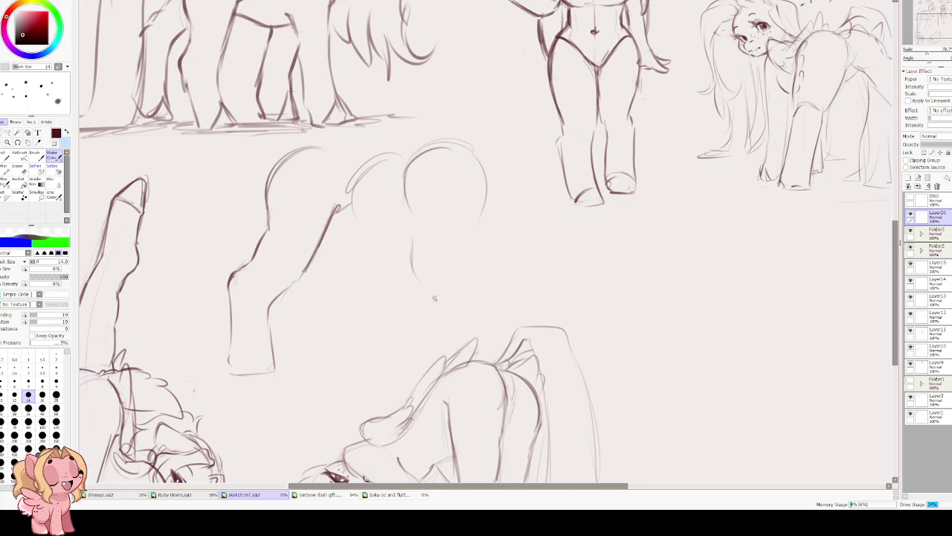
{"action": "key", "text": "ctrl+z"}
{"action": "key", "text": "ctrl+z"}
{"action": "left_click_drag", "start_coordinate": [402, 169], "coordinate": [413, 246]}
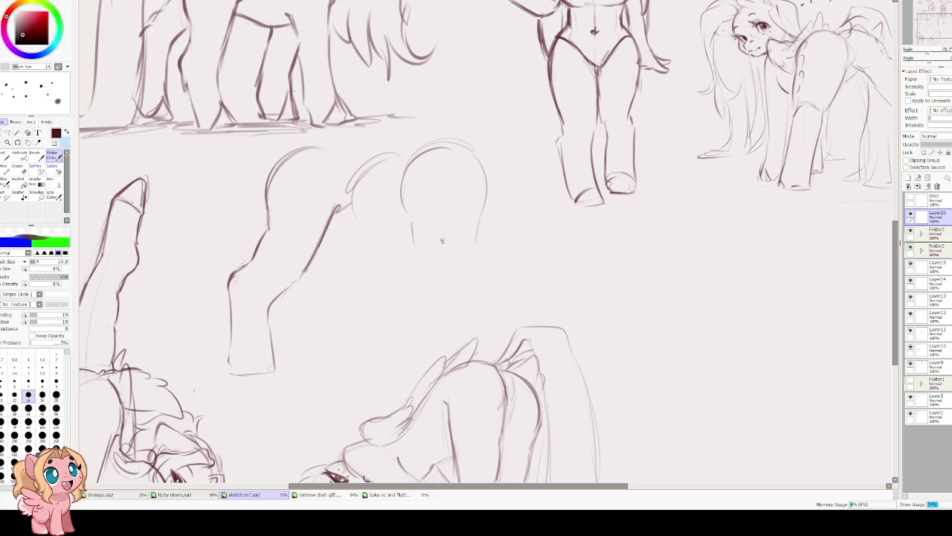
Extend the rump outline into hind legs and add side and long leg lines.
{"action": "mouse_move", "coordinate": [461, 240]}
{"action": "left_mouse_down"}
{"action": "mouse_move", "coordinate": [437, 266]}
{"action": "mouse_move", "coordinate": [417, 350]}
{"action": "left_mouse_up"}
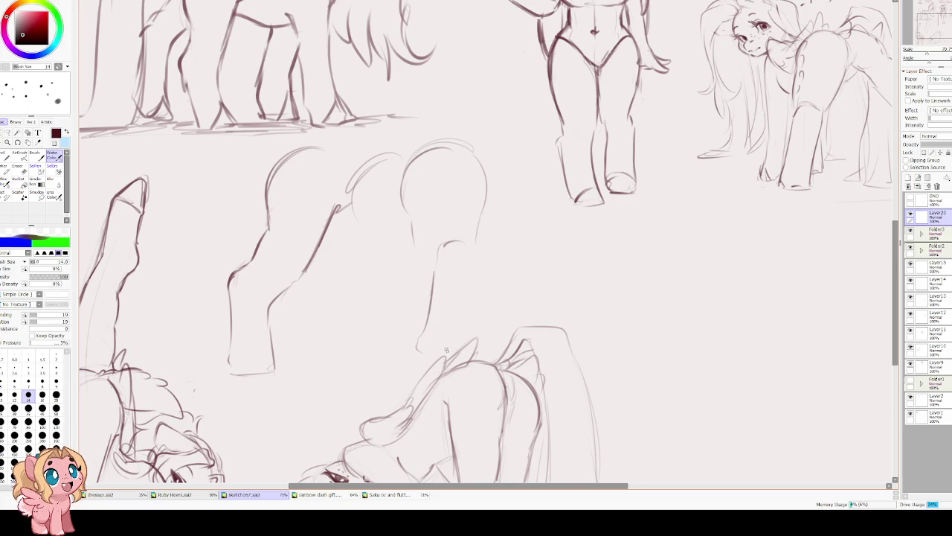
{"action": "key", "text": "ctrl+z"}
{"action": "key", "text": "ctrl+z"}
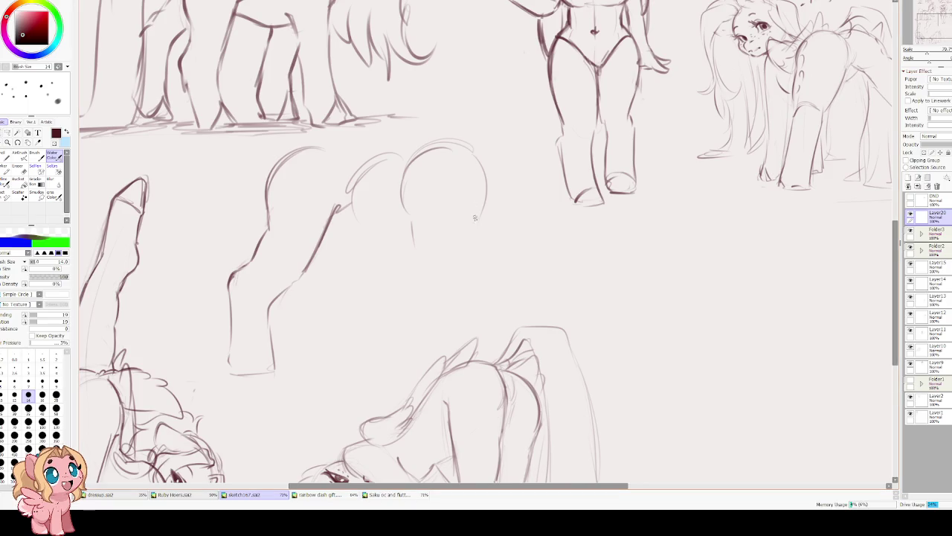
{"action": "mouse_move", "coordinate": [476, 223]}
{"action": "left_mouse_down"}
{"action": "mouse_move", "coordinate": [477, 253]}
{"action": "mouse_move", "coordinate": [428, 269]}
{"action": "mouse_move", "coordinate": [463, 305]}
{"action": "left_mouse_up"}
{"action": "left_click_drag", "start_coordinate": [428, 270], "coordinate": [418, 365]}
{"action": "left_click_drag", "start_coordinate": [468, 305], "coordinate": [470, 355]}
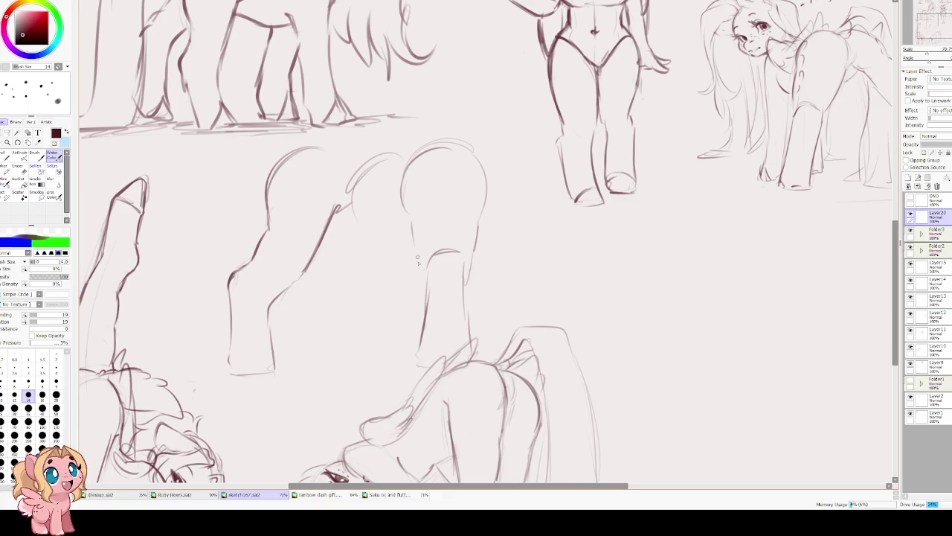
{"action": "left_click_drag", "start_coordinate": [354, 196], "coordinate": [358, 230]}
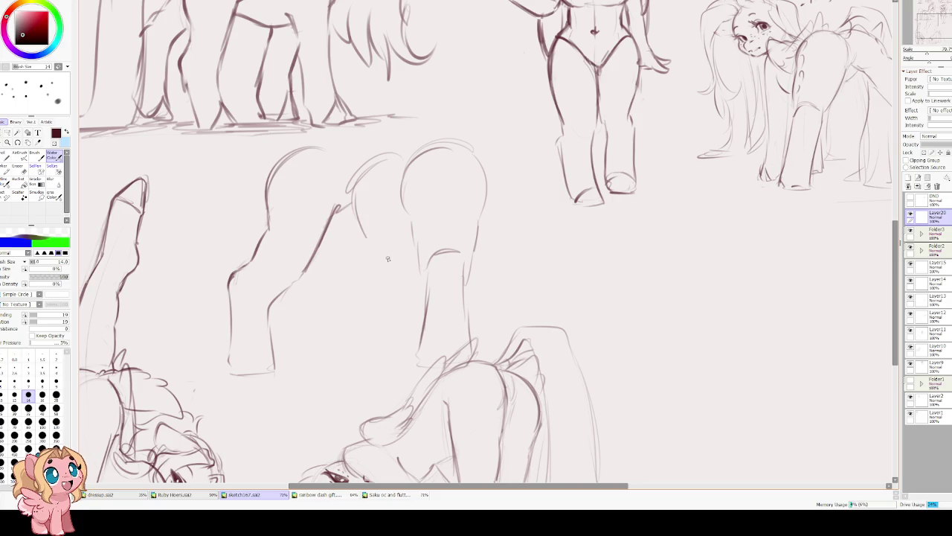
{"action": "key", "text": "ctrl+z"}
{"action": "left_click_drag", "start_coordinate": [355, 182], "coordinate": [365, 248]}
{"action": "key", "text": "ctrl+z"}
{"action": "mouse_move", "coordinate": [353, 193]}
{"action": "left_mouse_down"}
{"action": "mouse_move", "coordinate": [356, 279]}
{"action": "mouse_move", "coordinate": [390, 292]}
{"action": "left_mouse_up"}
{"action": "left_click_drag", "start_coordinate": [389, 297], "coordinate": [387, 320]}
{"action": "left_click_drag", "start_coordinate": [351, 275], "coordinate": [345, 362]}
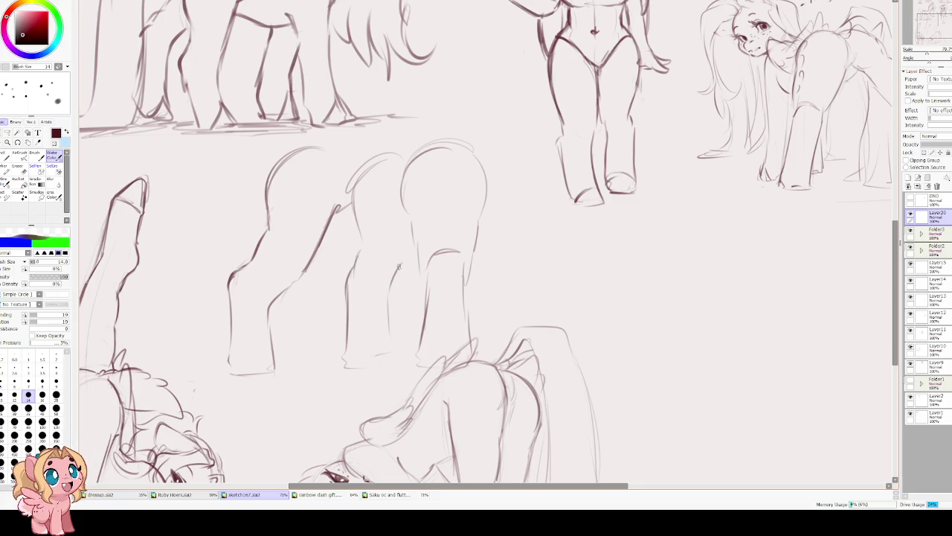
Retrace the rump arc, add tail nubs, and draw the legs down to hooves.
{"action": "scroll", "coordinate": [398, 208], "scroll_direction": "up", "scroll_amount": 2}
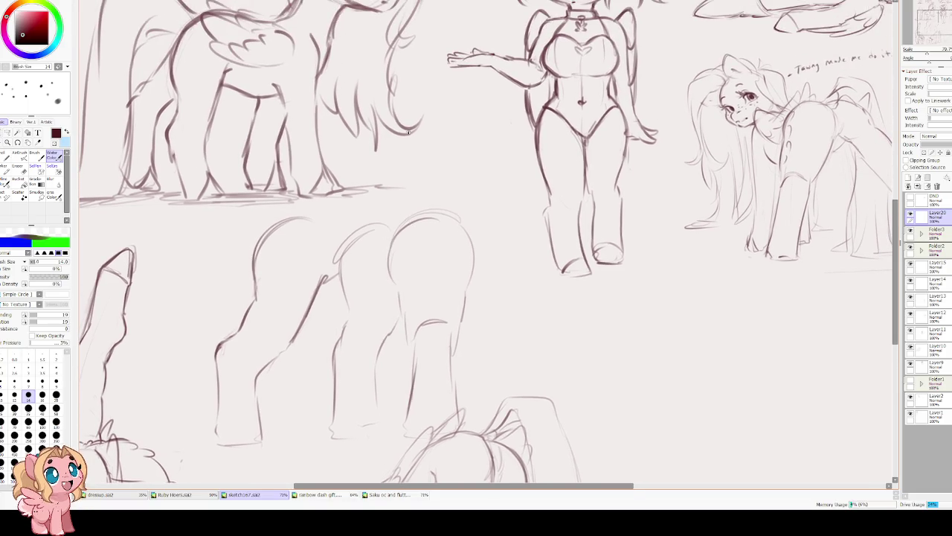
{"action": "left_click_drag", "start_coordinate": [441, 219], "coordinate": [468, 280]}
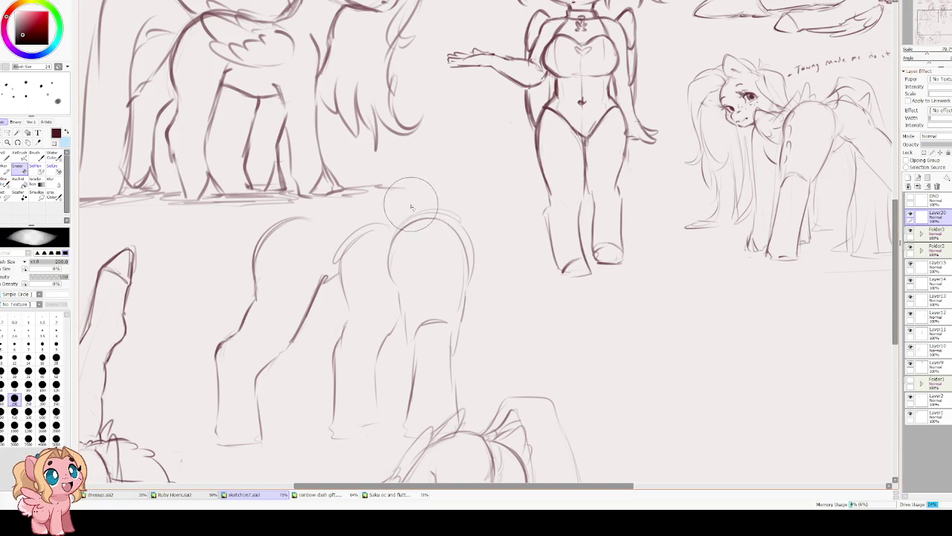
{"action": "left_click_drag", "start_coordinate": [403, 225], "coordinate": [388, 225]}
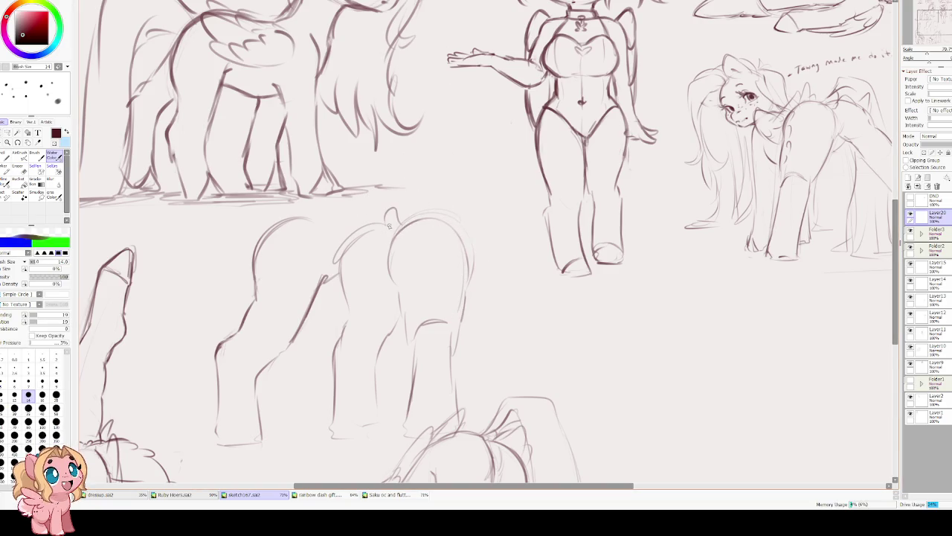
{"action": "left_click_drag", "start_coordinate": [273, 220], "coordinate": [252, 235]}
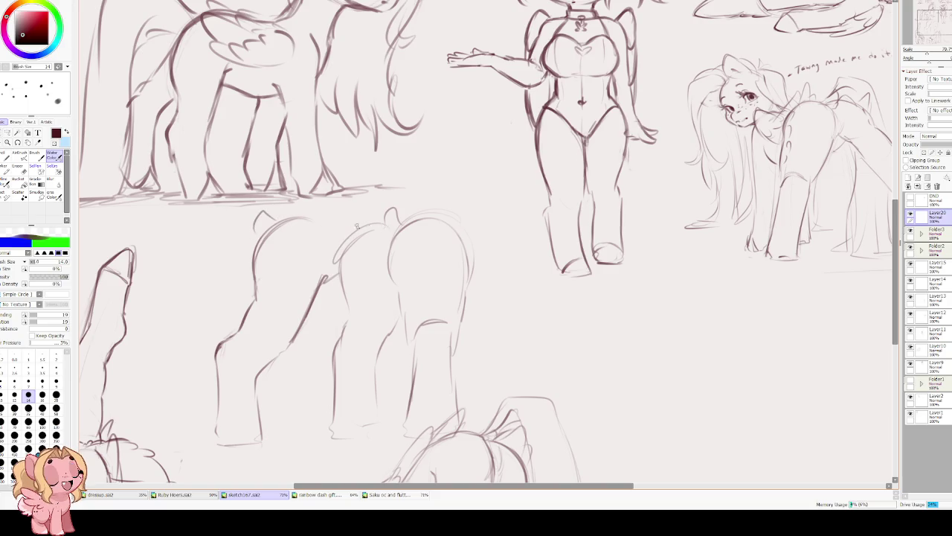
{"action": "left_click_drag", "start_coordinate": [359, 227], "coordinate": [343, 296]}
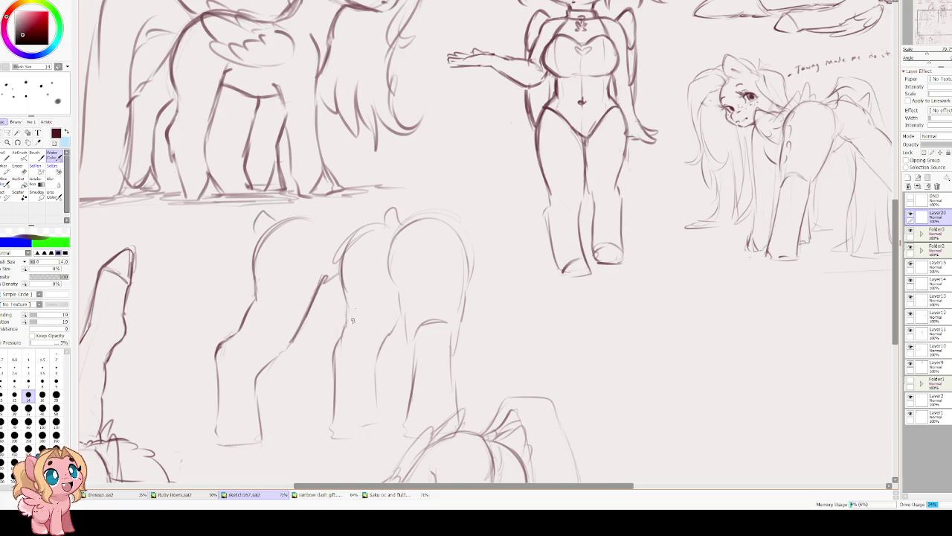
{"action": "left_click_drag", "start_coordinate": [387, 348], "coordinate": [381, 282]}
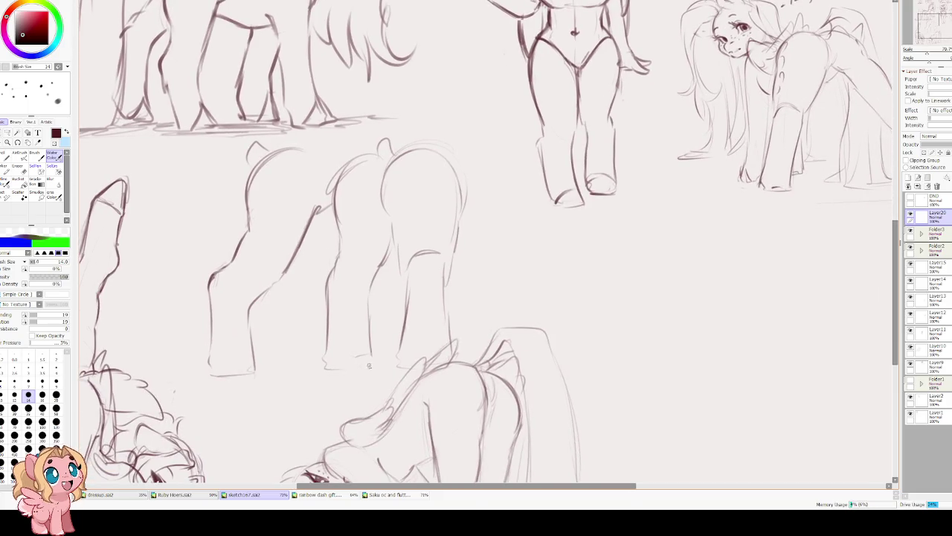
{"action": "mouse_move", "coordinate": [338, 366]}
{"action": "left_mouse_down"}
{"action": "mouse_move", "coordinate": [364, 360]}
{"action": "mouse_move", "coordinate": [371, 369]}
{"action": "mouse_move", "coordinate": [328, 369]}
{"action": "left_mouse_up"}
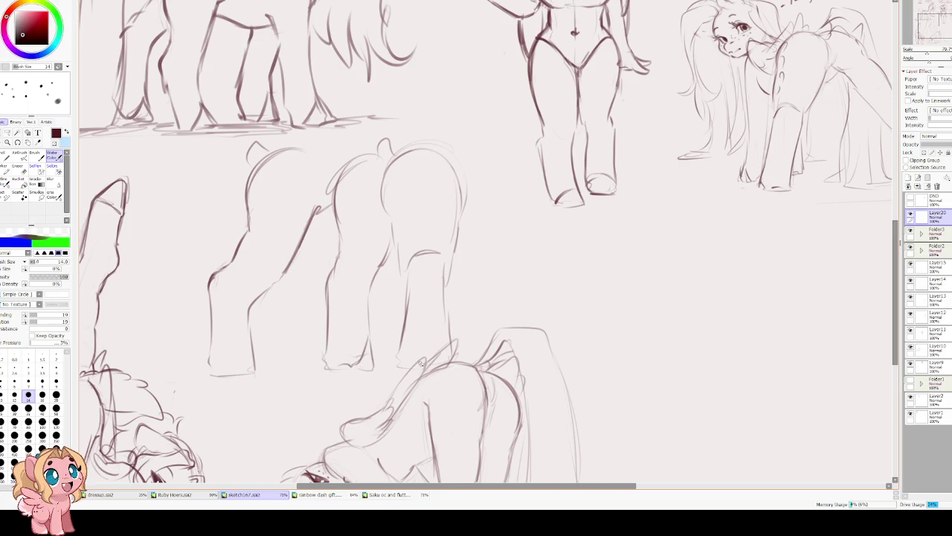
{"action": "mouse_move", "coordinate": [399, 344]}
{"action": "left_mouse_down"}
{"action": "mouse_move", "coordinate": [415, 366]}
{"action": "mouse_move", "coordinate": [444, 255]}
{"action": "left_mouse_up"}
{"action": "left_click_drag", "start_coordinate": [402, 286], "coordinate": [399, 223]}
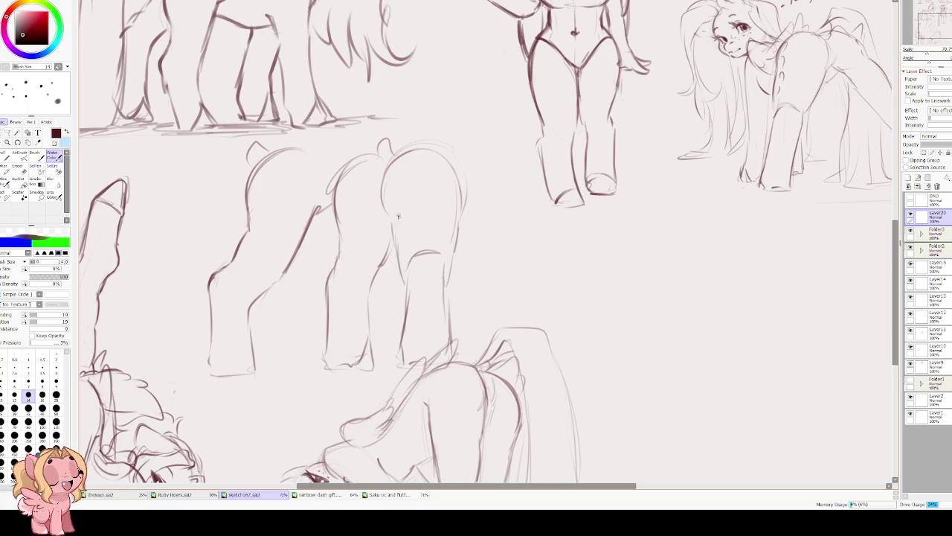
{"action": "left_click_drag", "start_coordinate": [445, 287], "coordinate": [458, 199]}
{"action": "mouse_move", "coordinate": [423, 244]}
{"action": "left_mouse_down"}
{"action": "mouse_move", "coordinate": [435, 205]}
{"action": "mouse_move", "coordinate": [413, 199]}
{"action": "left_mouse_up"}
{"action": "key", "text": "ctrl+t"}
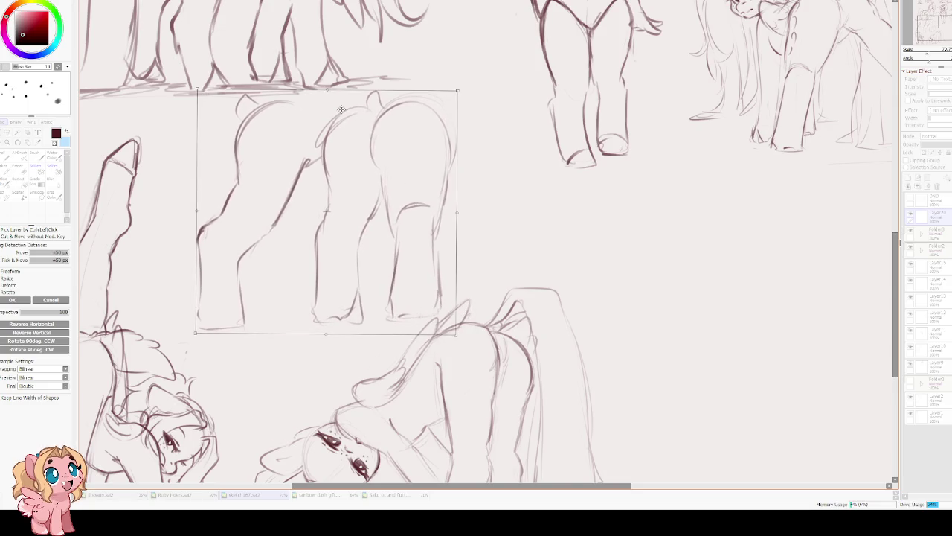
Nudge both ponies left, then lasso the right pony, move it right and stretch it taller.
{"action": "key", "text": "Return"}
{"action": "left_click_drag", "start_coordinate": [341, 172], "coordinate": [337, 172]}
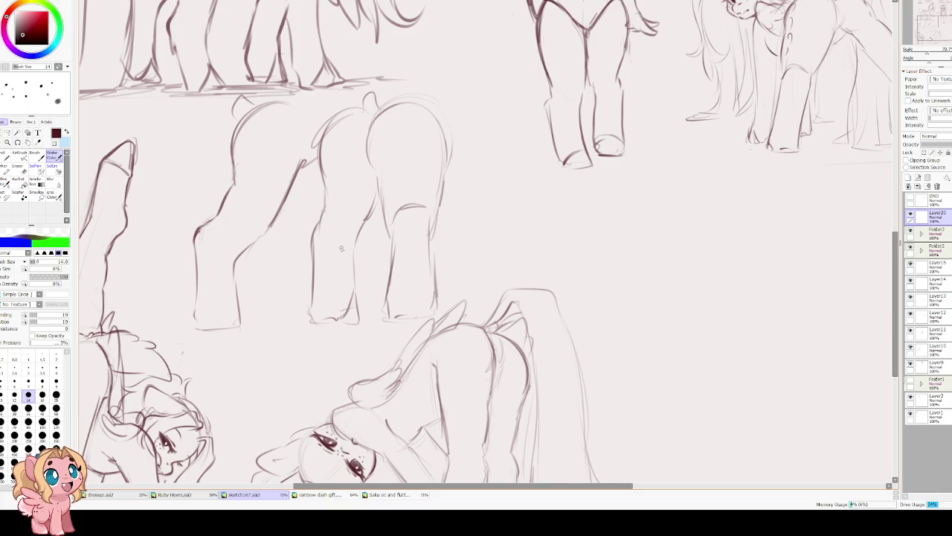
{"action": "key", "text": "l"}
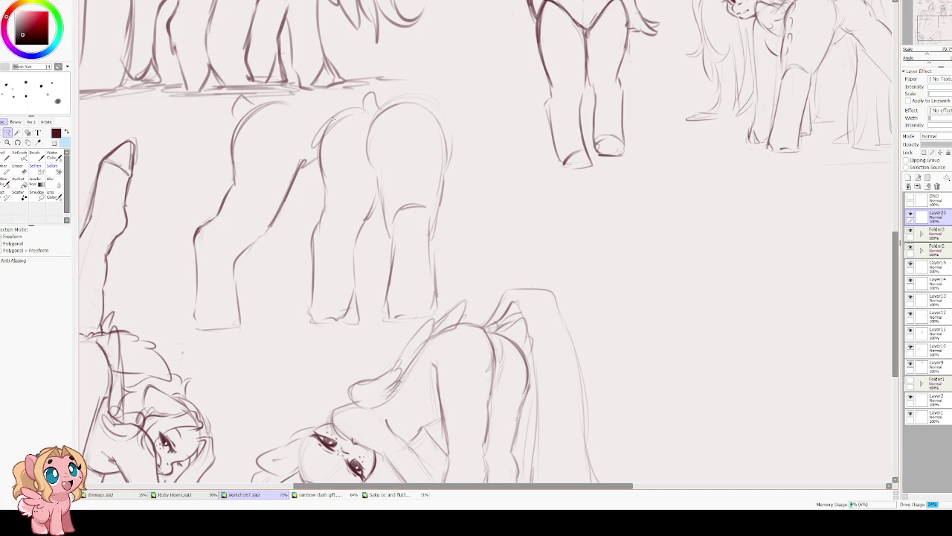
{"action": "mouse_move", "coordinate": [423, 89]}
{"action": "left_mouse_down"}
{"action": "mouse_move", "coordinate": [302, 140]}
{"action": "mouse_move", "coordinate": [301, 216]}
{"action": "mouse_move", "coordinate": [350, 339]}
{"action": "mouse_move", "coordinate": [484, 272]}
{"action": "mouse_move", "coordinate": [438, 85]}
{"action": "left_mouse_up"}
{"action": "key", "text": "ctrl+t"}
{"action": "left_click_drag", "start_coordinate": [406, 189], "coordinate": [431, 194]}
{"action": "mouse_move", "coordinate": [405, 104]}
{"action": "left_mouse_down"}
{"action": "mouse_move", "coordinate": [410, 95]}
{"action": "mouse_move", "coordinate": [404, 106]}
{"action": "left_mouse_up"}
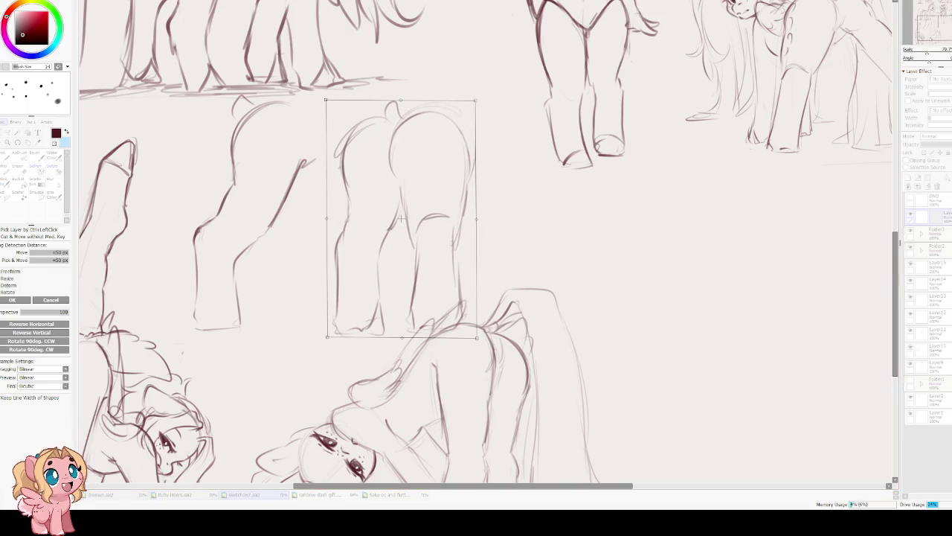
{"action": "key", "text": "Return"}
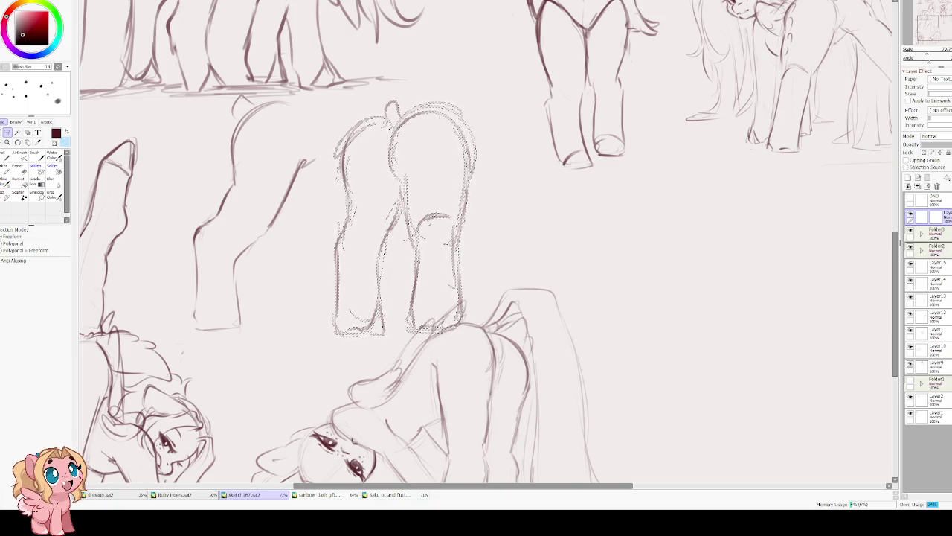
{"action": "key", "text": "ctrl+d"}
{"action": "key", "text": "c"}
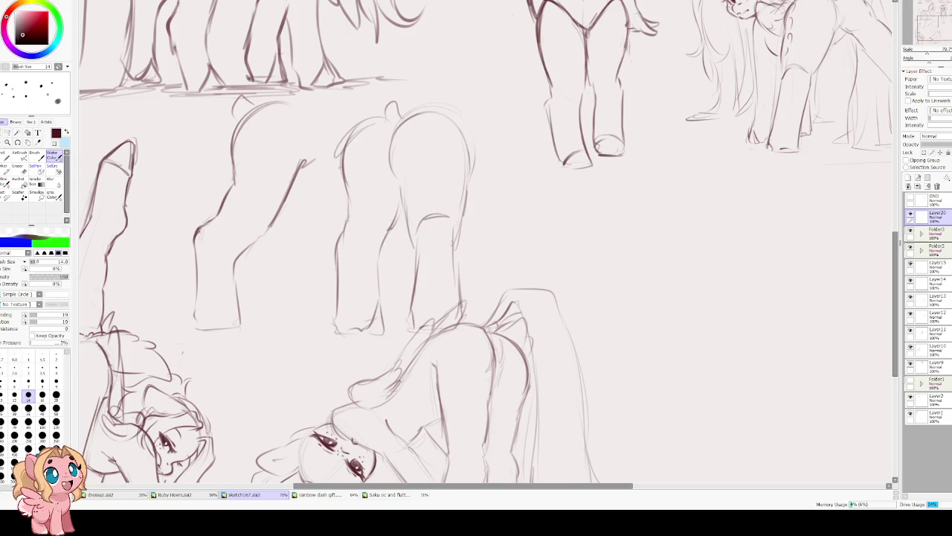
{"action": "mouse_move", "coordinate": [388, 209]}
{"action": "left_mouse_down"}
{"action": "mouse_move", "coordinate": [366, 197]}
{"action": "mouse_move", "coordinate": [353, 241]}
{"action": "left_mouse_up"}
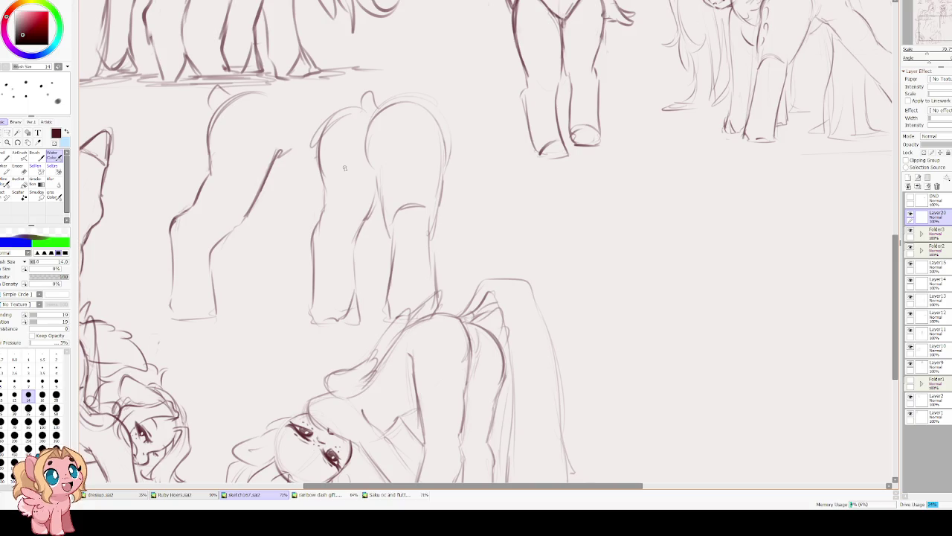
Retrace the right rear-view pony's hip and right side.
{"action": "scroll", "coordinate": [328, 126], "scroll_direction": "down", "scroll_amount": 2}
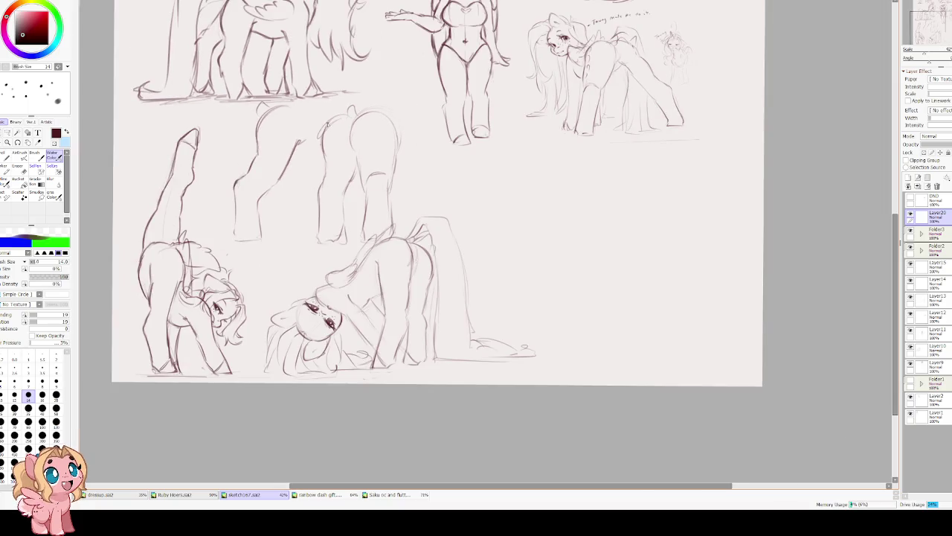
{"action": "scroll", "coordinate": [328, 124], "scroll_direction": "up", "scroll_amount": 2}
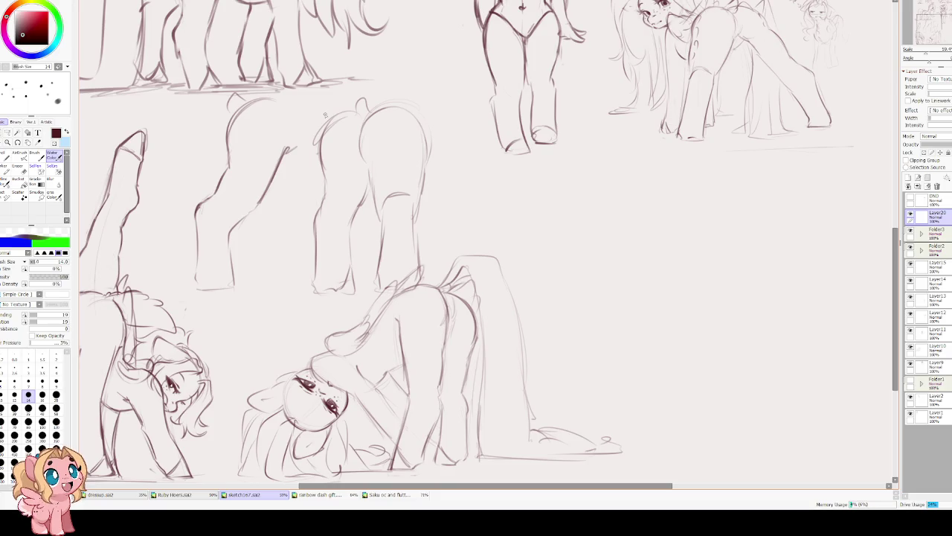
{"action": "mouse_move", "coordinate": [324, 115]}
{"action": "left_mouse_down"}
{"action": "mouse_move", "coordinate": [370, 277]}
{"action": "mouse_move", "coordinate": [377, 256]}
{"action": "mouse_move", "coordinate": [345, 235]}
{"action": "mouse_move", "coordinate": [358, 253]}
{"action": "left_mouse_up"}
{"action": "left_click_drag", "start_coordinate": [338, 180], "coordinate": [347, 215]}
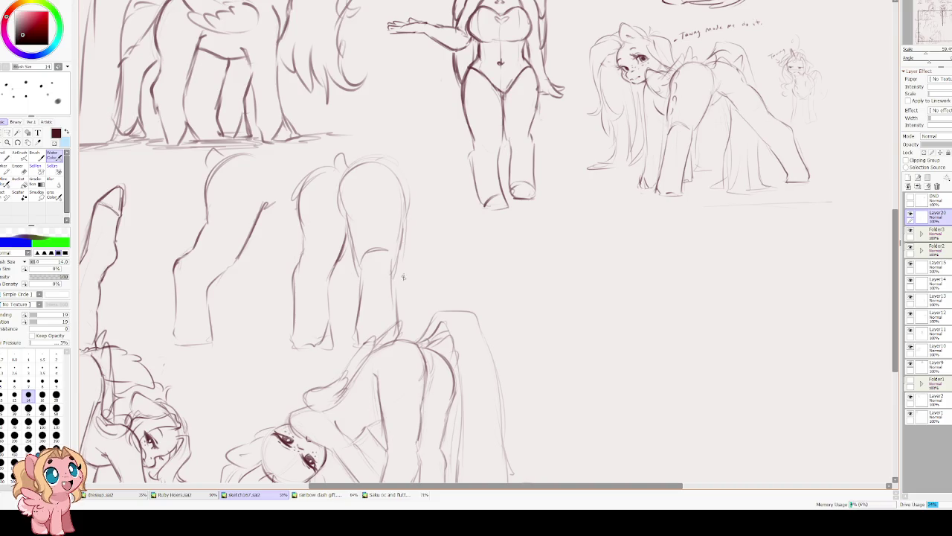
{"action": "left_click_drag", "start_coordinate": [423, 192], "coordinate": [421, 325]}
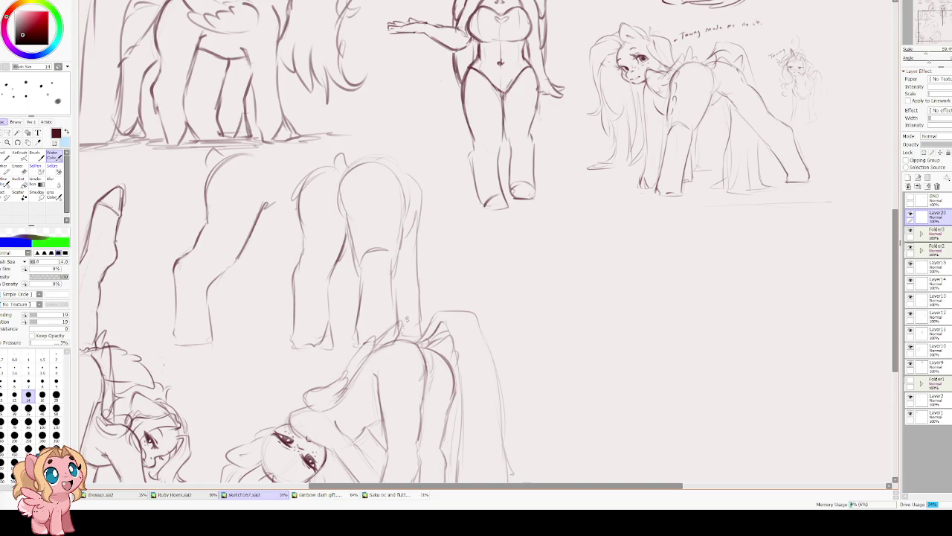
Sketch a rounded head arc above the pony, redrawn slightly higher.
{"action": "left_click_drag", "start_coordinate": [400, 162], "coordinate": [439, 134]}
{"action": "key", "text": "ctrl+z"}
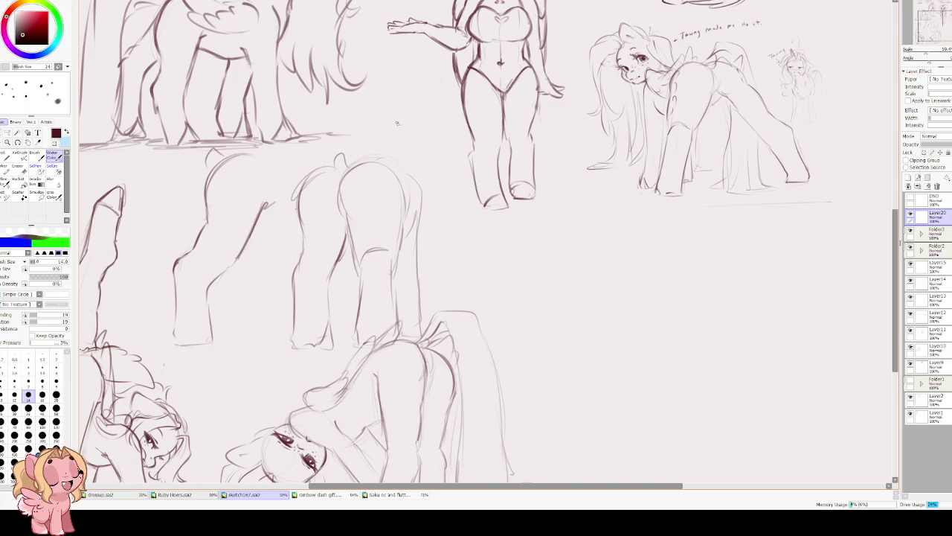
{"action": "mouse_move", "coordinate": [384, 148]}
{"action": "left_mouse_down"}
{"action": "mouse_move", "coordinate": [420, 116]}
{"action": "mouse_move", "coordinate": [377, 131]}
{"action": "mouse_move", "coordinate": [429, 117]}
{"action": "left_mouse_up"}
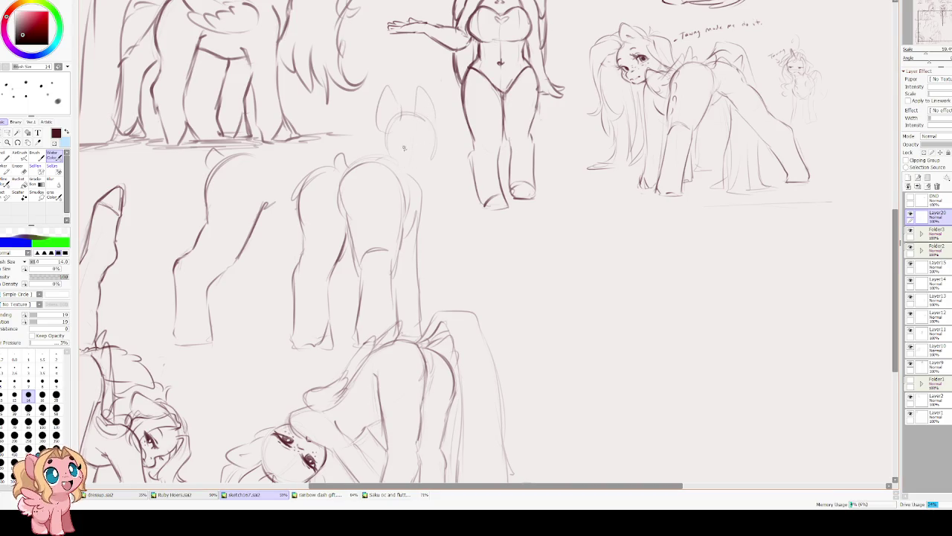
Undo the old circle head and sketch faint guide lines for a new head.
{"action": "key", "text": "ctrl+z"}
{"action": "key", "text": "ctrl+z"}
{"action": "key", "text": "ctrl+z"}
{"action": "key", "text": "ctrl+z"}
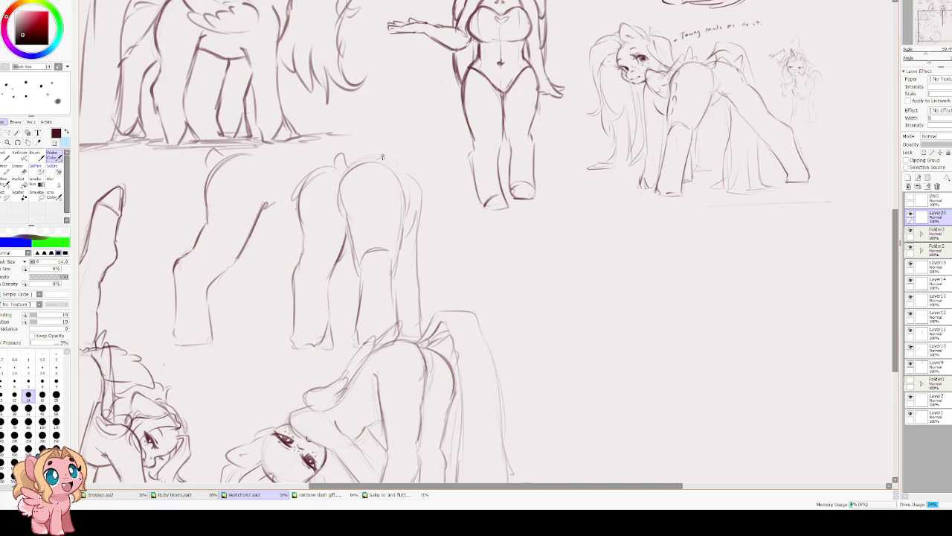
{"action": "left_click_drag", "start_coordinate": [415, 145], "coordinate": [422, 184]}
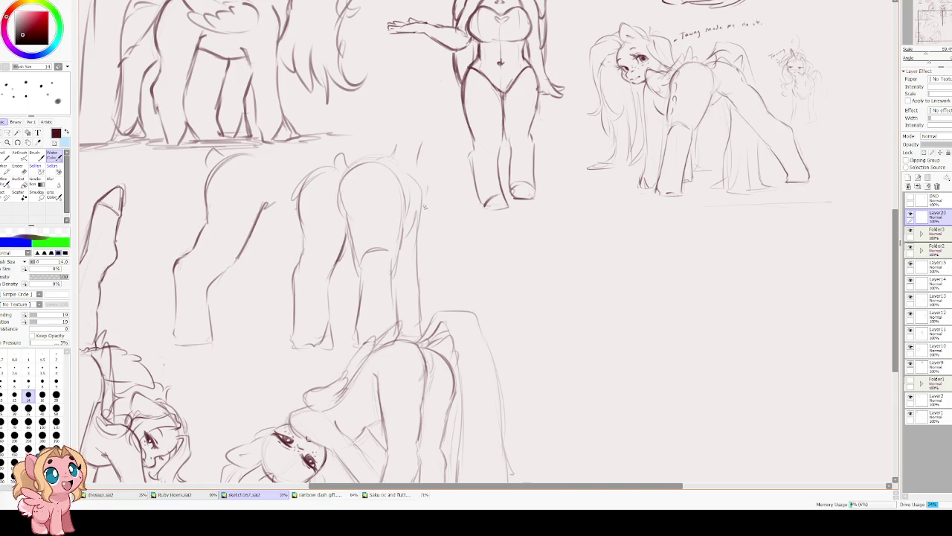
{"action": "left_click_drag", "start_coordinate": [413, 78], "coordinate": [381, 123]}
{"action": "key", "text": "ctrl+z"}
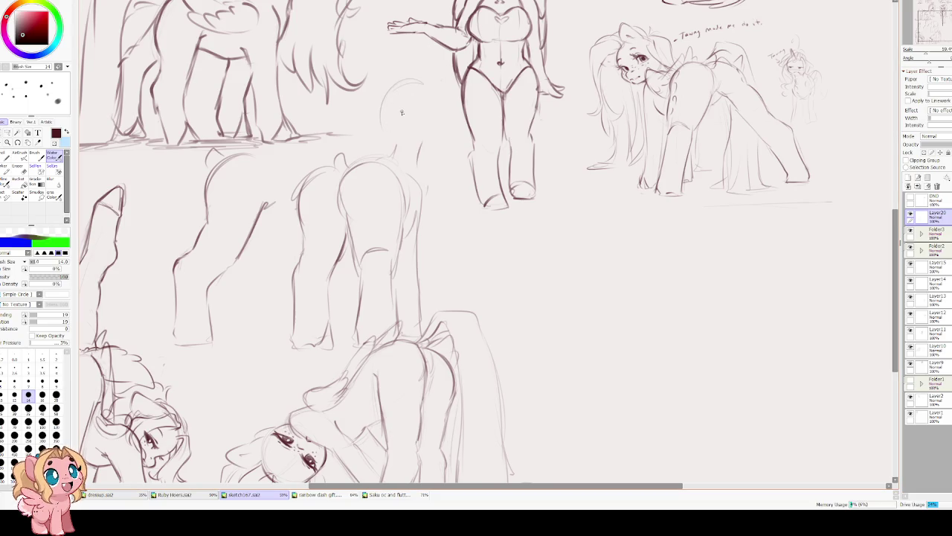
{"action": "key", "text": "e"}
{"action": "key", "text": "b"}
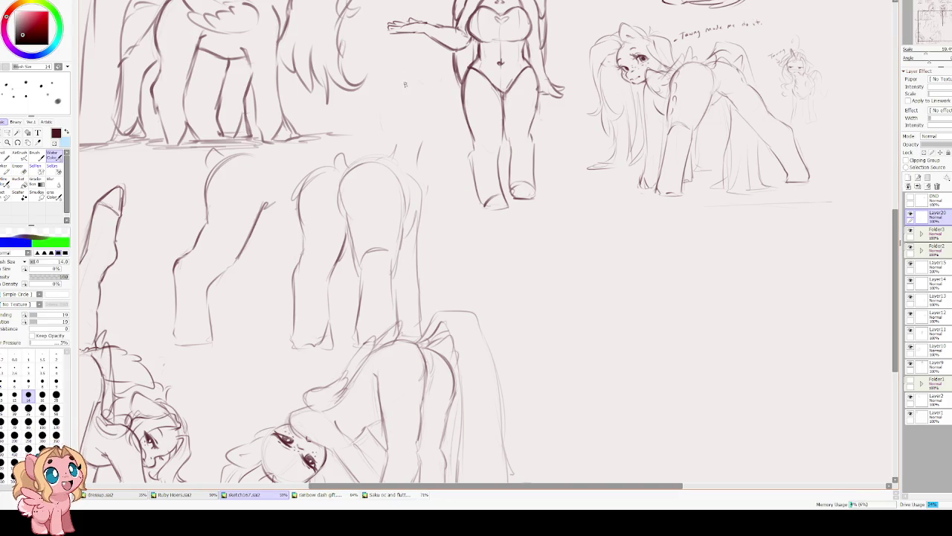
{"action": "mouse_move", "coordinate": [400, 76]}
{"action": "left_mouse_down"}
{"action": "mouse_move", "coordinate": [380, 106]}
{"action": "mouse_move", "coordinate": [408, 84]}
{"action": "mouse_move", "coordinate": [383, 80]}
{"action": "mouse_move", "coordinate": [382, 135]}
{"action": "left_mouse_up"}
Outline the new head's upper-left, lower-left contour, right side and jaw.
{"action": "mouse_move", "coordinate": [397, 64]}
{"action": "left_mouse_down"}
{"action": "mouse_move", "coordinate": [376, 99]}
{"action": "mouse_move", "coordinate": [436, 77]}
{"action": "left_mouse_up"}
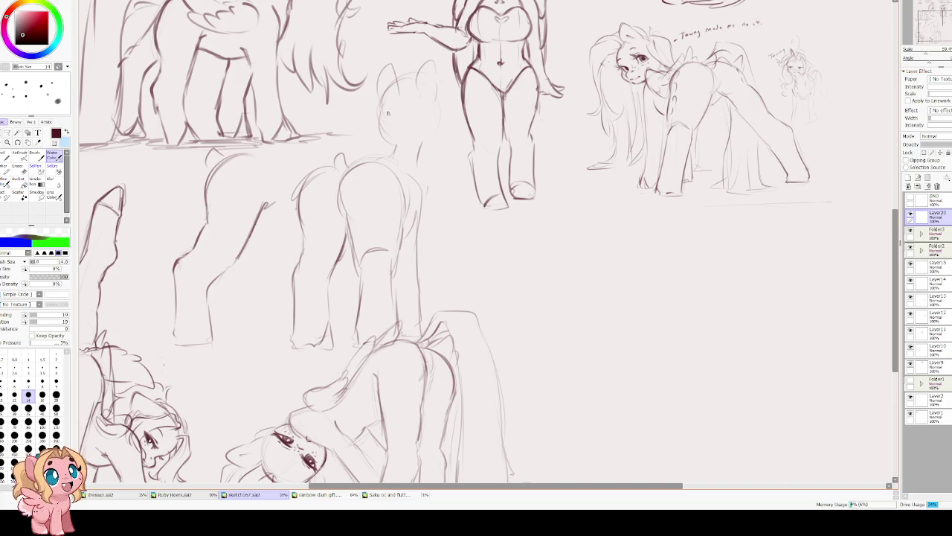
{"action": "left_click_drag", "start_coordinate": [382, 111], "coordinate": [385, 134]}
{"action": "left_click_drag", "start_coordinate": [438, 104], "coordinate": [437, 132]}
{"action": "left_click_drag", "start_coordinate": [439, 96], "coordinate": [424, 143]}
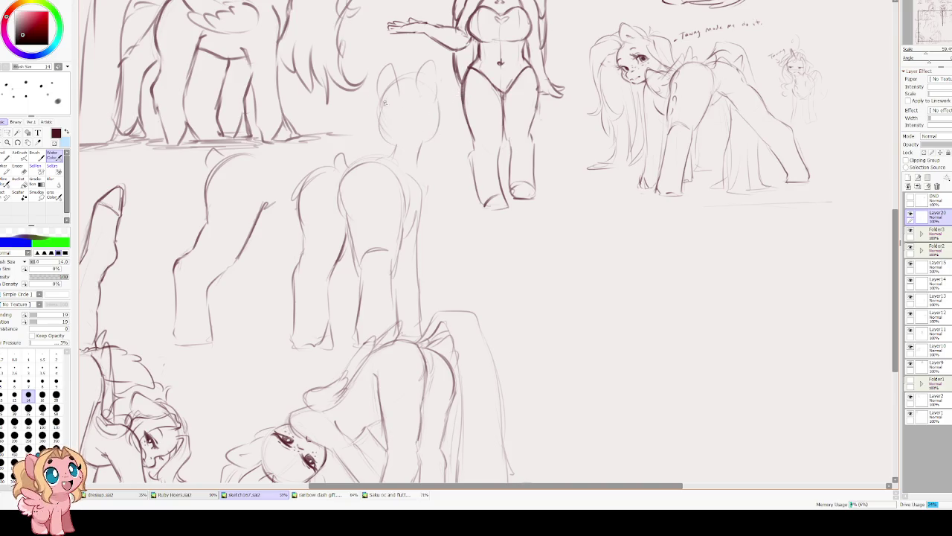
{"action": "left_click_drag", "start_coordinate": [382, 107], "coordinate": [383, 135]}
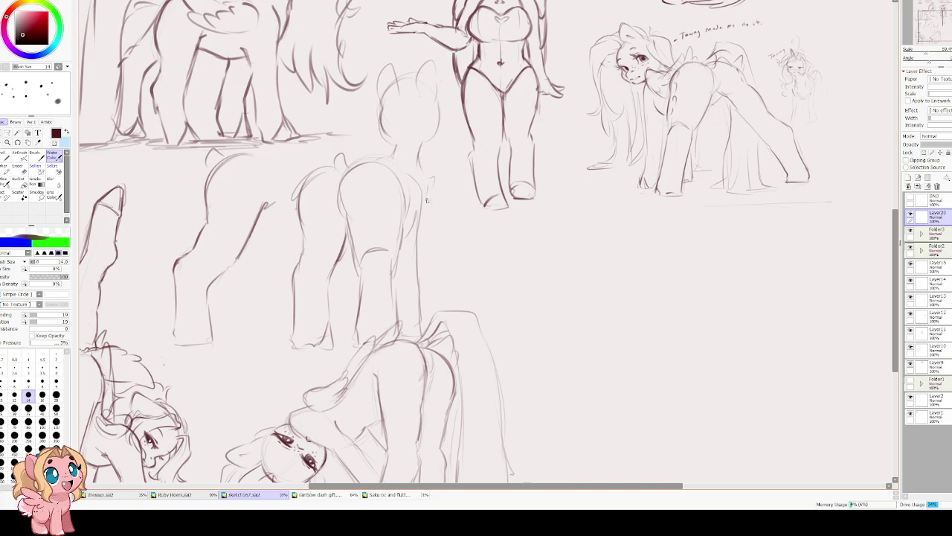
Add thin body lines, ears on the new head and detail strokes on the left pony's head.
{"action": "key", "text": "e"}
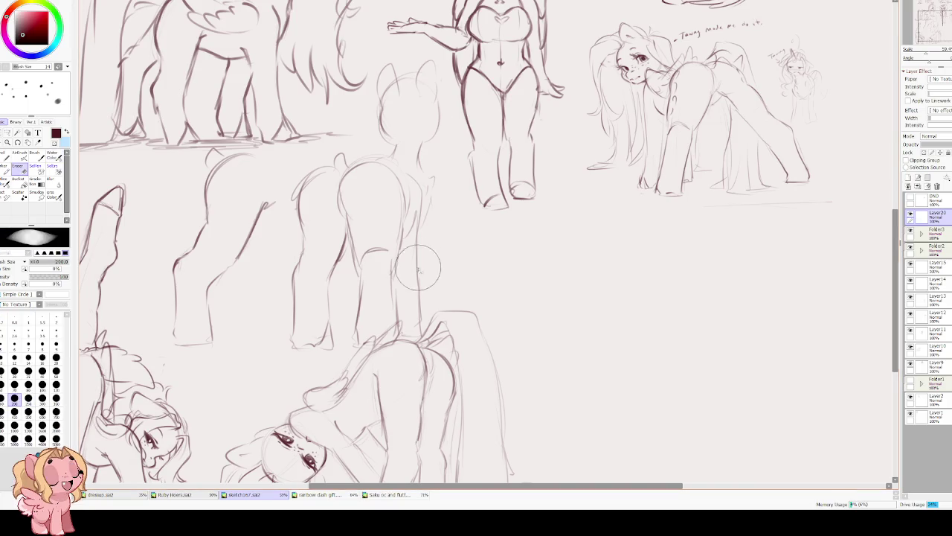
{"action": "key", "text": "e"}
{"action": "left_click_drag", "start_coordinate": [431, 194], "coordinate": [428, 327]}
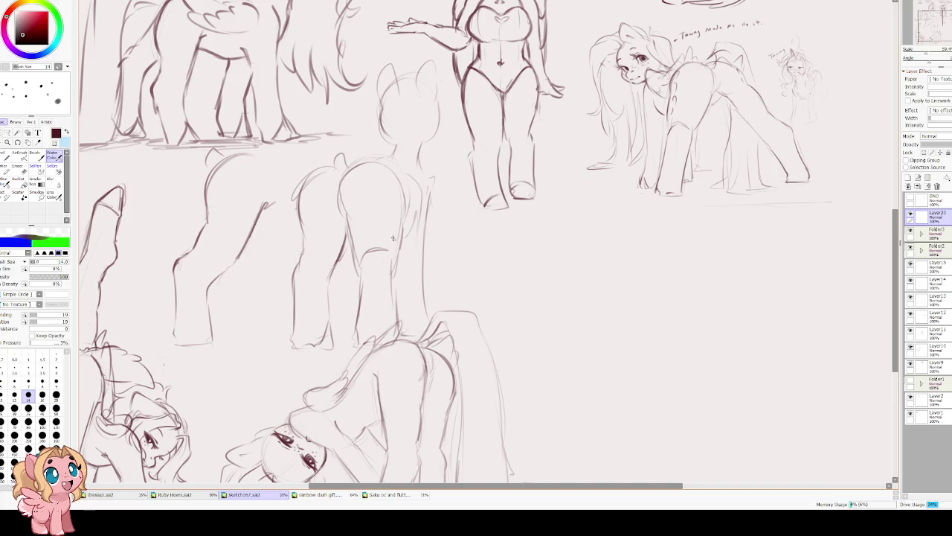
{"action": "mouse_move", "coordinate": [396, 165]}
{"action": "left_mouse_down"}
{"action": "mouse_move", "coordinate": [388, 146]}
{"action": "mouse_move", "coordinate": [376, 170]}
{"action": "mouse_move", "coordinate": [430, 187]}
{"action": "mouse_move", "coordinate": [409, 219]}
{"action": "left_mouse_up"}
{"action": "left_click_drag", "start_coordinate": [325, 155], "coordinate": [300, 177]}
{"action": "mouse_move", "coordinate": [359, 149]}
{"action": "left_mouse_down"}
{"action": "mouse_move", "coordinate": [344, 160]}
{"action": "mouse_move", "coordinate": [377, 150]}
{"action": "left_mouse_up"}
{"action": "scroll", "coordinate": [353, 149], "scroll_direction": "up", "scroll_amount": 1}
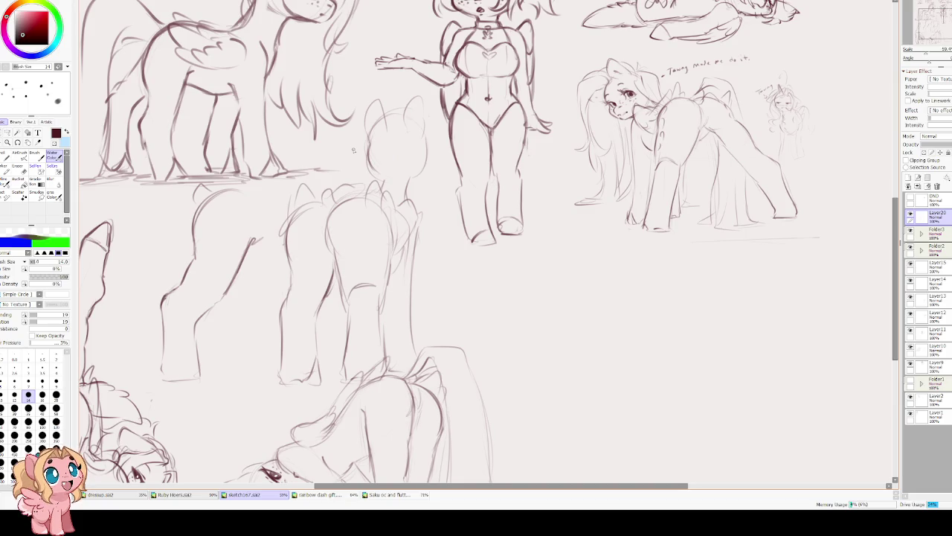
Lasso the back-view head sketch on Layer20 and free-transform it into a better spot above the rear-view pony.
{"action": "key", "text": "l"}
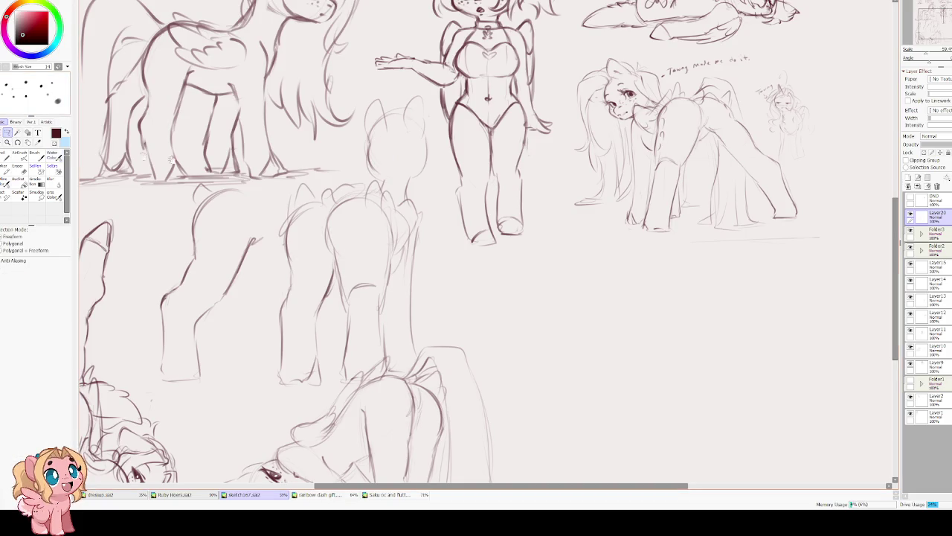
{"action": "scroll", "coordinate": [354, 137], "scroll_direction": "up", "scroll_amount": 1}
{"action": "left_click_drag", "start_coordinate": [416, 99], "coordinate": [344, 191]}
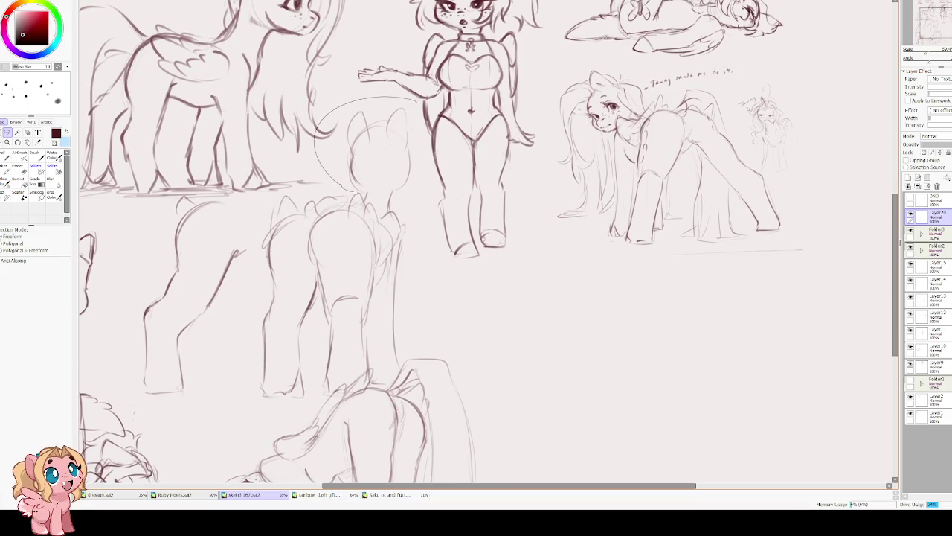
{"action": "left_click_drag", "start_coordinate": [363, 193], "coordinate": [435, 138]}
{"action": "key", "text": "ctrl+t"}
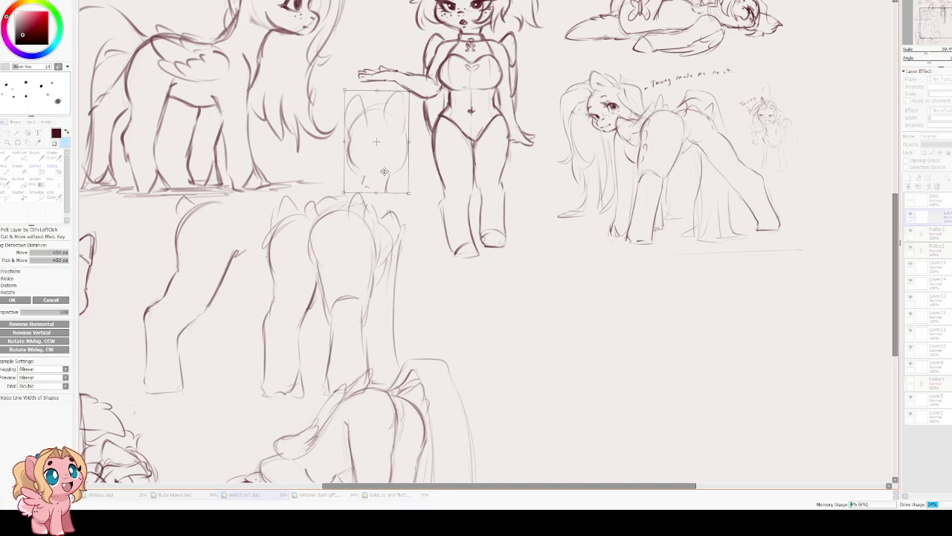
{"action": "key", "text": "Return"}
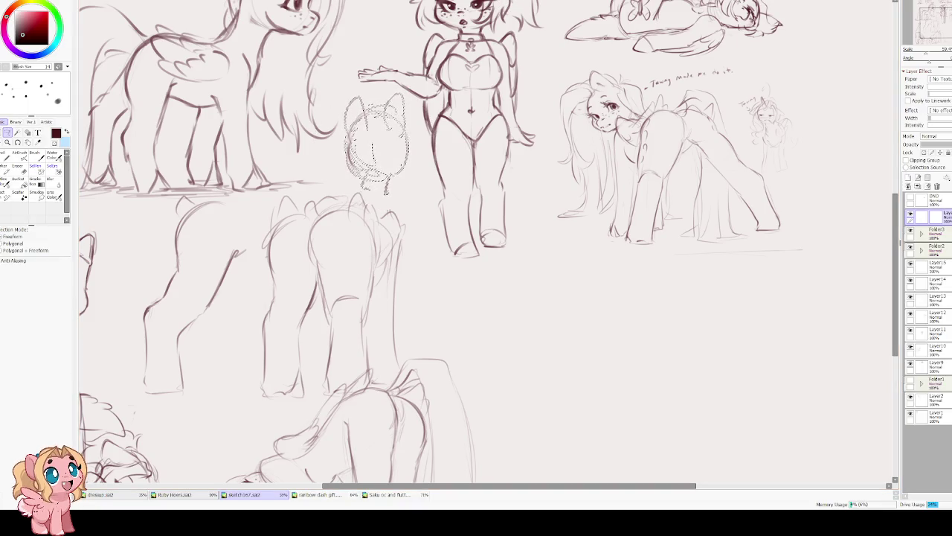
{"action": "key", "text": "ctrl+d"}
{"action": "key", "text": "c"}
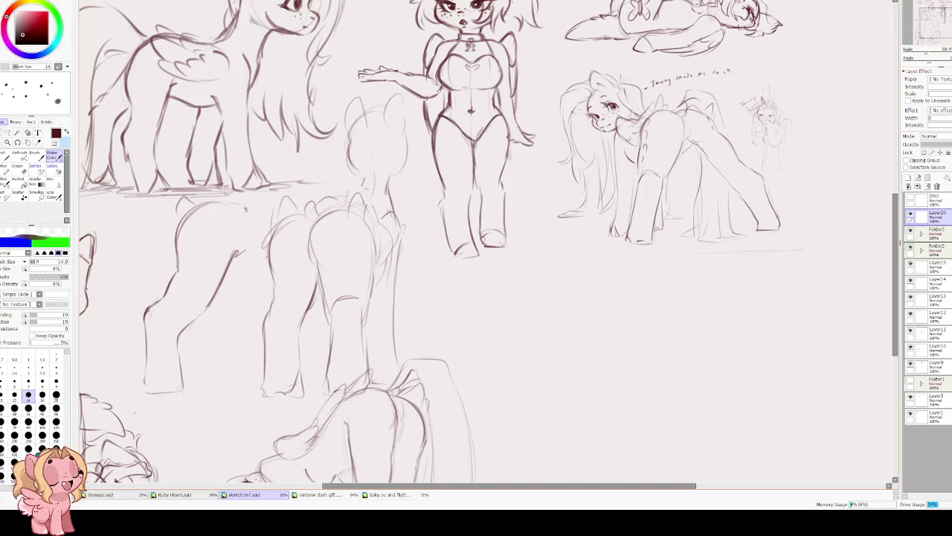
{"action": "left_click_drag", "start_coordinate": [329, 288], "coordinate": [143, 218]}
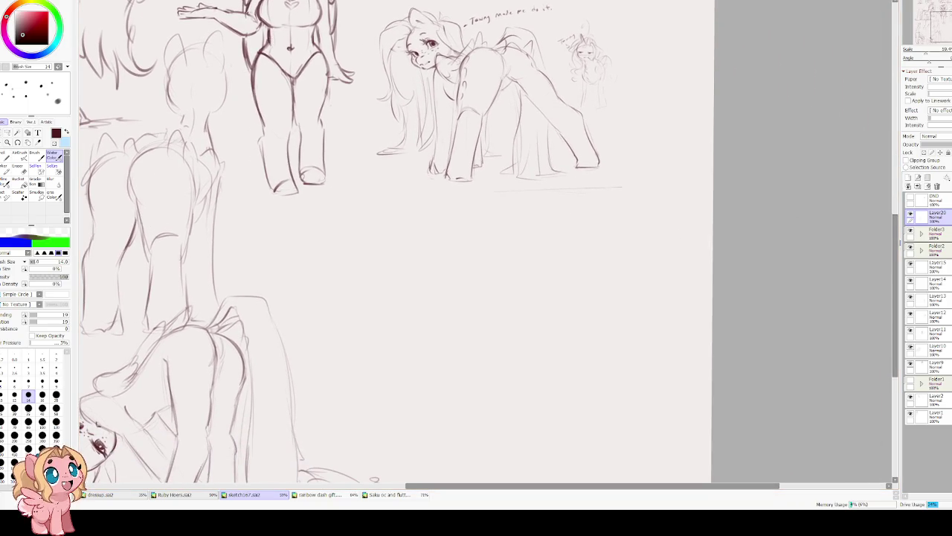
Add a new layer, pan to empty space, and try first arcs for the lying pony.
{"action": "left_click", "coordinate": [908, 178]}
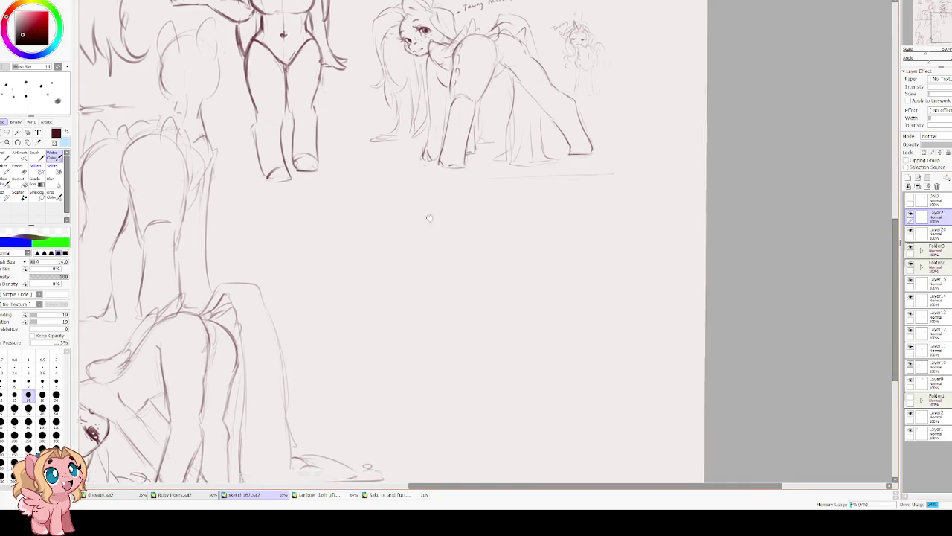
{"action": "left_click_drag", "start_coordinate": [432, 219], "coordinate": [413, 160]}
{"action": "mouse_move", "coordinate": [349, 210]}
{"action": "left_mouse_down"}
{"action": "mouse_move", "coordinate": [362, 234]}
{"action": "mouse_move", "coordinate": [374, 220]}
{"action": "left_mouse_up"}
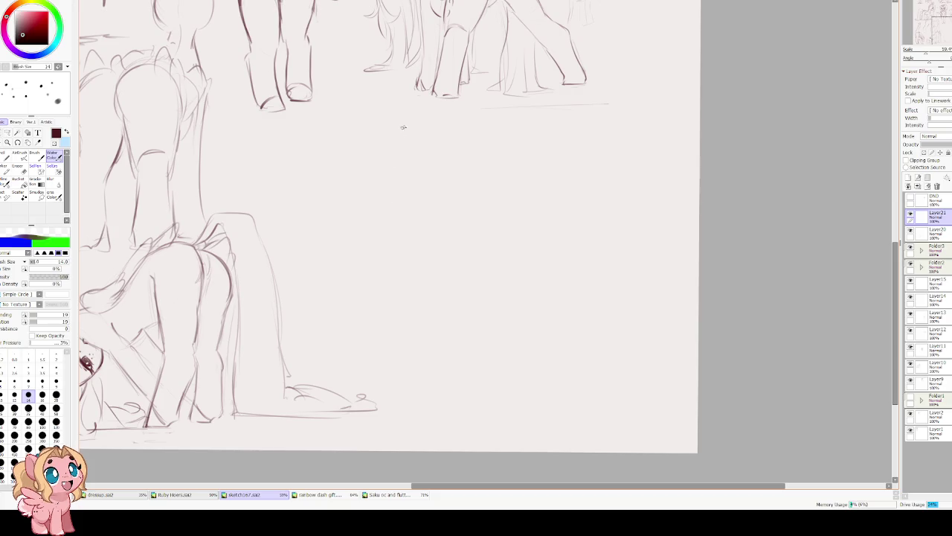
{"action": "mouse_move", "coordinate": [370, 217]}
{"action": "left_mouse_down"}
{"action": "mouse_move", "coordinate": [420, 180]}
{"action": "mouse_move", "coordinate": [391, 189]}
{"action": "mouse_move", "coordinate": [418, 192]}
{"action": "mouse_move", "coordinate": [363, 221]}
{"action": "left_mouse_up"}
{"action": "key", "text": "ctrl+z"}
{"action": "key", "text": "ctrl+z"}
{"action": "key", "text": "ctrl+z"}
{"action": "left_click_drag", "start_coordinate": [431, 202], "coordinate": [356, 246]}
{"action": "key", "text": "ctrl+z"}
{"action": "key", "text": "ctrl+z"}
Sketch the lying pony's head arc and its back line running right toward the tail.
{"action": "mouse_move", "coordinate": [405, 199]}
{"action": "left_mouse_down"}
{"action": "mouse_move", "coordinate": [362, 227]}
{"action": "mouse_move", "coordinate": [359, 239]}
{"action": "left_mouse_up"}
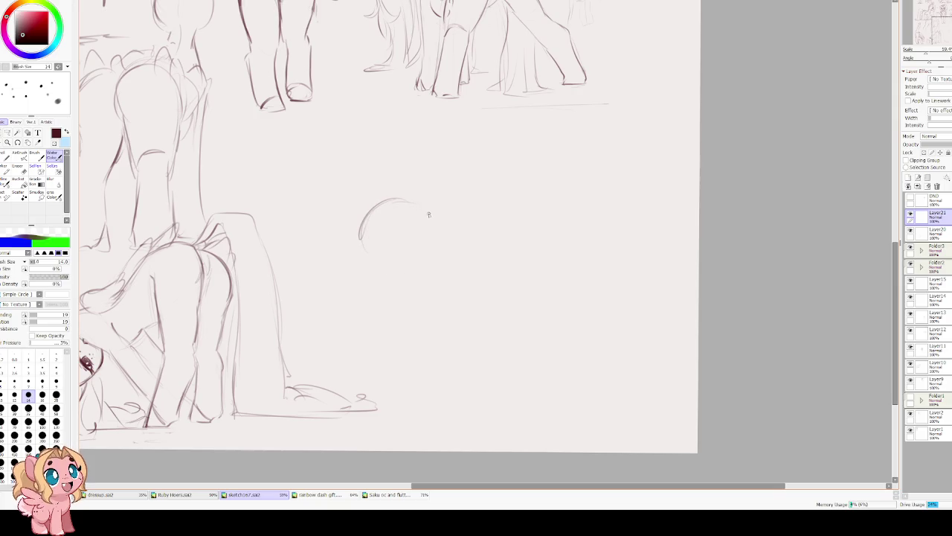
{"action": "left_click_drag", "start_coordinate": [391, 199], "coordinate": [436, 209]}
{"action": "left_click_drag", "start_coordinate": [360, 231], "coordinate": [378, 259]}
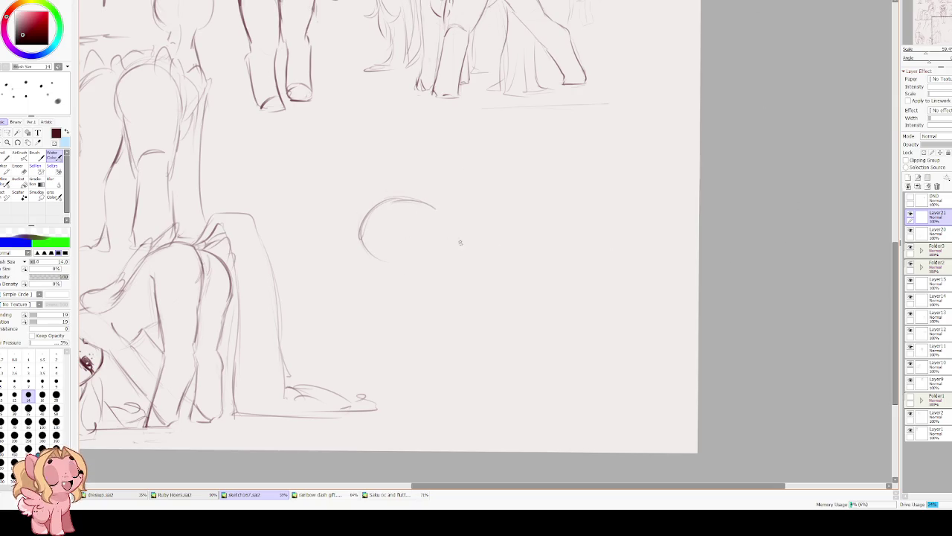
{"action": "left_click_drag", "start_coordinate": [427, 199], "coordinate": [493, 196]}
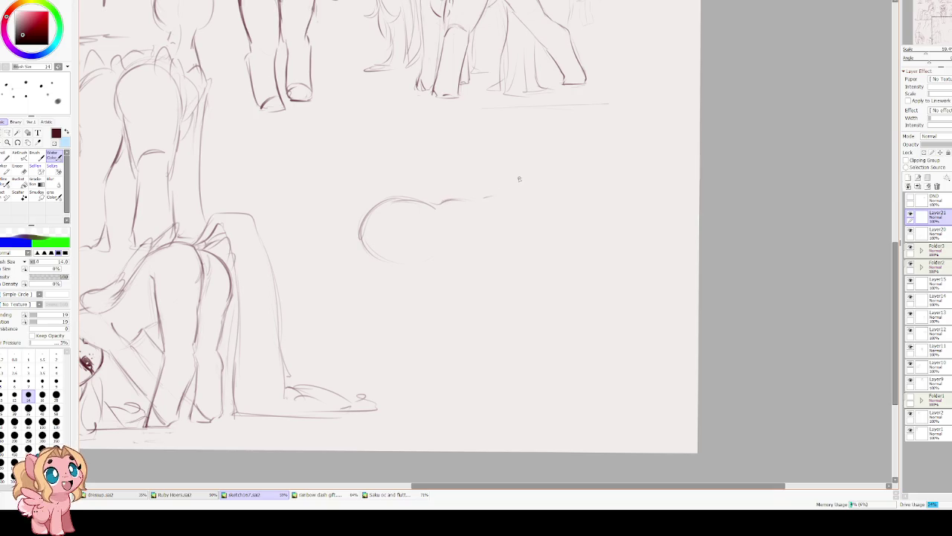
{"action": "mouse_move", "coordinate": [556, 198]}
{"action": "left_mouse_down"}
{"action": "mouse_move", "coordinate": [586, 177]}
{"action": "mouse_move", "coordinate": [503, 183]}
{"action": "mouse_move", "coordinate": [500, 203]}
{"action": "left_mouse_up"}
Shape the tail's upper curve to its tip and close it with a lower line.
{"action": "key", "text": "ctrl+z"}
{"action": "key", "text": "ctrl+z"}
{"action": "key", "text": "ctrl+z"}
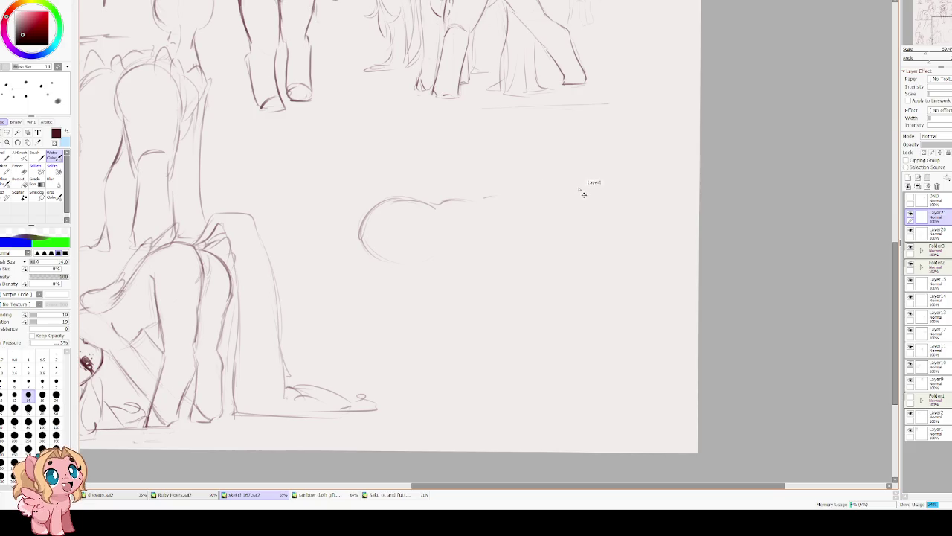
{"action": "key", "text": "ctrl+y"}
{"action": "key", "text": "ctrl+y"}
{"action": "key", "text": "ctrl+y"}
{"action": "key", "text": "e"}
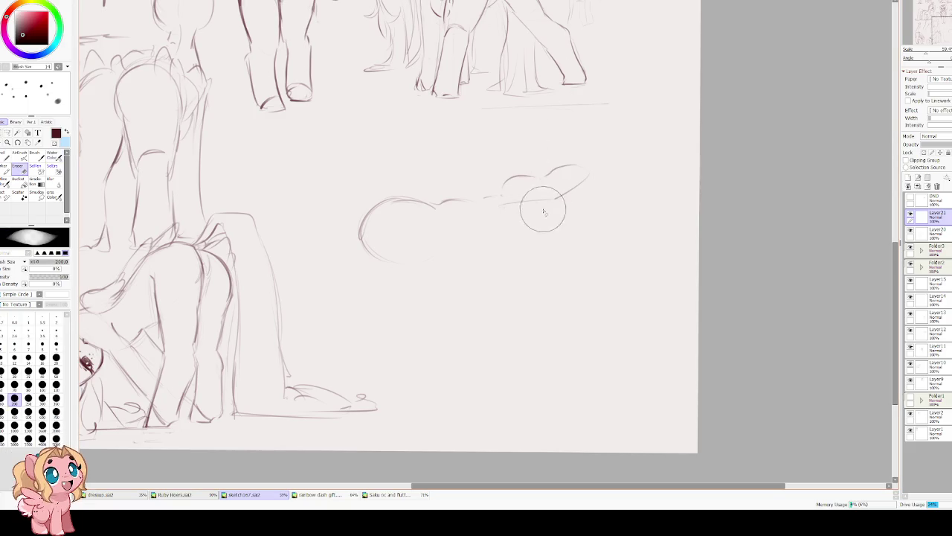
{"action": "key", "text": "e"}
{"action": "mouse_move", "coordinate": [527, 213]}
{"action": "left_mouse_down"}
{"action": "mouse_move", "coordinate": [585, 170]}
{"action": "mouse_move", "coordinate": [554, 199]}
{"action": "left_mouse_up"}
{"action": "key", "text": "ctrl+z"}
{"action": "key", "text": "ctrl+z"}
{"action": "key", "text": "ctrl+z"}
{"action": "mouse_move", "coordinate": [565, 164]}
{"action": "left_mouse_down"}
{"action": "mouse_move", "coordinate": [592, 174]}
{"action": "mouse_move", "coordinate": [518, 210]}
{"action": "left_mouse_up"}
{"action": "key", "text": "ctrl+z"}
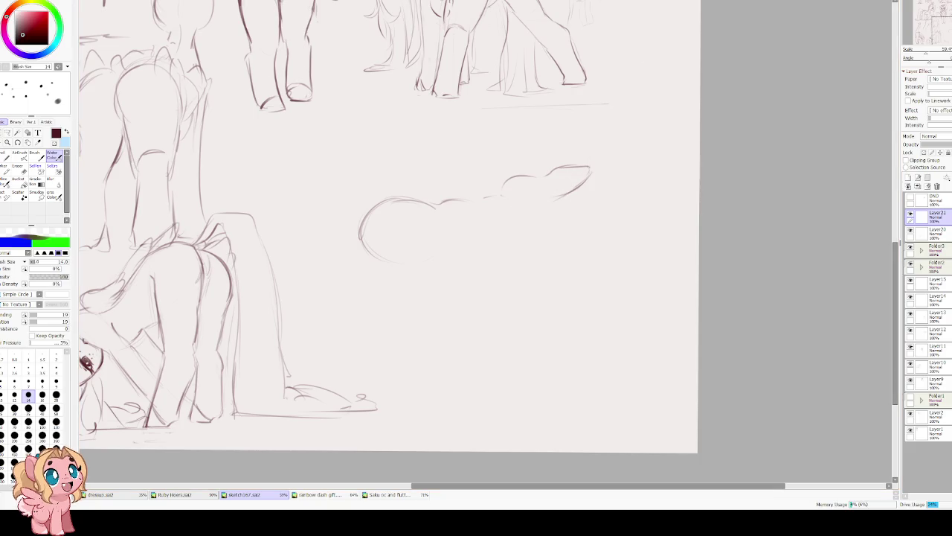
{"action": "mouse_move", "coordinate": [568, 164]}
{"action": "left_mouse_down"}
{"action": "mouse_move", "coordinate": [593, 175]}
{"action": "mouse_move", "coordinate": [476, 225]}
{"action": "left_mouse_up"}
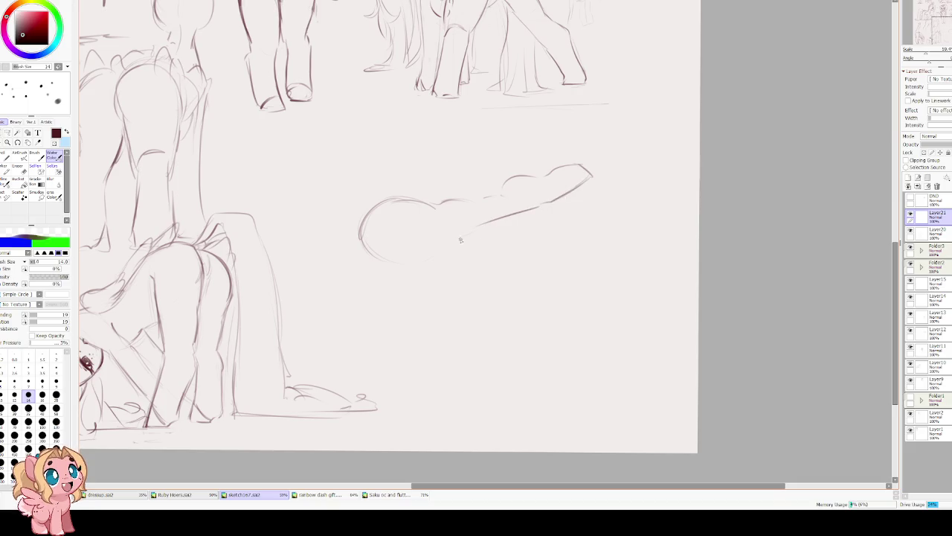
Try a rising underside line for the lying pony, then undo it.
{"action": "left_click_drag", "start_coordinate": [357, 220], "coordinate": [412, 171]}
{"action": "key", "text": "ctrl+z"}
{"action": "left_click_drag", "start_coordinate": [363, 214], "coordinate": [402, 167]}
{"action": "key", "text": "ctrl+z"}
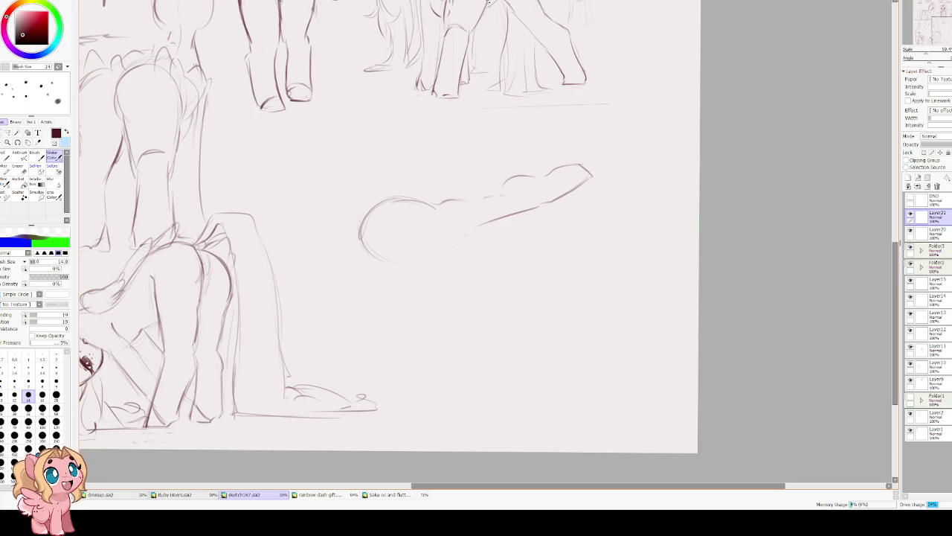
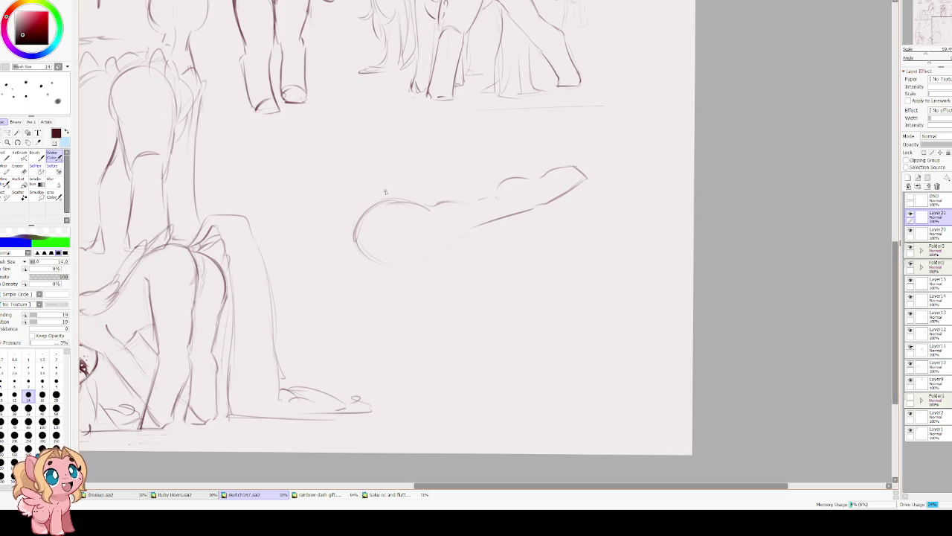
Sketch a few trial strokes for the raised leg, then undo them.
{"action": "left_click_drag", "start_coordinate": [369, 206], "coordinate": [407, 195]}
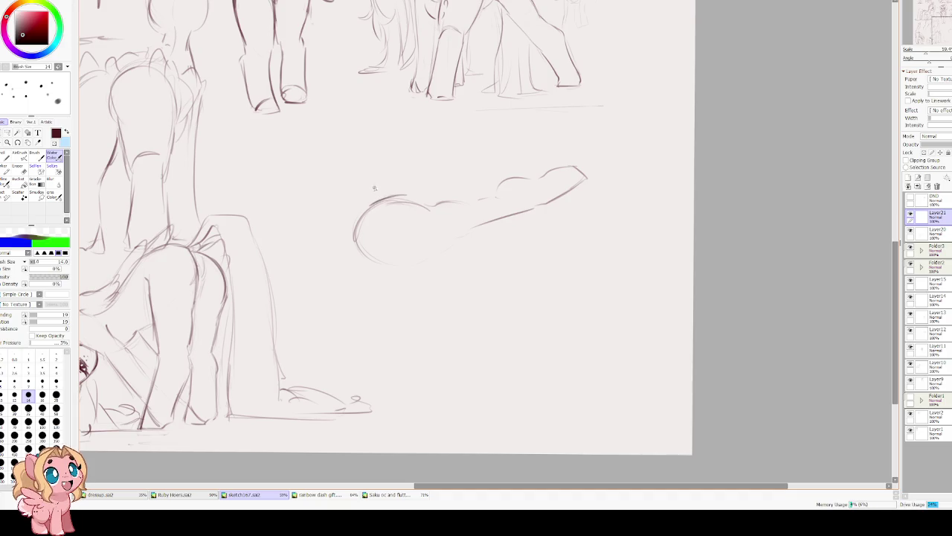
{"action": "key", "text": "ctrl+z"}
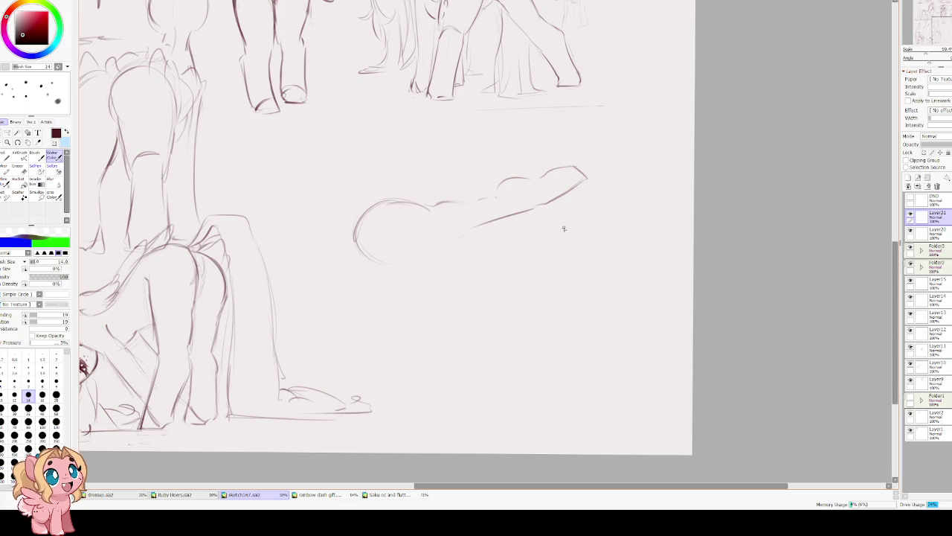
{"action": "left_click_drag", "start_coordinate": [510, 227], "coordinate": [498, 232]}
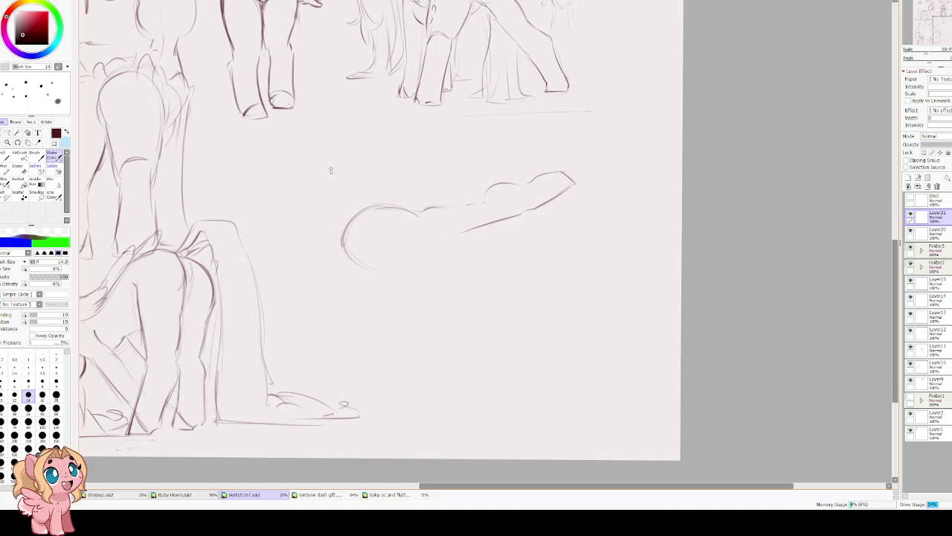
{"action": "left_click_drag", "start_coordinate": [331, 164], "coordinate": [359, 190]}
{"action": "mouse_move", "coordinate": [390, 235]}
{"action": "left_mouse_down"}
{"action": "mouse_move", "coordinate": [386, 196]}
{"action": "mouse_move", "coordinate": [341, 237]}
{"action": "left_mouse_up"}
{"action": "mouse_move", "coordinate": [359, 178]}
{"action": "left_mouse_down"}
{"action": "mouse_move", "coordinate": [343, 240]}
{"action": "mouse_move", "coordinate": [370, 175]}
{"action": "mouse_move", "coordinate": [394, 177]}
{"action": "mouse_move", "coordinate": [388, 223]}
{"action": "left_mouse_up"}
{"action": "key", "text": "ctrl+z"}
{"action": "key", "text": "ctrl+z"}
{"action": "key", "text": "ctrl+z"}
{"action": "key", "text": "ctrl+z"}
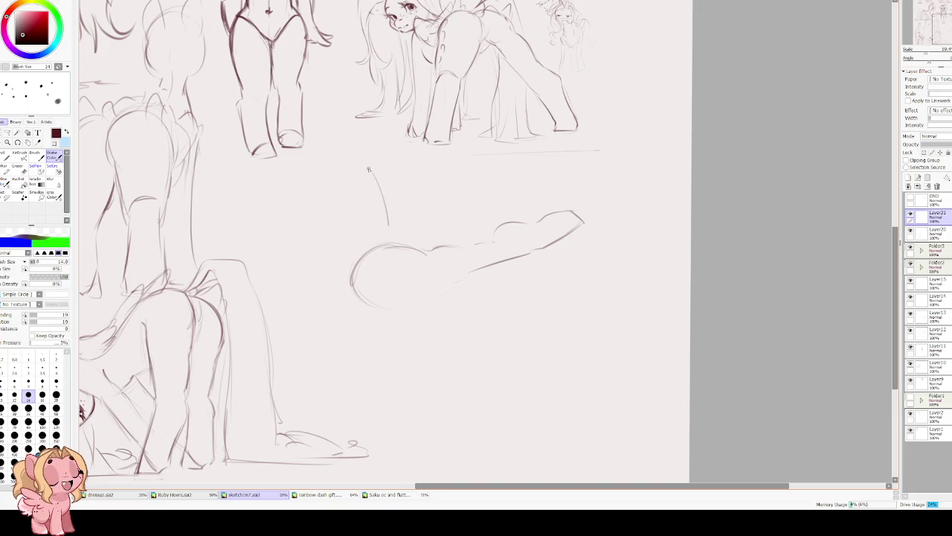
Outline the raised hind leg down toward the rump and erase its upper arc.
{"action": "left_click_drag", "start_coordinate": [354, 170], "coordinate": [333, 223]}
{"action": "left_click_drag", "start_coordinate": [338, 186], "coordinate": [340, 283]}
{"action": "left_click_drag", "start_coordinate": [336, 248], "coordinate": [350, 294]}
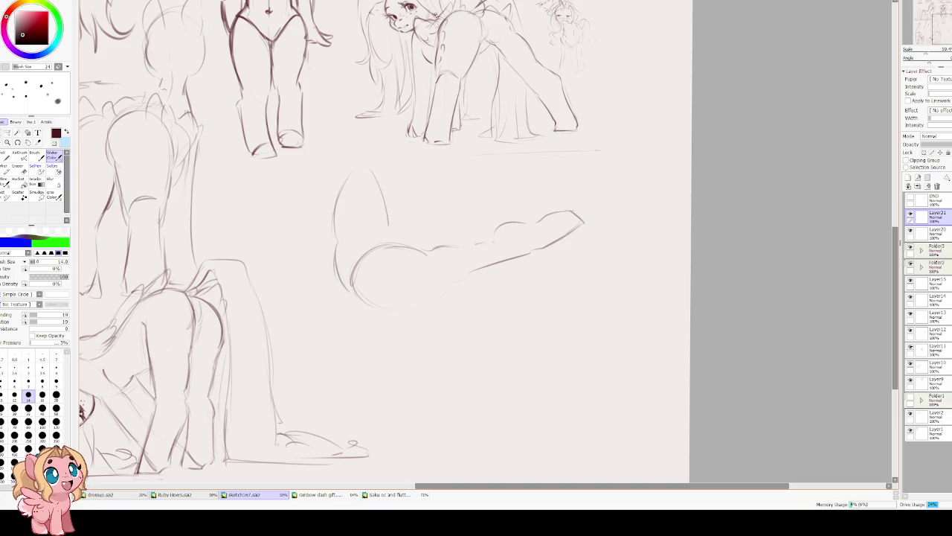
{"action": "mouse_move", "coordinate": [375, 167]}
{"action": "left_mouse_down"}
{"action": "mouse_move", "coordinate": [331, 192]}
{"action": "mouse_move", "coordinate": [336, 223]}
{"action": "mouse_move", "coordinate": [352, 186]}
{"action": "mouse_move", "coordinate": [385, 229]}
{"action": "left_mouse_up"}
{"action": "left_click_drag", "start_coordinate": [389, 237], "coordinate": [419, 238]}
{"action": "key", "text": "ctrl+z"}
Draw the hind leg curve and tail, then sketch the top of the head.
{"action": "mouse_move", "coordinate": [366, 253]}
{"action": "left_mouse_down"}
{"action": "mouse_move", "coordinate": [392, 237]}
{"action": "mouse_move", "coordinate": [441, 244]}
{"action": "left_mouse_up"}
{"action": "key", "text": "ctrl+z"}
{"action": "mouse_move", "coordinate": [336, 284]}
{"action": "left_mouse_down"}
{"action": "mouse_move", "coordinate": [350, 272]}
{"action": "mouse_move", "coordinate": [310, 314]}
{"action": "mouse_move", "coordinate": [316, 327]}
{"action": "left_mouse_up"}
{"action": "key", "text": "ctrl+z"}
{"action": "key", "text": "ctrl+z"}
{"action": "mouse_move", "coordinate": [347, 290]}
{"action": "left_mouse_down"}
{"action": "mouse_move", "coordinate": [354, 324]}
{"action": "mouse_move", "coordinate": [290, 360]}
{"action": "mouse_move", "coordinate": [273, 356]}
{"action": "left_mouse_up"}
{"action": "mouse_move", "coordinate": [334, 371]}
{"action": "left_mouse_down"}
{"action": "mouse_move", "coordinate": [382, 335]}
{"action": "mouse_move", "coordinate": [350, 299]}
{"action": "left_mouse_up"}
{"action": "left_click_drag", "start_coordinate": [396, 234], "coordinate": [390, 272]}
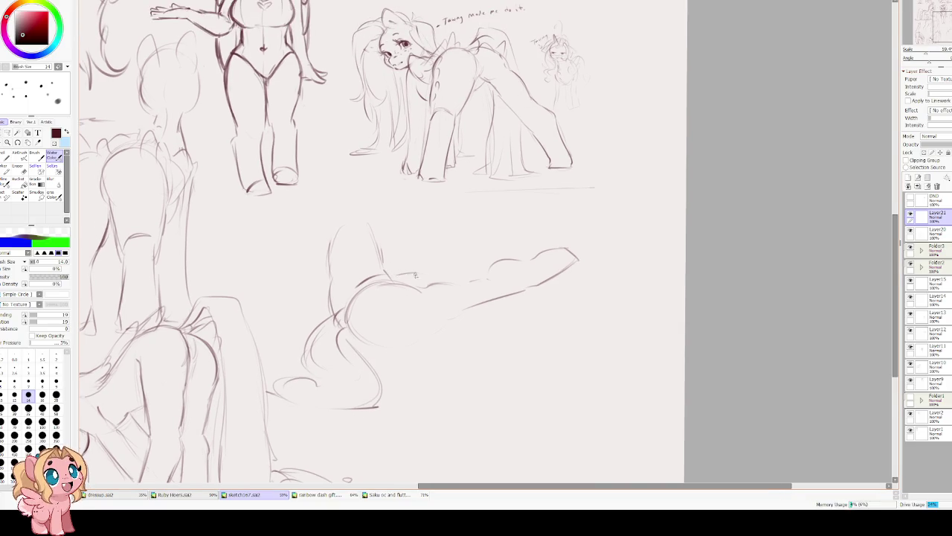
{"action": "mouse_move", "coordinate": [456, 240]}
{"action": "left_mouse_down"}
{"action": "mouse_move", "coordinate": [491, 241]}
{"action": "mouse_move", "coordinate": [454, 237]}
{"action": "left_mouse_up"}
Draw the pony's two eye outlines, an ear atop the head, and the muzzle.
{"action": "left_click", "coordinate": [477, 260]}
{"action": "left_click", "coordinate": [455, 258]}
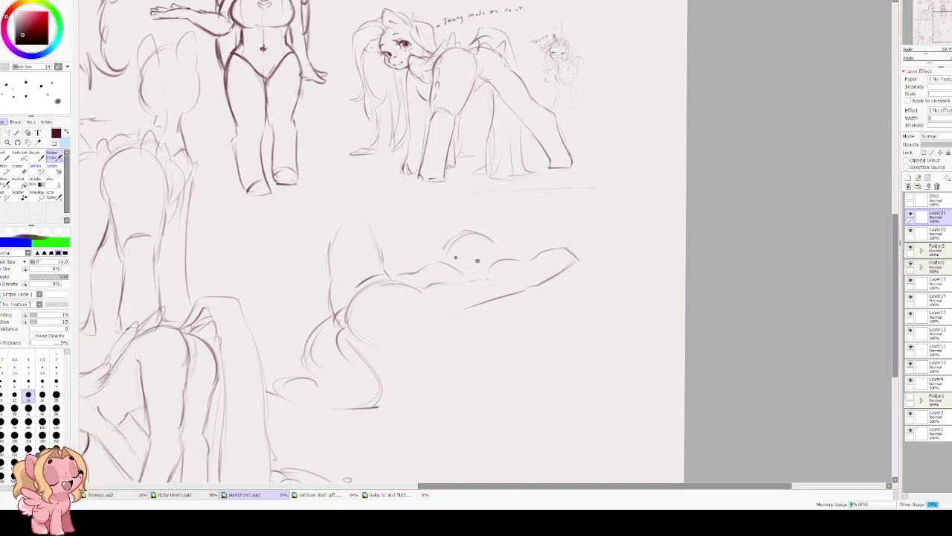
{"action": "key", "text": "ctrl+z"}
{"action": "key", "text": "ctrl+z"}
{"action": "left_click_drag", "start_coordinate": [470, 263], "coordinate": [483, 262]}
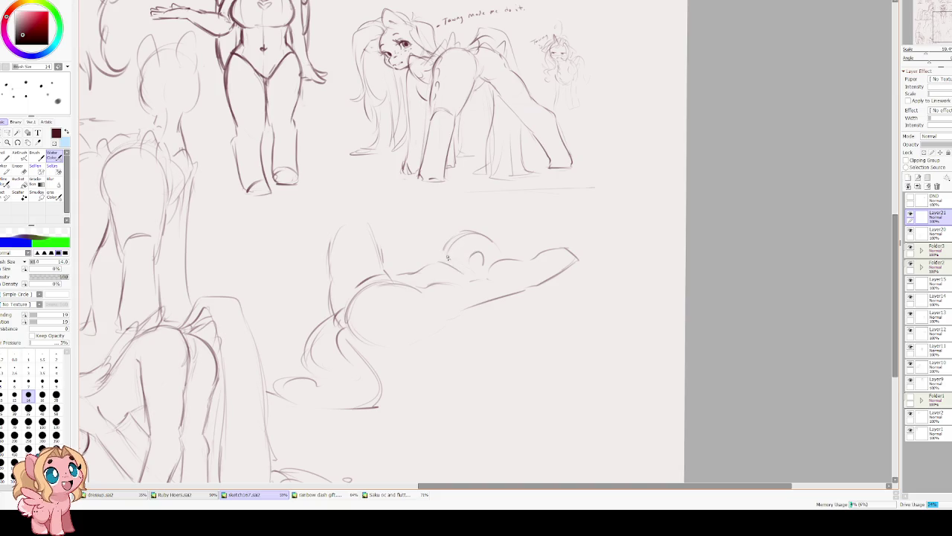
{"action": "left_click_drag", "start_coordinate": [450, 261], "coordinate": [455, 255]}
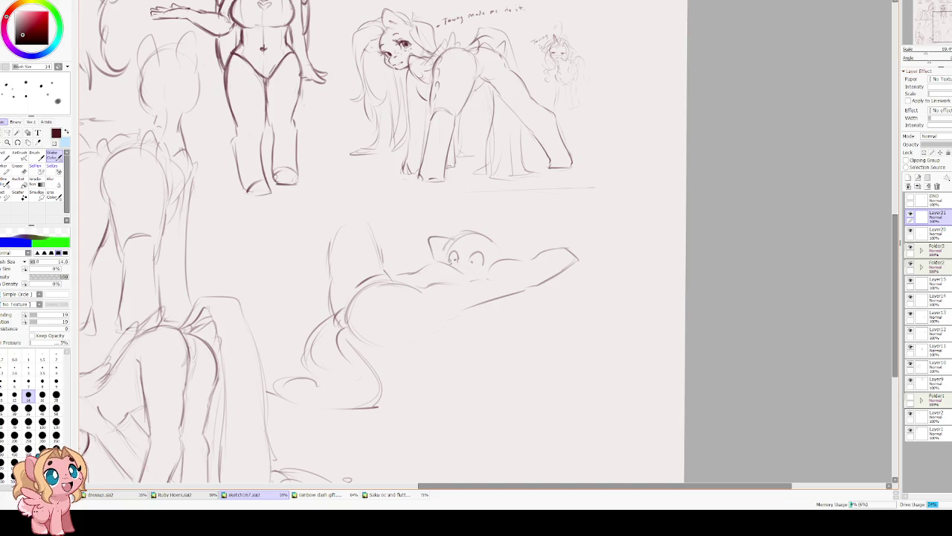
{"action": "left_click_drag", "start_coordinate": [446, 228], "coordinate": [437, 254]}
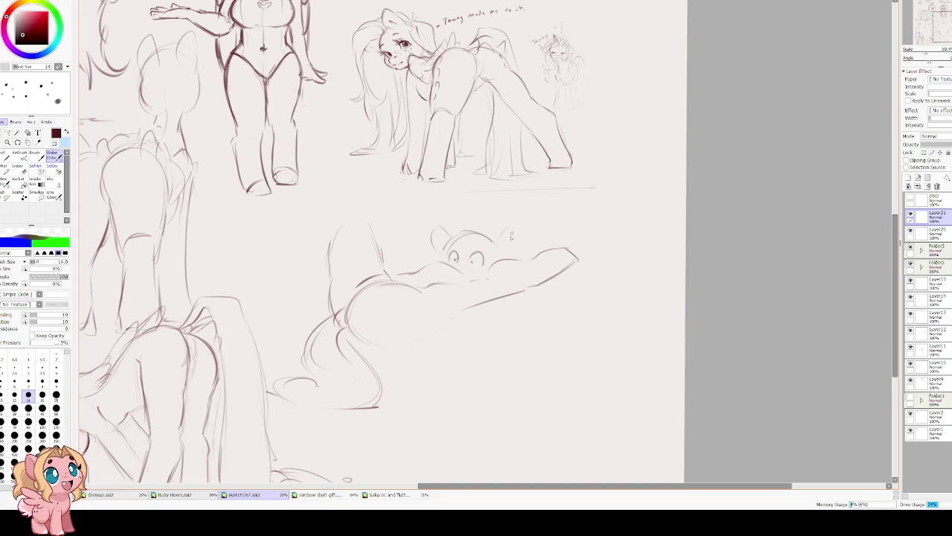
{"action": "mouse_move", "coordinate": [468, 271]}
{"action": "left_mouse_down"}
{"action": "mouse_move", "coordinate": [454, 290]}
{"action": "mouse_move", "coordinate": [511, 300]}
{"action": "left_mouse_up"}
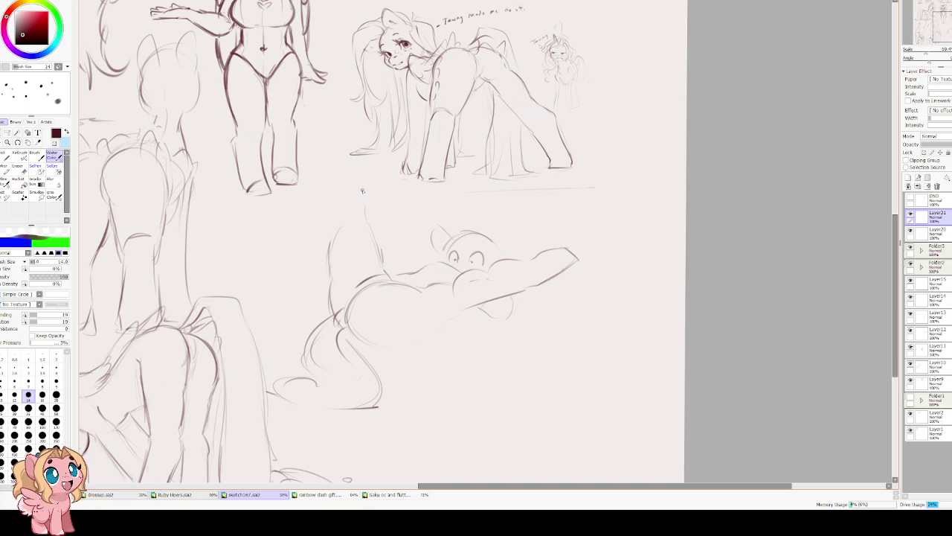
Extend the raised leg higher and redraw a longer, darker belly line.
{"action": "mouse_move", "coordinate": [371, 228]}
{"action": "left_mouse_down"}
{"action": "mouse_move", "coordinate": [341, 133]}
{"action": "mouse_move", "coordinate": [323, 153]}
{"action": "mouse_move", "coordinate": [327, 226]}
{"action": "left_mouse_up"}
{"action": "mouse_move", "coordinate": [356, 336]}
{"action": "left_mouse_down"}
{"action": "mouse_move", "coordinate": [402, 341]}
{"action": "mouse_move", "coordinate": [450, 321]}
{"action": "left_mouse_up"}
{"action": "left_click_drag", "start_coordinate": [397, 345], "coordinate": [463, 311]}
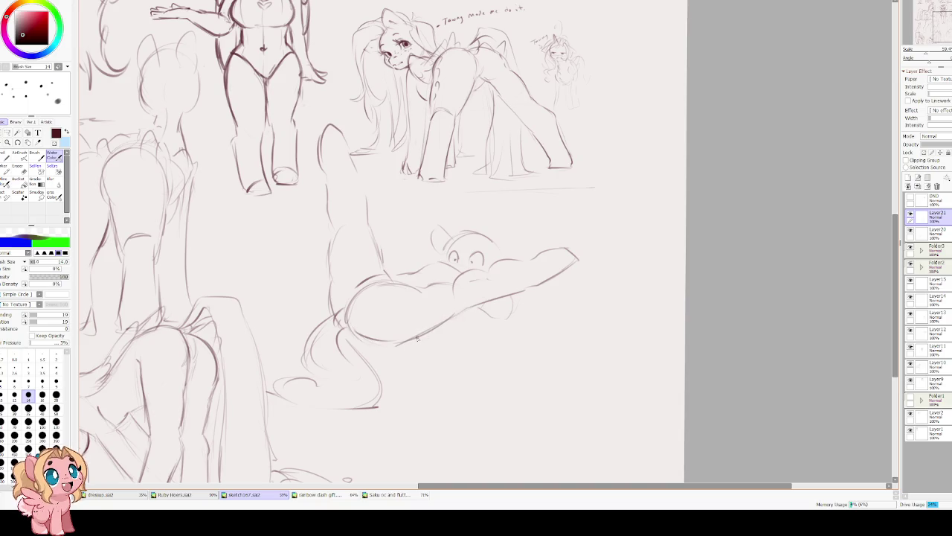
{"action": "key", "text": "ctrl+z"}
{"action": "key", "text": "ctrl+z"}
{"action": "left_click_drag", "start_coordinate": [391, 338], "coordinate": [513, 296]}
{"action": "left_click_drag", "start_coordinate": [431, 286], "coordinate": [362, 288]}
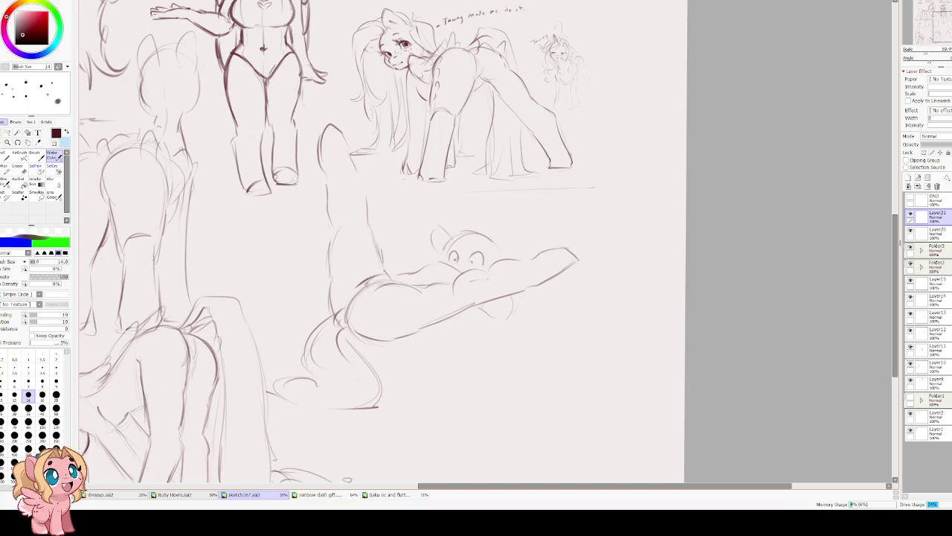
{"action": "mouse_move", "coordinate": [360, 339]}
{"action": "left_mouse_down"}
{"action": "mouse_move", "coordinate": [428, 339]}
{"action": "mouse_move", "coordinate": [467, 317]}
{"action": "left_mouse_up"}
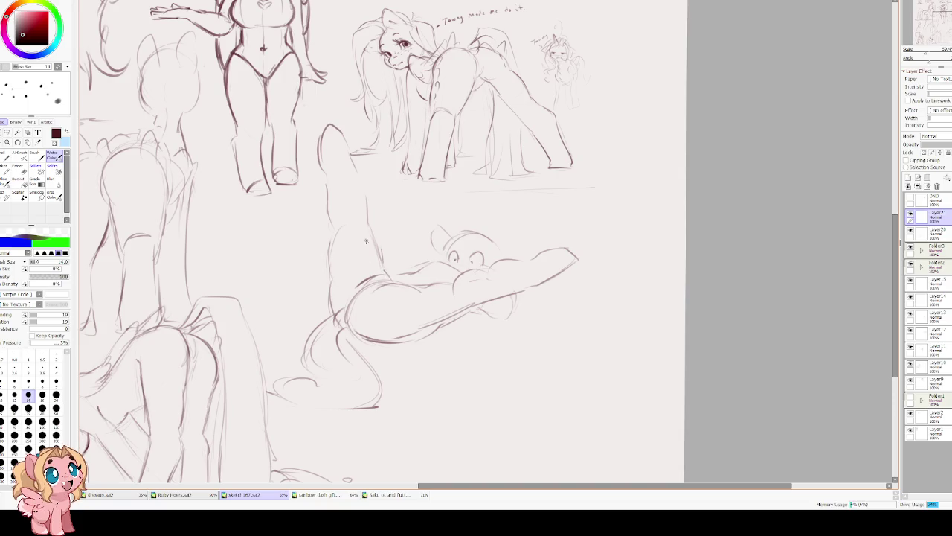
Trace firmer lines down the raised hind leg and its front edge, then mirror the canvas to check.
{"action": "key", "text": "e"}
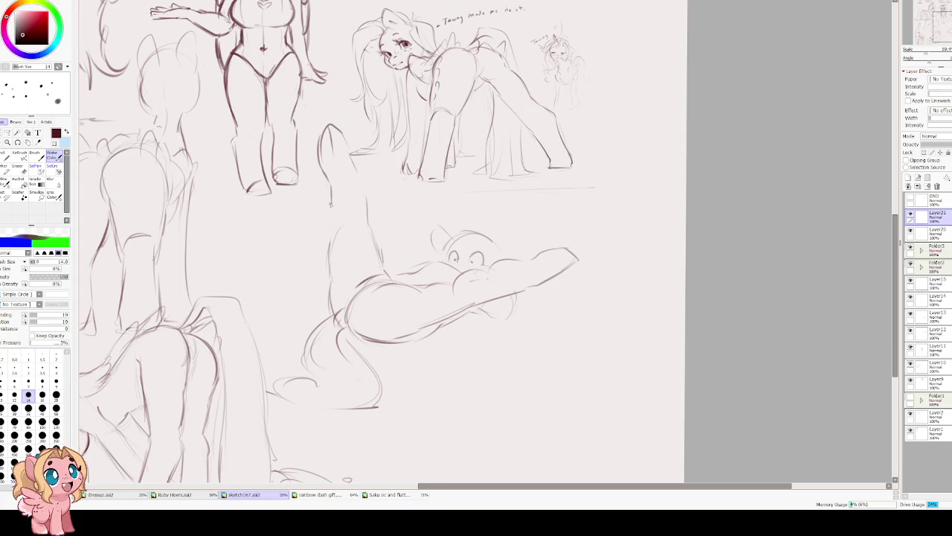
{"action": "left_click_drag", "start_coordinate": [327, 196], "coordinate": [330, 302]}
{"action": "key", "text": "e"}
{"action": "key", "text": "e"}
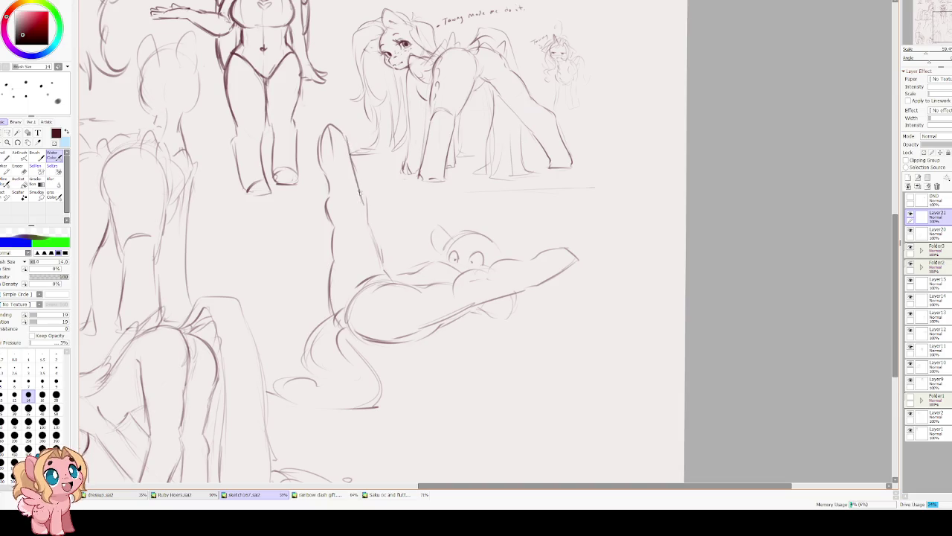
{"action": "left_click_drag", "start_coordinate": [346, 137], "coordinate": [359, 201]}
{"action": "key", "text": "ctrl+z"}
{"action": "left_click_drag", "start_coordinate": [345, 136], "coordinate": [363, 197]}
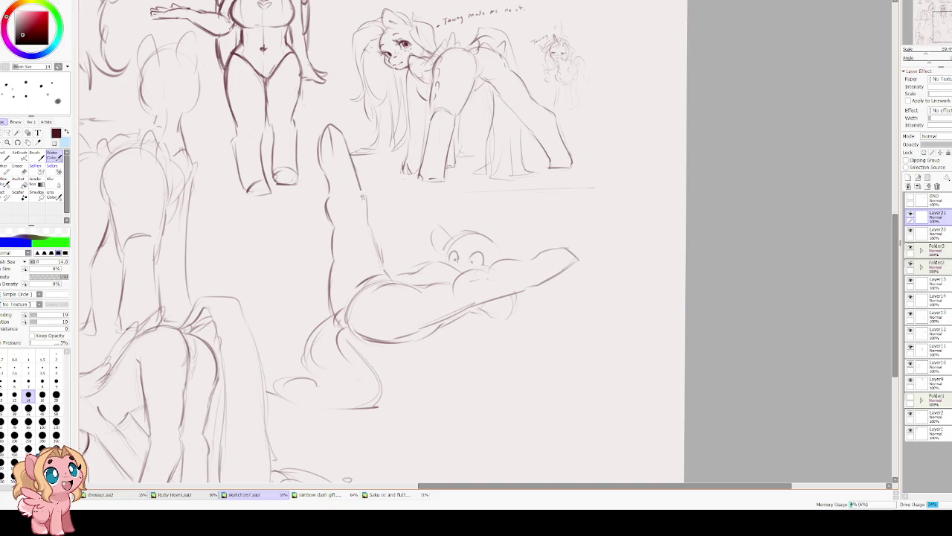
{"action": "key", "text": "h"}
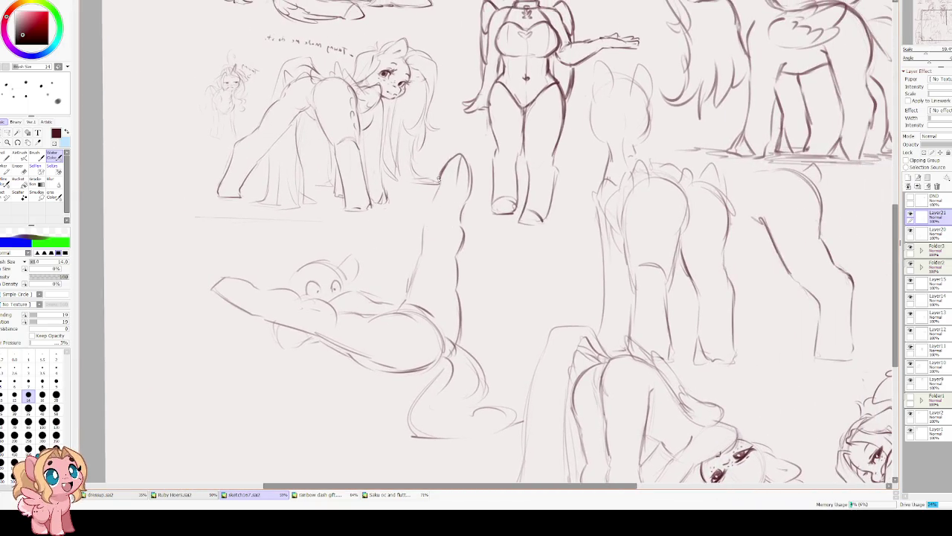
In the mirrored view, redraw the leg line down to the body, then flip back and shape the hoof.
{"action": "left_click_drag", "start_coordinate": [438, 177], "coordinate": [425, 227]}
{"action": "mouse_move", "coordinate": [437, 182]}
{"action": "left_mouse_down"}
{"action": "mouse_move", "coordinate": [436, 202]}
{"action": "mouse_move", "coordinate": [412, 213]}
{"action": "mouse_move", "coordinate": [439, 183]}
{"action": "mouse_move", "coordinate": [424, 236]}
{"action": "left_mouse_up"}
{"action": "key", "text": "ctrl+z"}
{"action": "left_click_drag", "start_coordinate": [440, 173], "coordinate": [421, 269]}
{"action": "left_click_drag", "start_coordinate": [427, 232], "coordinate": [409, 290]}
{"action": "key", "text": "h"}
{"action": "left_click_drag", "start_coordinate": [580, 275], "coordinate": [613, 269]}
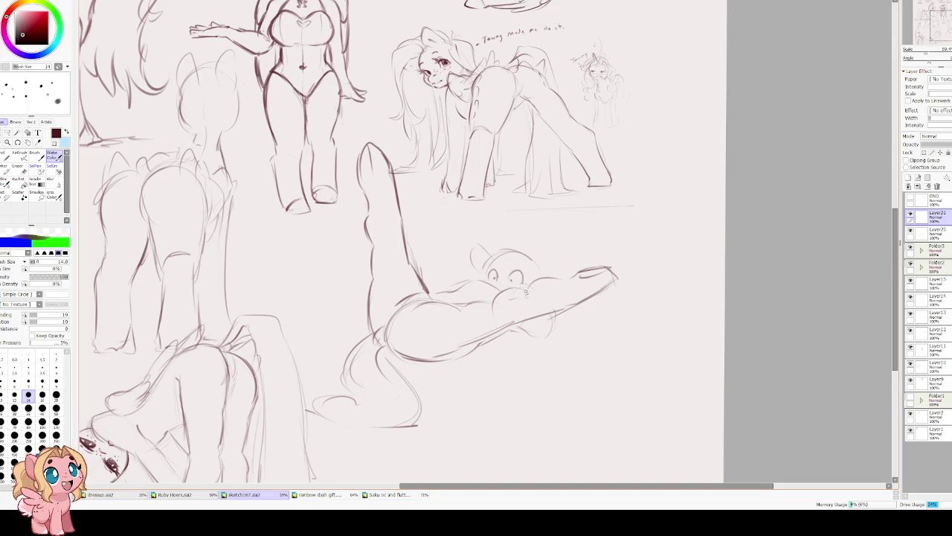
Darken the pony's eye and add contour strokes along the underside of the body.
{"action": "mouse_move", "coordinate": [492, 283]}
{"action": "left_mouse_down"}
{"action": "mouse_move", "coordinate": [478, 280]}
{"action": "mouse_move", "coordinate": [511, 287]}
{"action": "mouse_move", "coordinate": [561, 250]}
{"action": "mouse_move", "coordinate": [562, 275]}
{"action": "mouse_move", "coordinate": [530, 260]}
{"action": "mouse_move", "coordinate": [470, 267]}
{"action": "mouse_move", "coordinate": [509, 251]}
{"action": "mouse_move", "coordinate": [450, 291]}
{"action": "left_mouse_up"}
{"action": "key", "text": "ctrl+z"}
{"action": "mouse_move", "coordinate": [483, 348]}
{"action": "left_mouse_down"}
{"action": "mouse_move", "coordinate": [500, 354]}
{"action": "mouse_move", "coordinate": [522, 335]}
{"action": "left_mouse_up"}
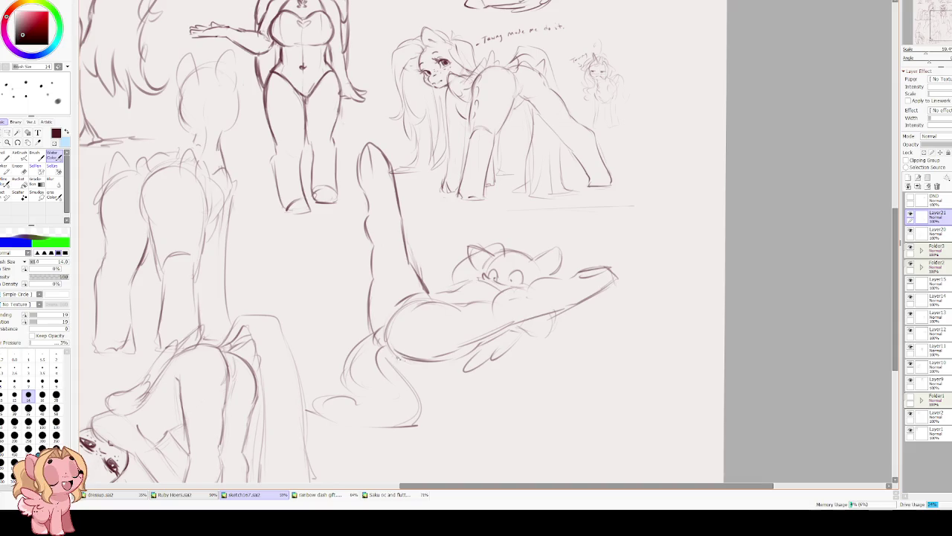
{"action": "mouse_move", "coordinate": [449, 346]}
{"action": "left_mouse_down"}
{"action": "mouse_move", "coordinate": [462, 338]}
{"action": "mouse_move", "coordinate": [427, 353]}
{"action": "left_mouse_up"}
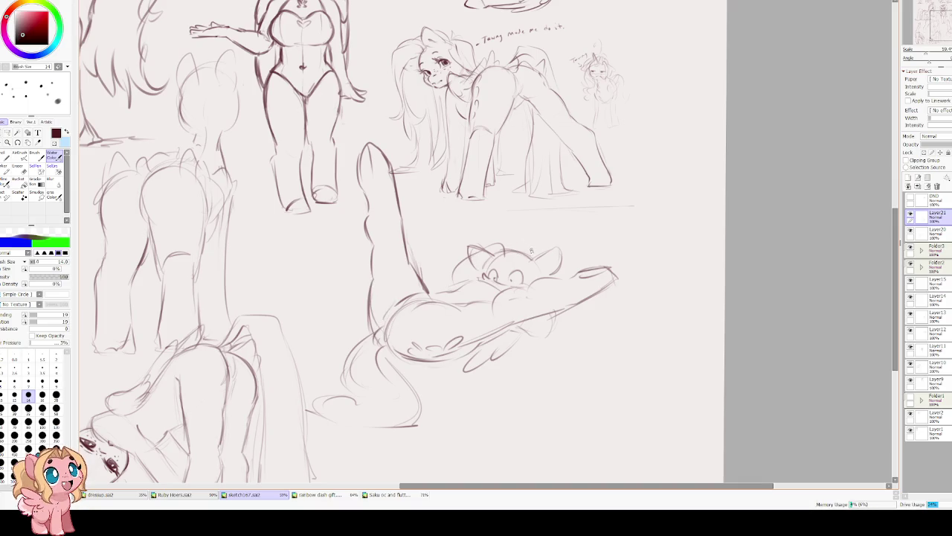
Sketch the mane arching over the head with a lock beside it, checking in mirrored view.
{"action": "left_click_drag", "start_coordinate": [521, 256], "coordinate": [454, 256]}
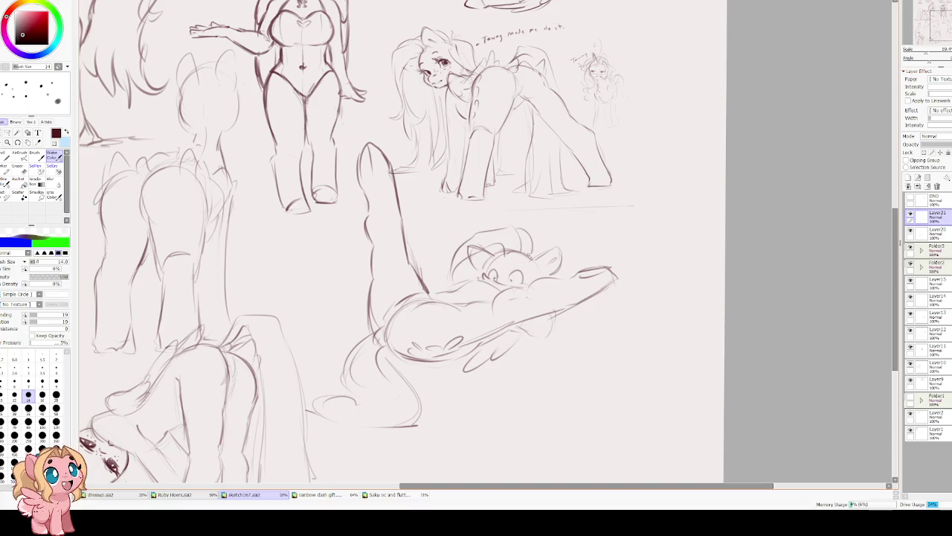
{"action": "key", "text": "h"}
{"action": "mouse_move", "coordinate": [412, 262]}
{"action": "left_mouse_down"}
{"action": "mouse_move", "coordinate": [393, 331]}
{"action": "mouse_move", "coordinate": [426, 345]}
{"action": "mouse_move", "coordinate": [413, 354]}
{"action": "left_mouse_up"}
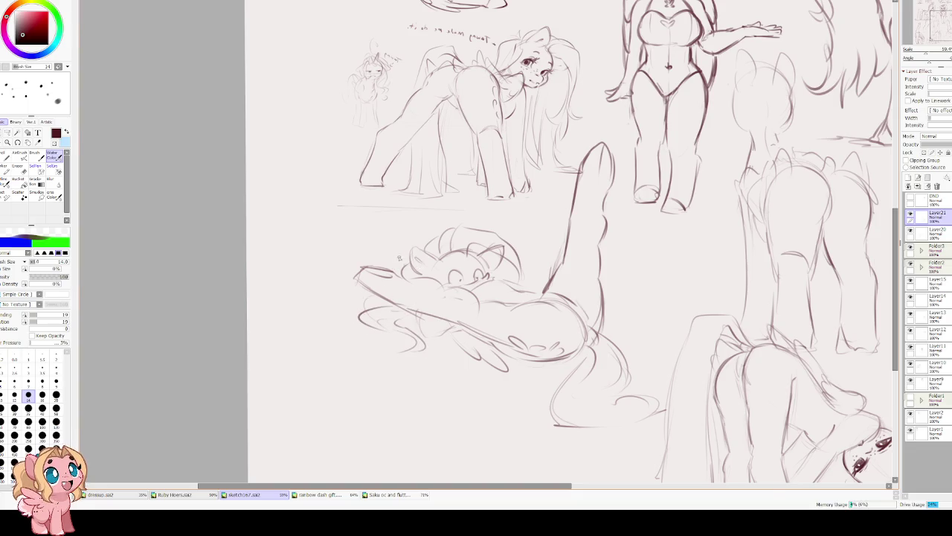
{"action": "key", "text": "h"}
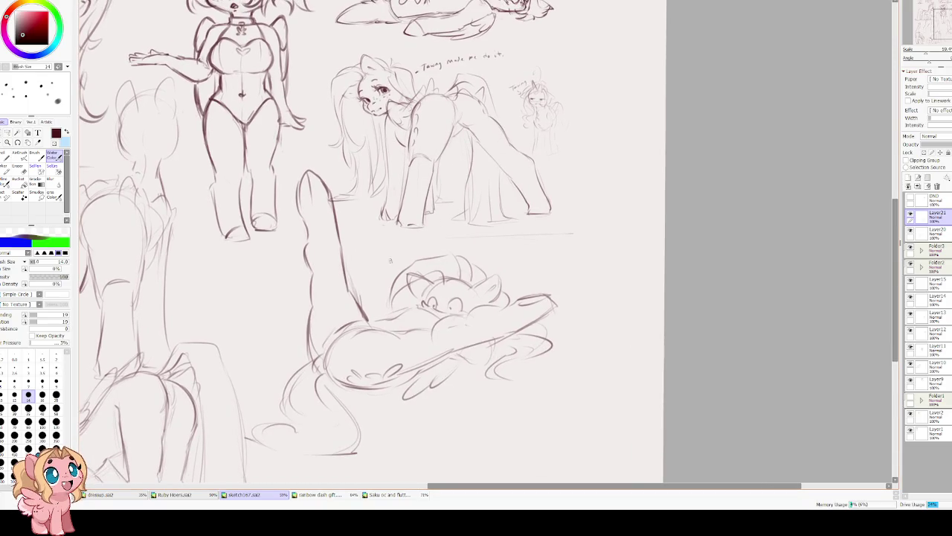
Lasso-select the raised hind leg and nudge its position with a transform.
{"action": "key", "text": "l"}
{"action": "mouse_move", "coordinate": [324, 158]}
{"action": "left_mouse_down"}
{"action": "mouse_move", "coordinate": [274, 244]}
{"action": "mouse_move", "coordinate": [301, 302]}
{"action": "mouse_move", "coordinate": [329, 305]}
{"action": "mouse_move", "coordinate": [363, 226]}
{"action": "mouse_move", "coordinate": [335, 156]}
{"action": "left_mouse_up"}
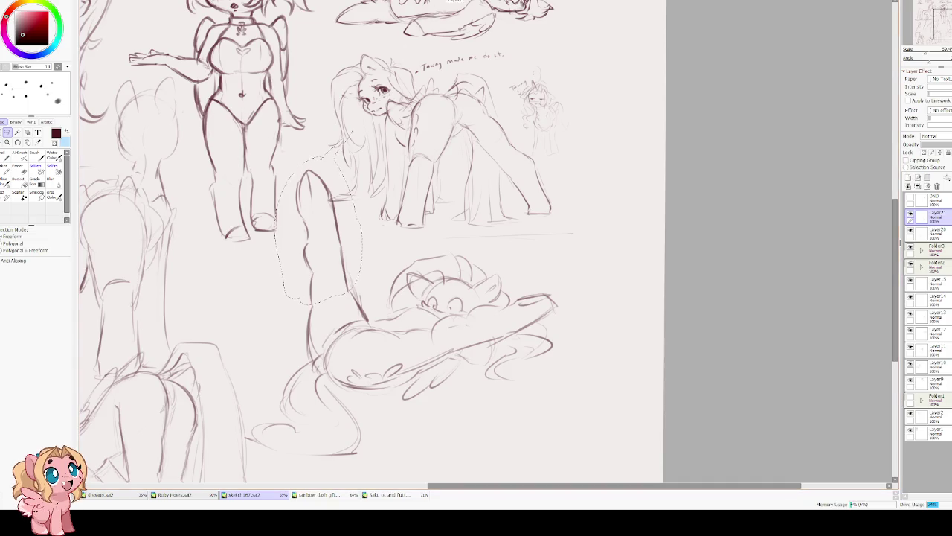
{"action": "key", "text": "ctrl+t"}
{"action": "left_click_drag", "start_coordinate": [354, 191], "coordinate": [349, 194]}
{"action": "key", "text": "Return"}
{"action": "scroll", "coordinate": [468, 275], "scroll_direction": "down", "scroll_amount": 2}
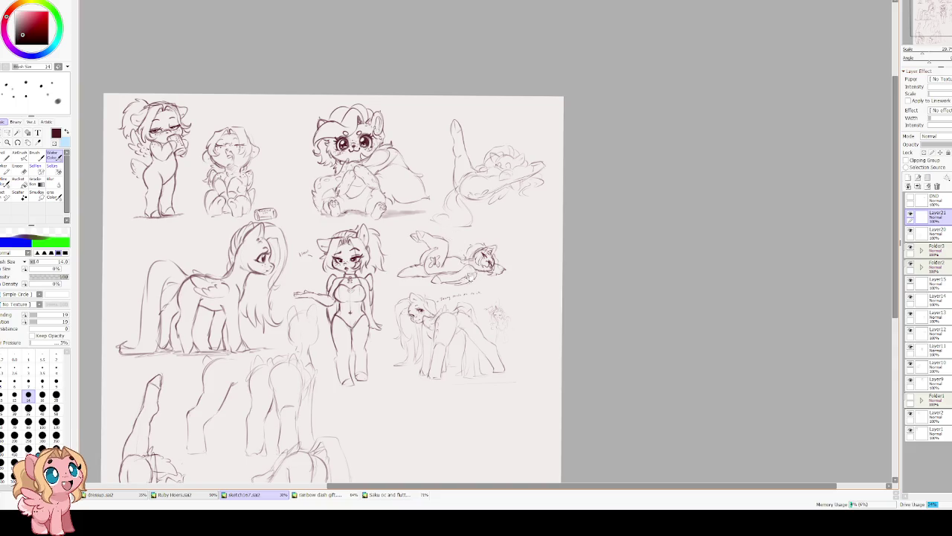